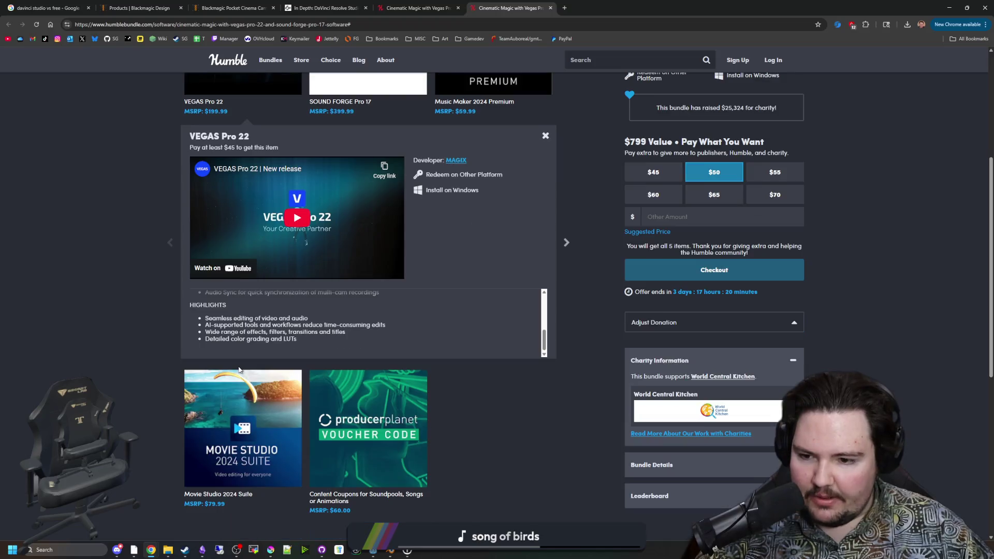
Return to the top of the VEGAS Pro 22 bundle page and open a new Chrome tab
scroll(244, 333, up, 5)
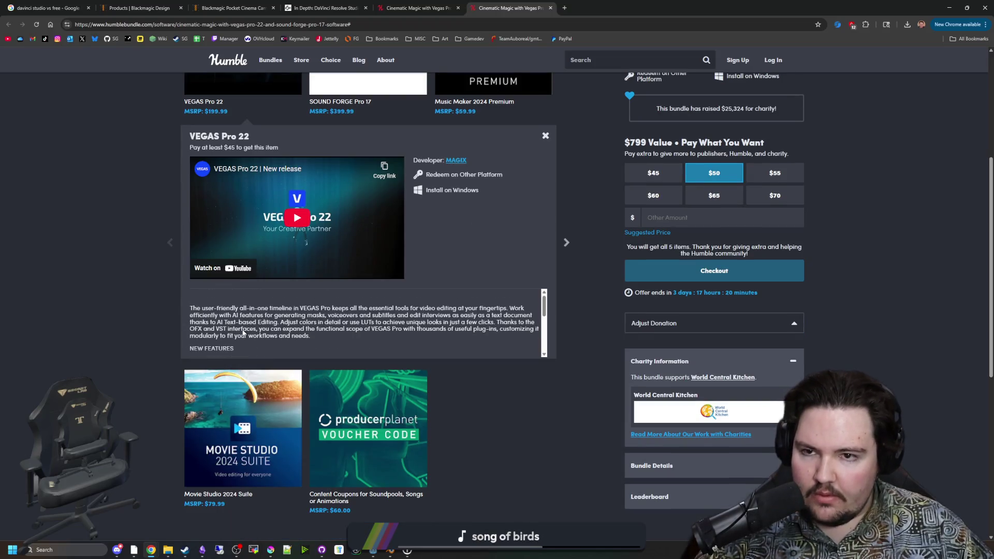
scroll(152, 284, up, 5)
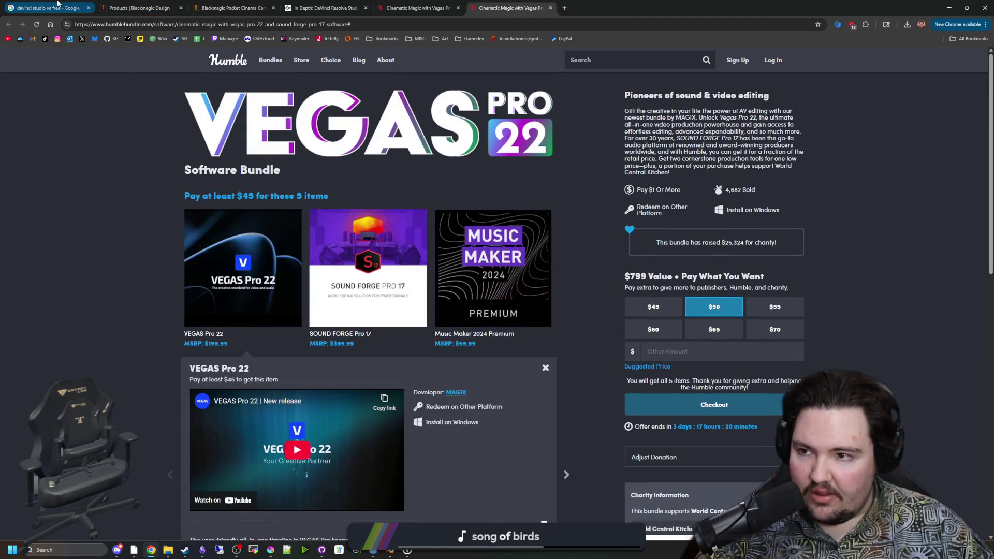
click(564, 8)
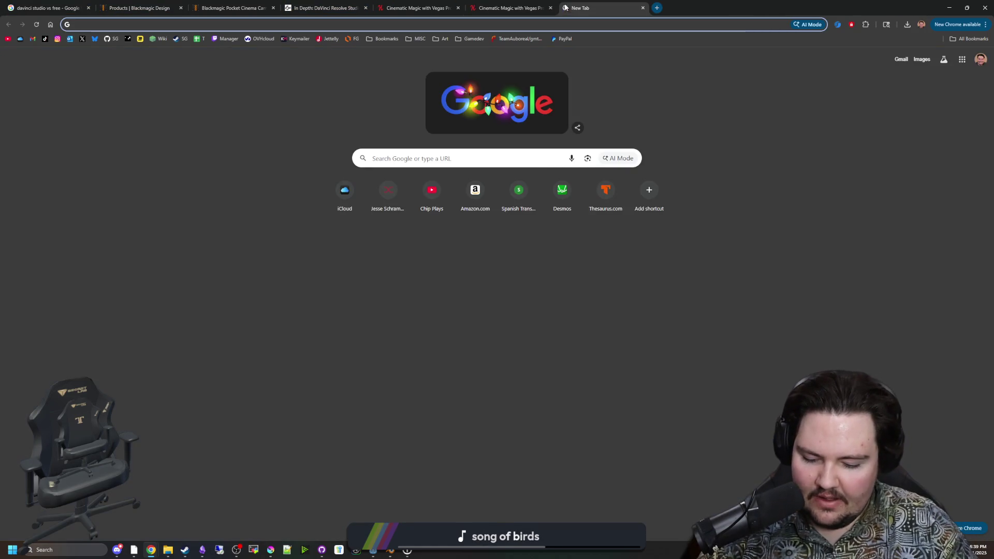
Search for 'sony vegas' and open the VEGAS Pro product page
text(sony vegas)
key(Return)
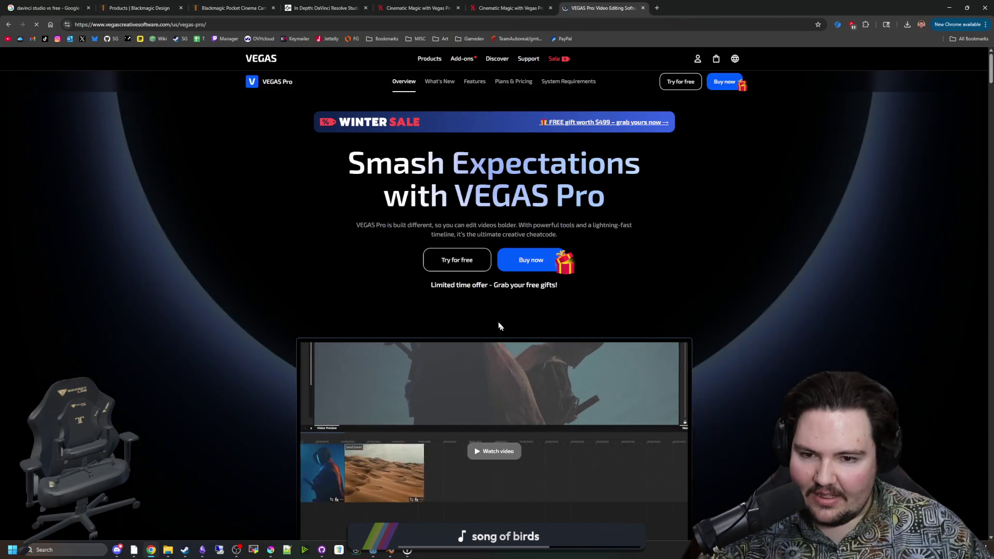
click(536, 258)
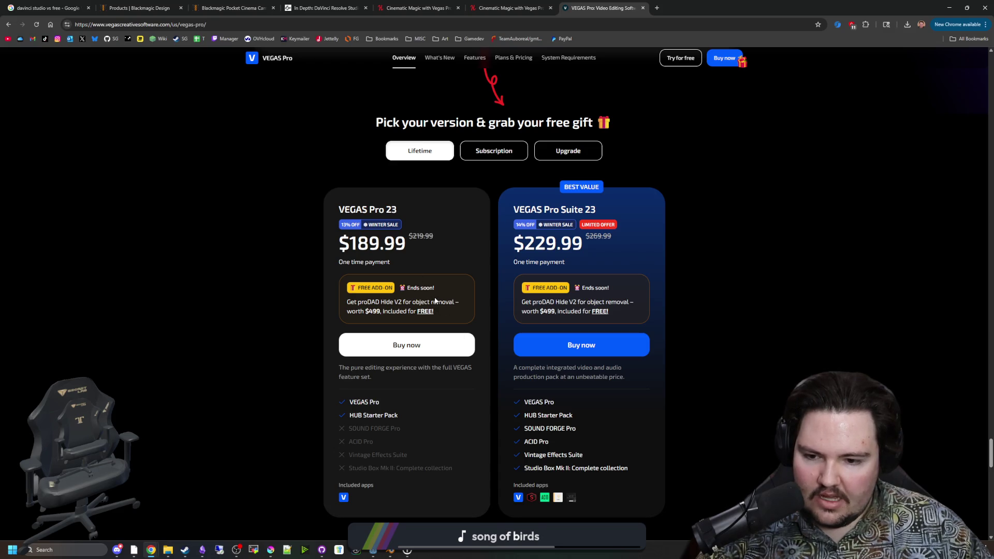
Compare VEGAS Pro 23 upgrade, subscription and lifetime prices, then return to DaVinci Resolve
scroll(435, 300, down, 1)
scroll(435, 301, down, 4)
scroll(435, 300, up, 5)
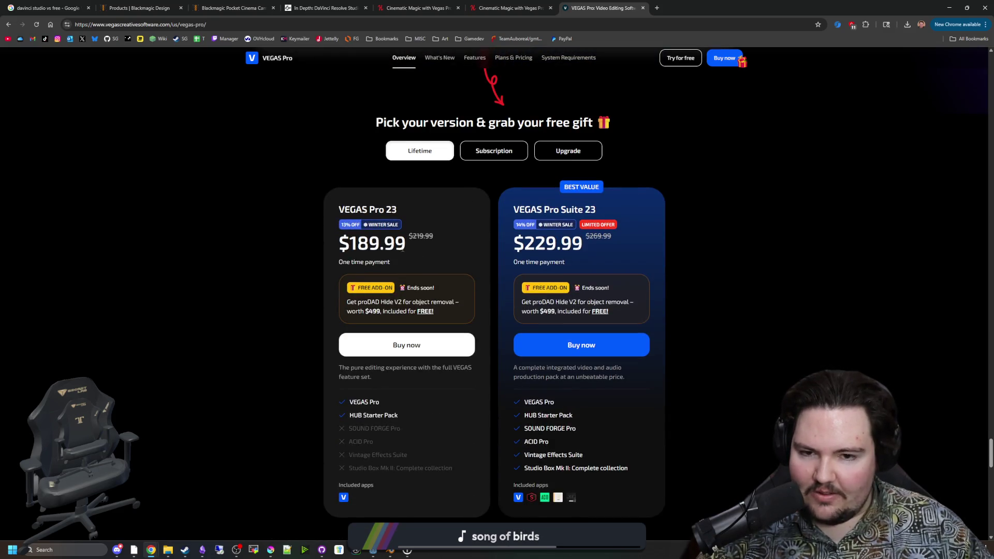
click(574, 146)
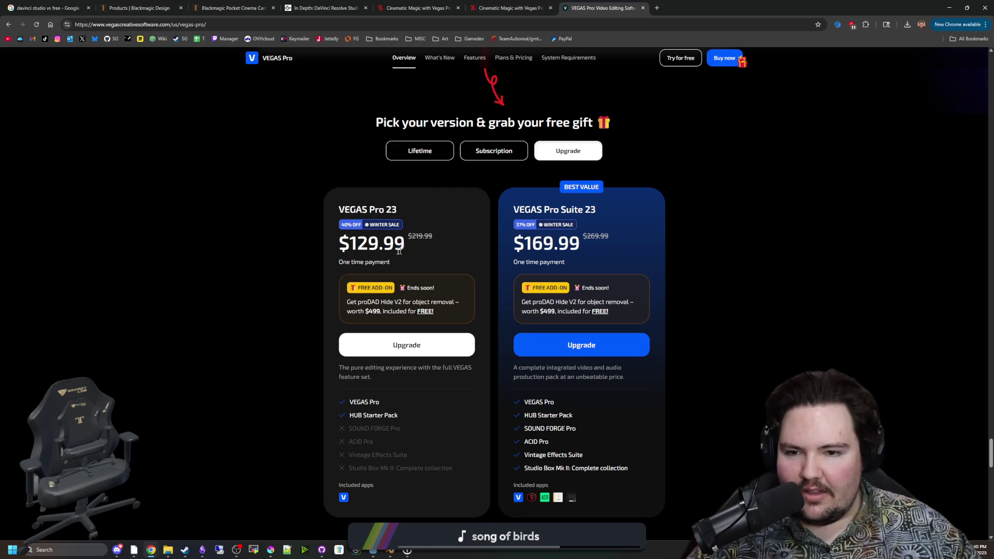
click(482, 157)
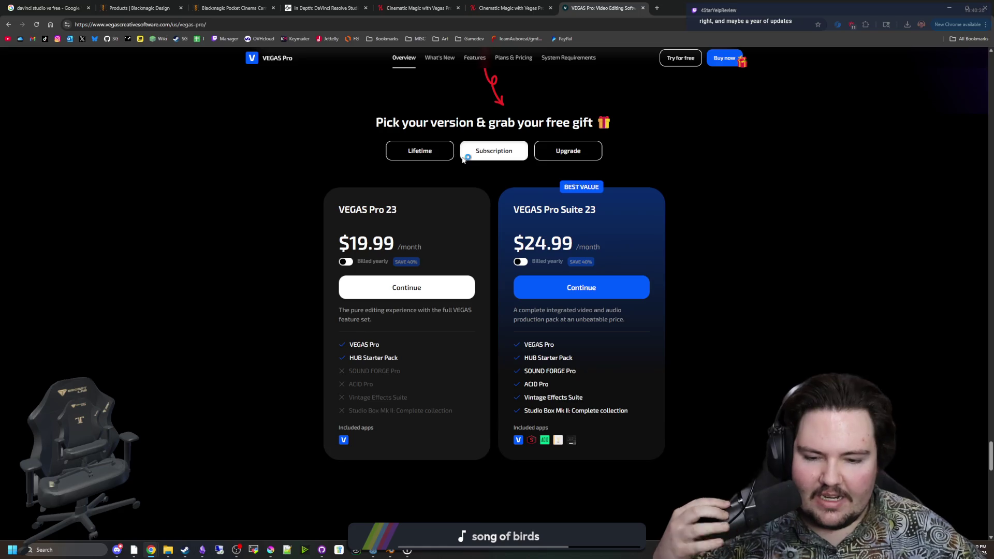
click(440, 151)
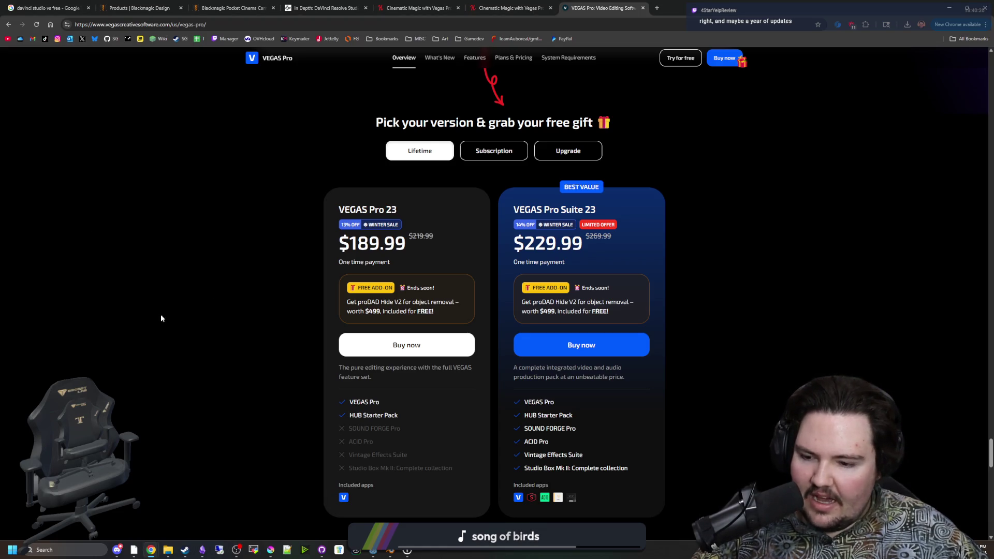
click(133, 550)
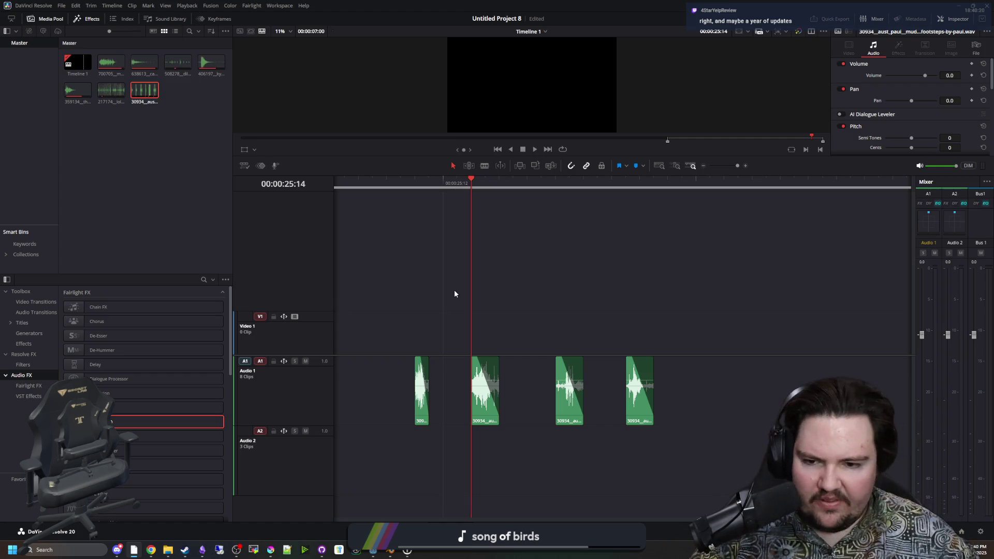
Scrub through the footstep audio and park the playhead at 25:18
mouse_move(369, 207)
mouse_down()
mouse_move(768, 197)
mouse_move(536, 208)
mouse_up()
scroll(518, 336, right, 5)
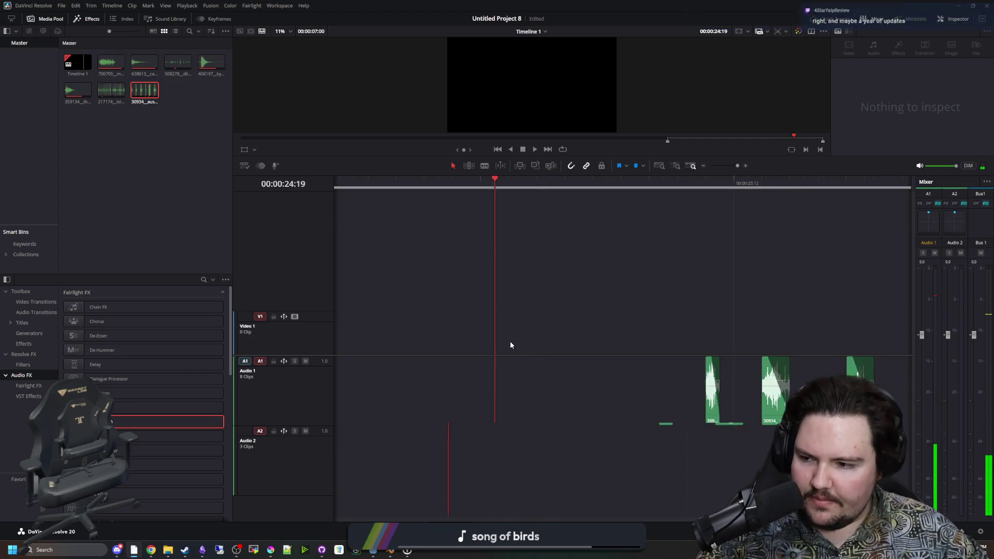
scroll(657, 333, left, 3)
scroll(552, 315, right, 5)
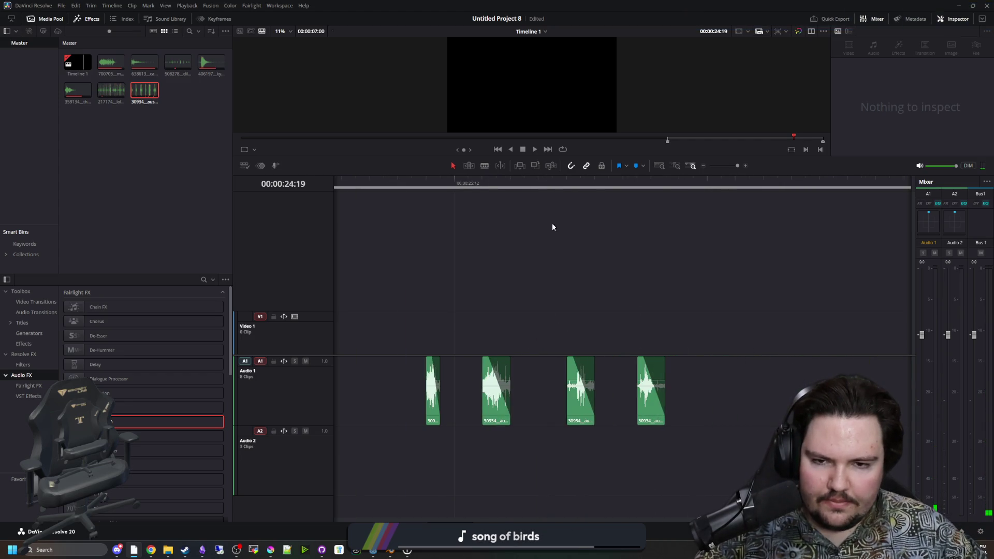
click(541, 181)
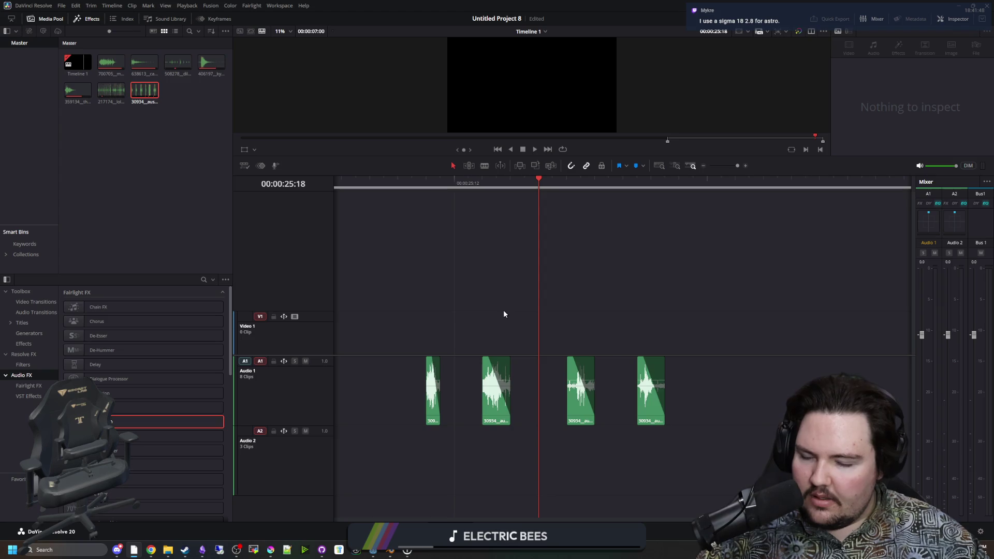
Slide the second, third and fourth footstep clips left to close the gaps and replay them
click(426, 182)
drag(492, 391, 464, 393)
drag(575, 398, 504, 399)
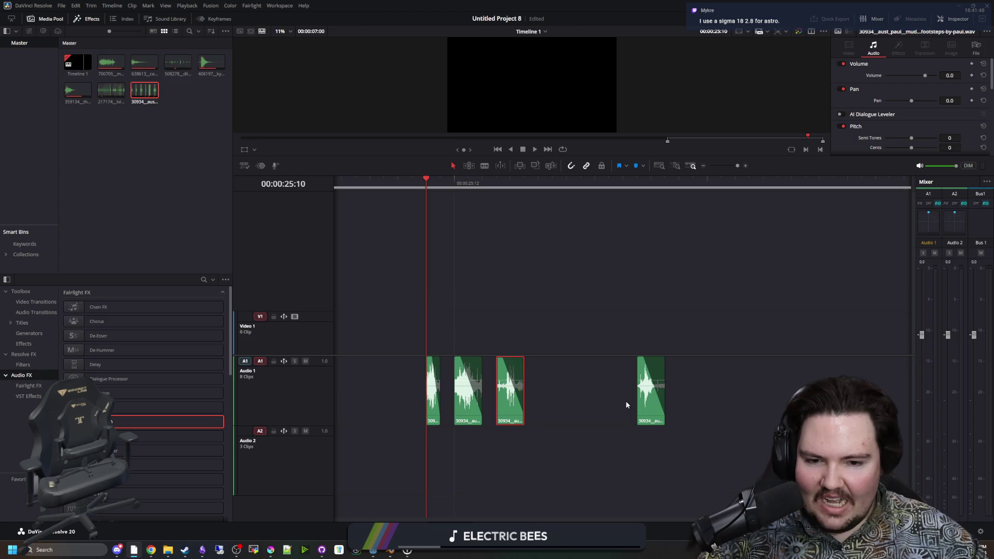
drag(642, 404, 544, 404)
drag(466, 183, 408, 187)
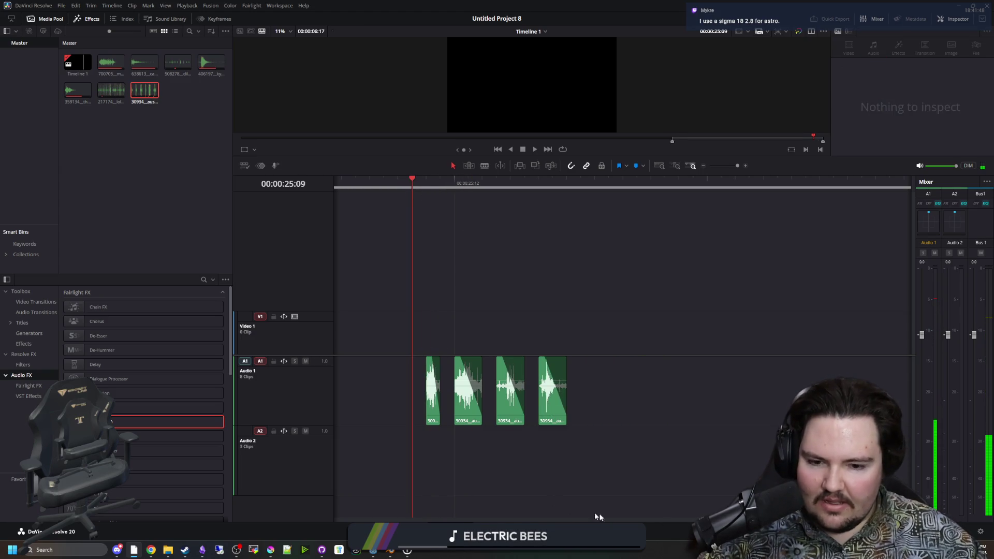
click(651, 532)
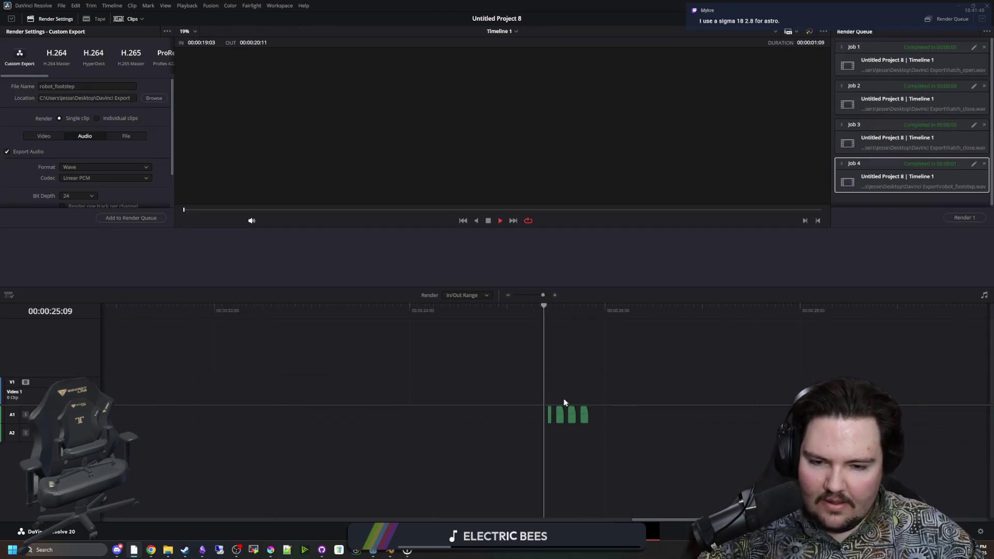
Mark the first clip's range, rename the output to kobold_step and queue it
scroll(563, 399, up, 5)
scroll(558, 420, up, 3)
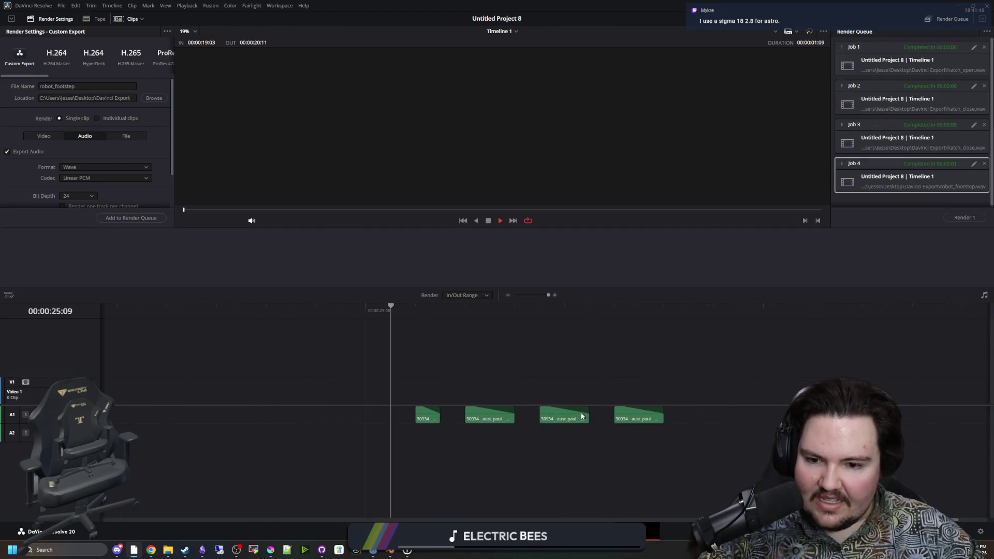
click(416, 311)
right_click(428, 312)
click(450, 334)
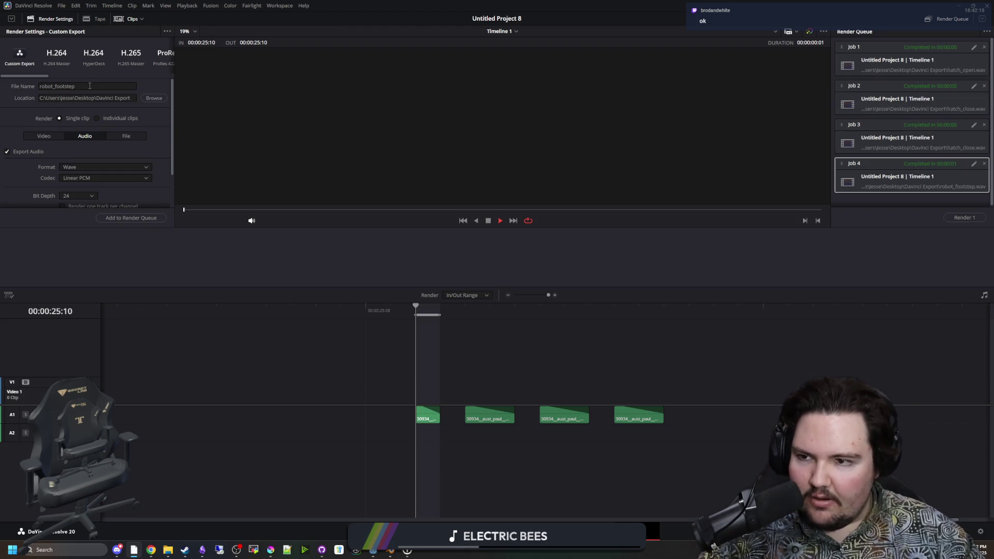
drag(89, 86, 44, 86)
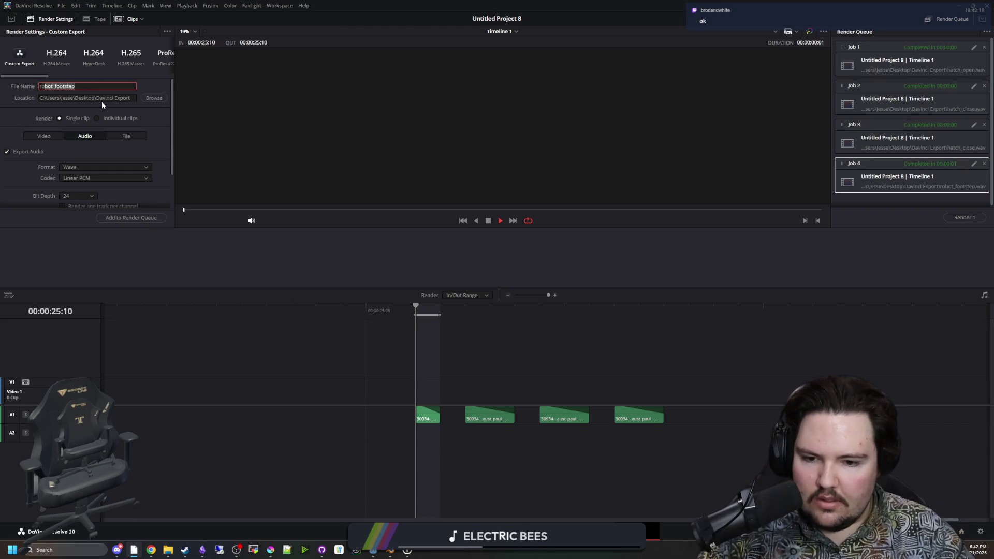
key(BackSpace)
key(BackSpace)
text(kobold_)
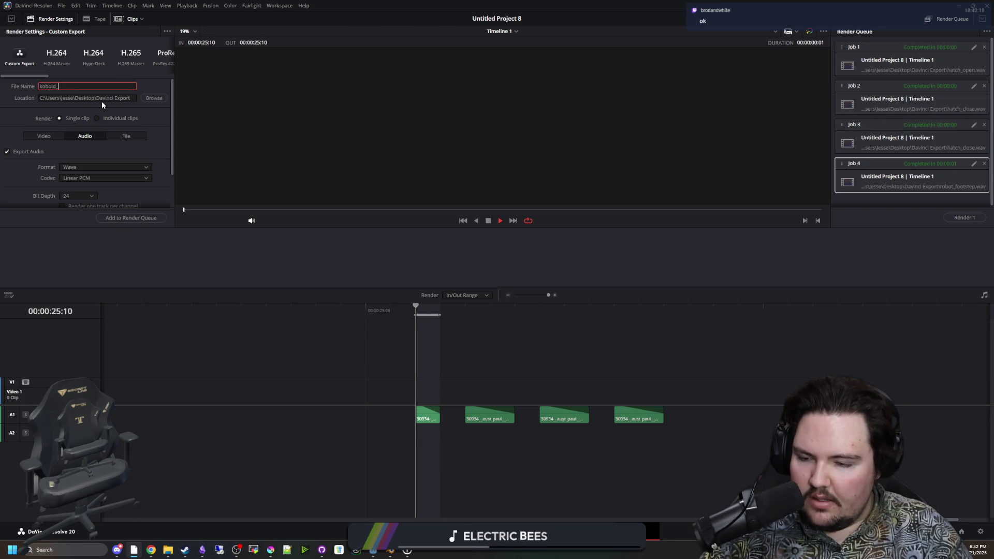
text(step_1)
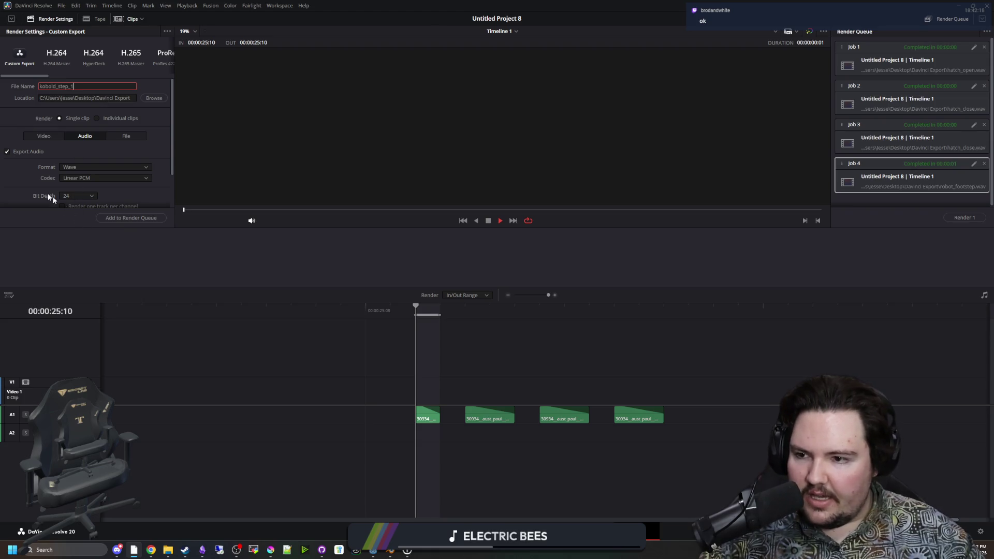
click(44, 136)
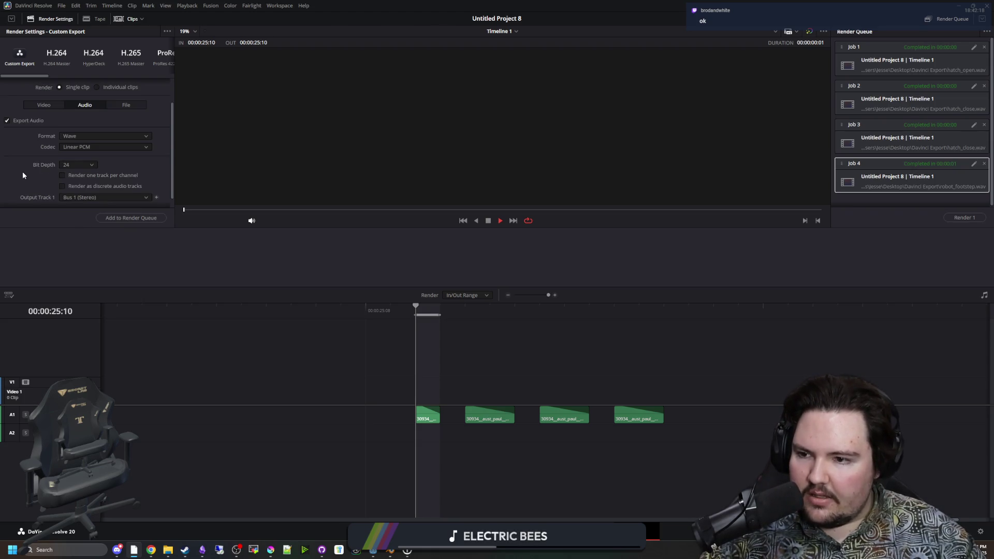
click(85, 135)
click(142, 218)
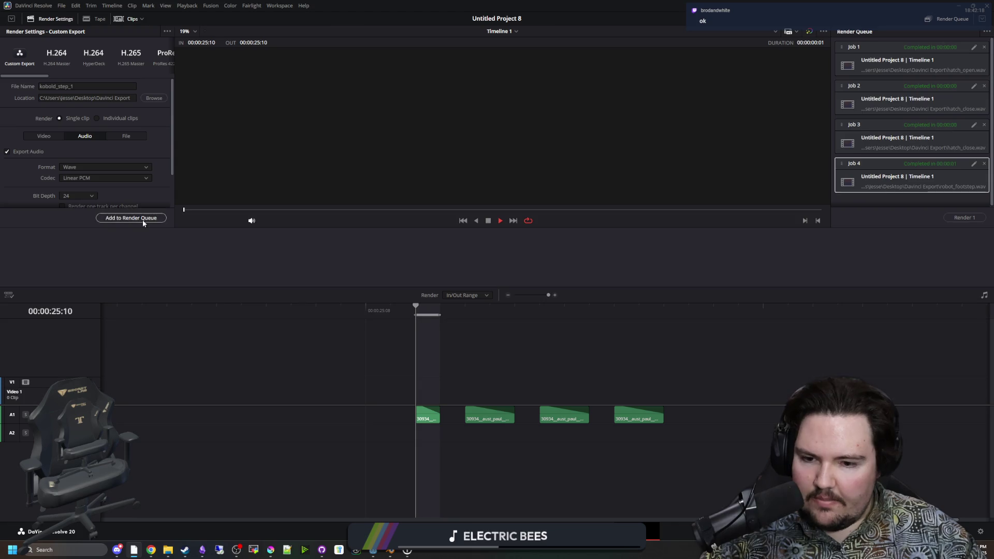
Mark the second clip from 25:12 to 25:13 and add it to the render queue
click(465, 310)
key(i)
click(515, 309)
key(o)
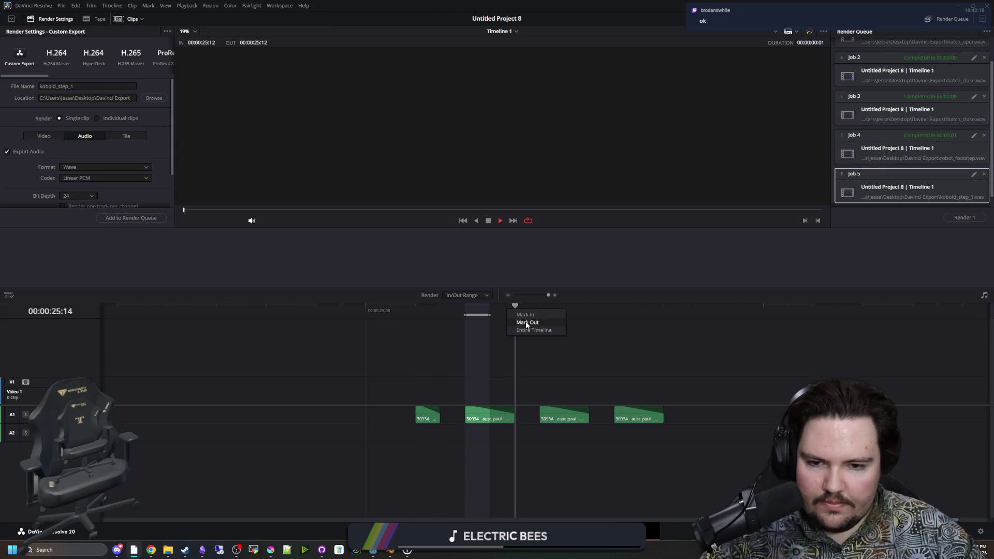
drag(540, 315, 515, 315)
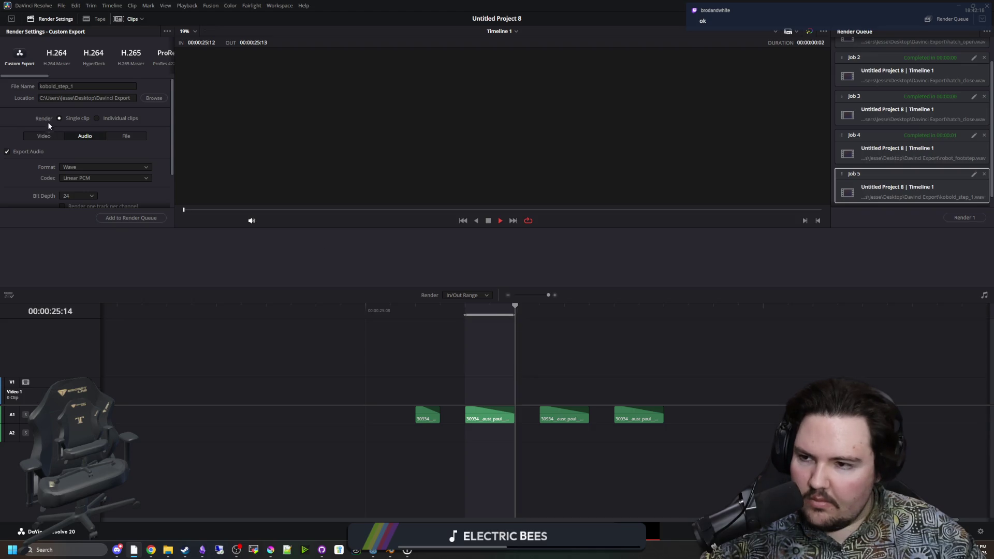
click(83, 87)
text(2)
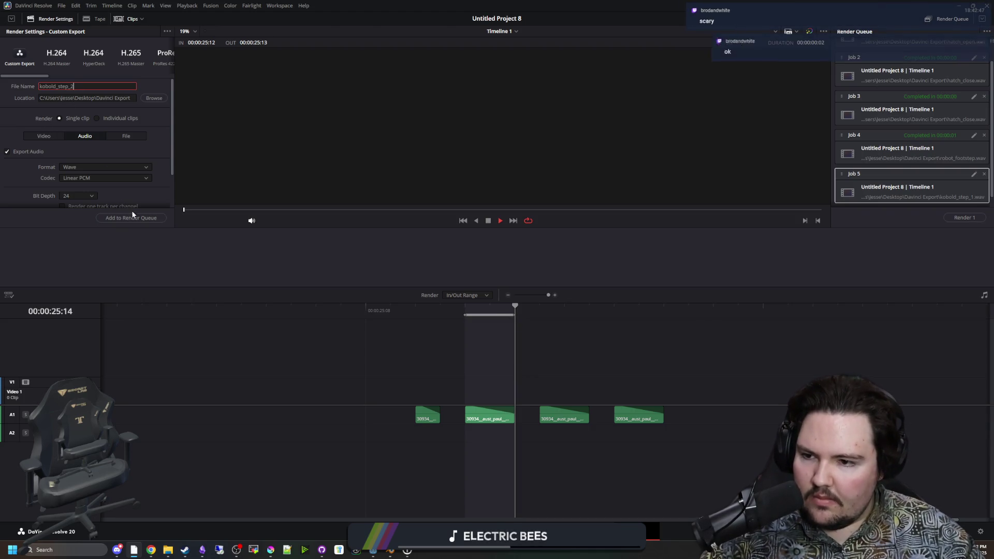
click(131, 218)
Mark the third clip from 25:15 to 25:16 and add it to the render queue
click(540, 309)
right_click(541, 312)
click(561, 314)
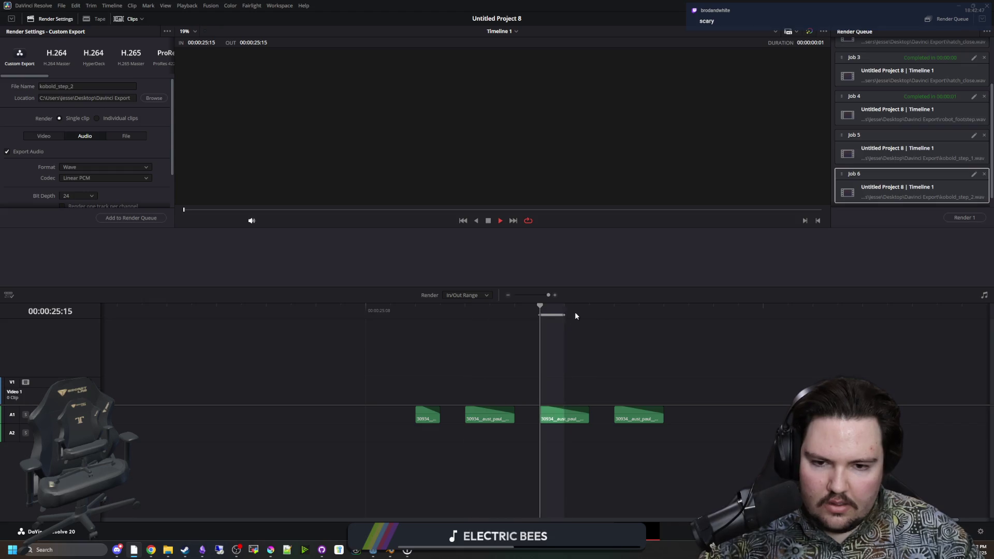
key(Right)
key(Right)
right_click(593, 317)
click(608, 326)
drag(608, 315, 590, 315)
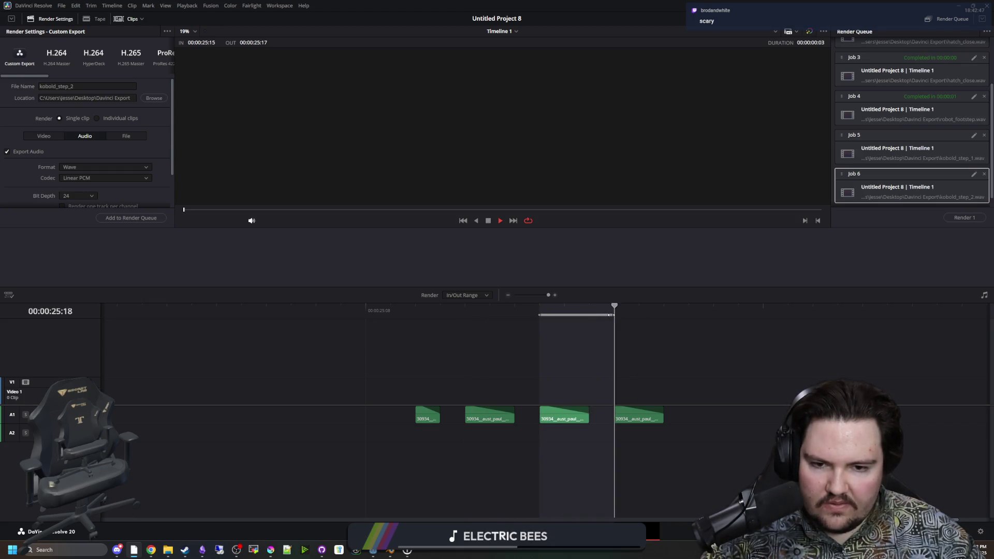
click(84, 87)
text(3)
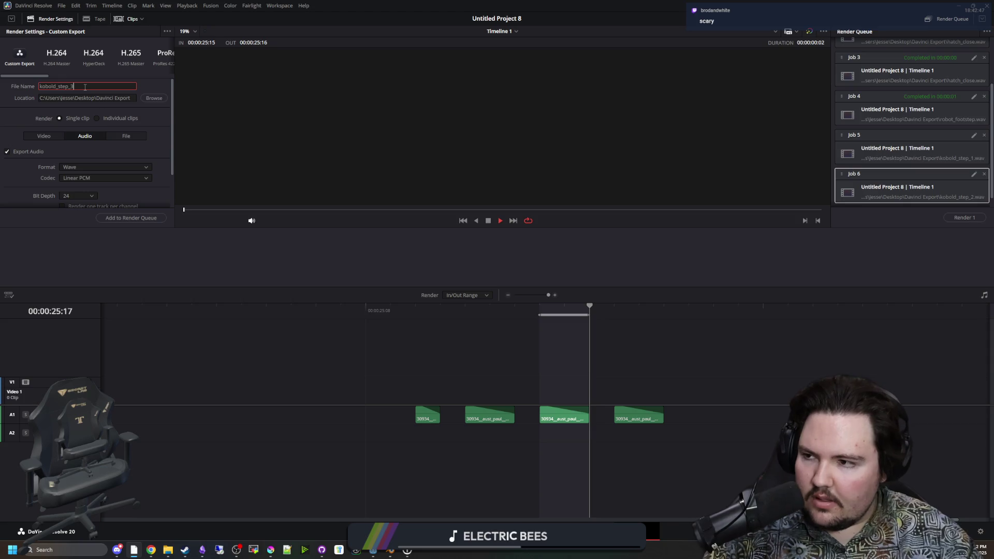
click(131, 218)
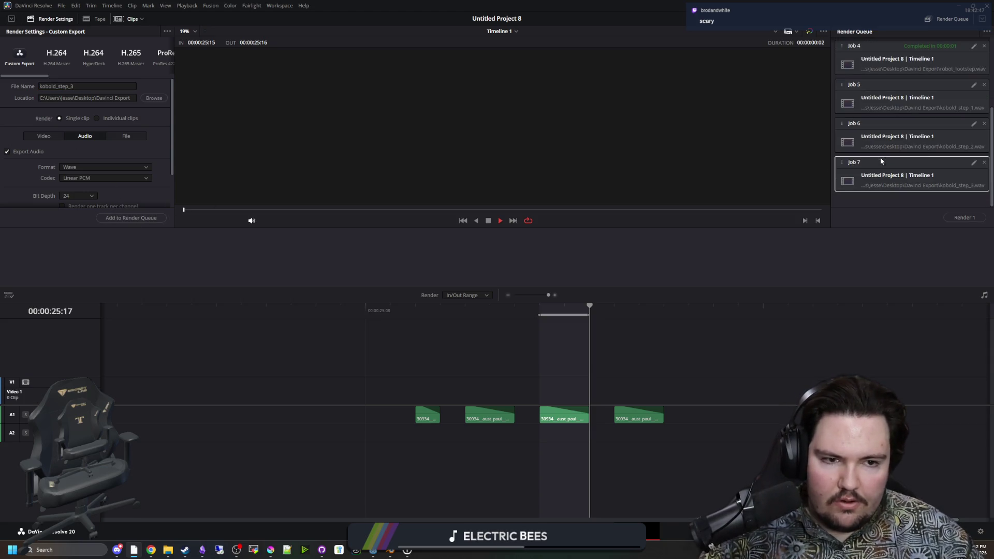
Mark the fourth clip from 25:18 to 25:19 and queue it as kobold_step_4
key(Right)
right_click(621, 314)
click(637, 326)
key(Right)
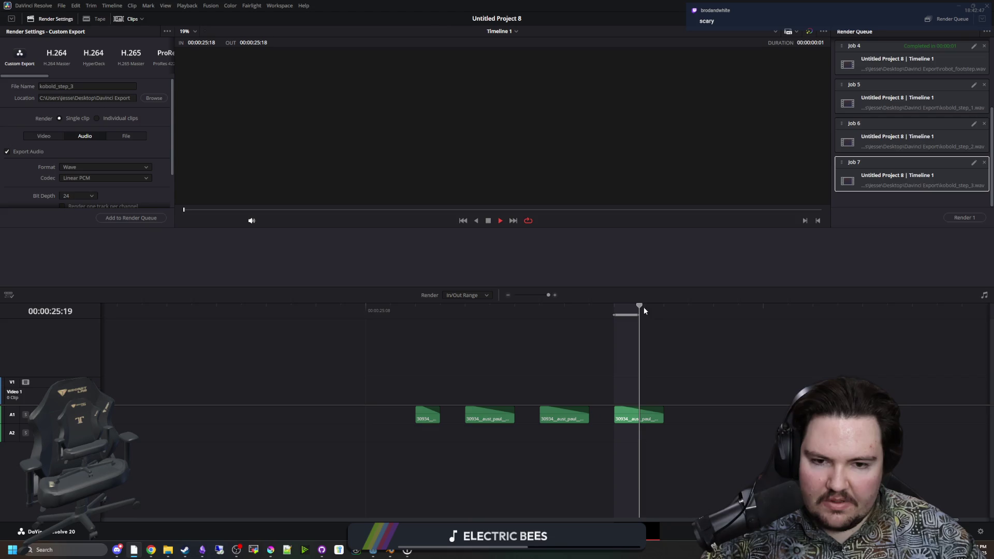
key(Right)
right_click(655, 311)
click(668, 322)
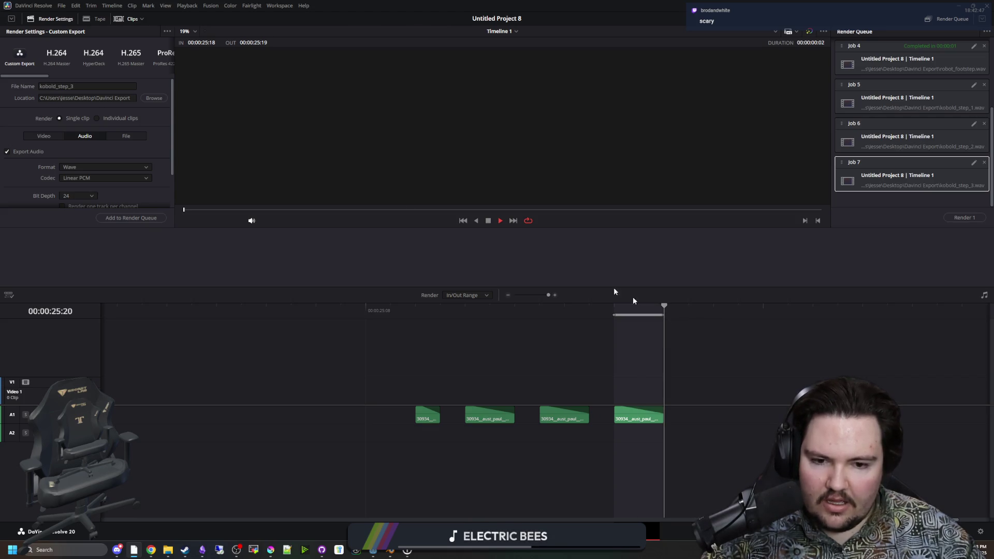
click(81, 85)
text(4)
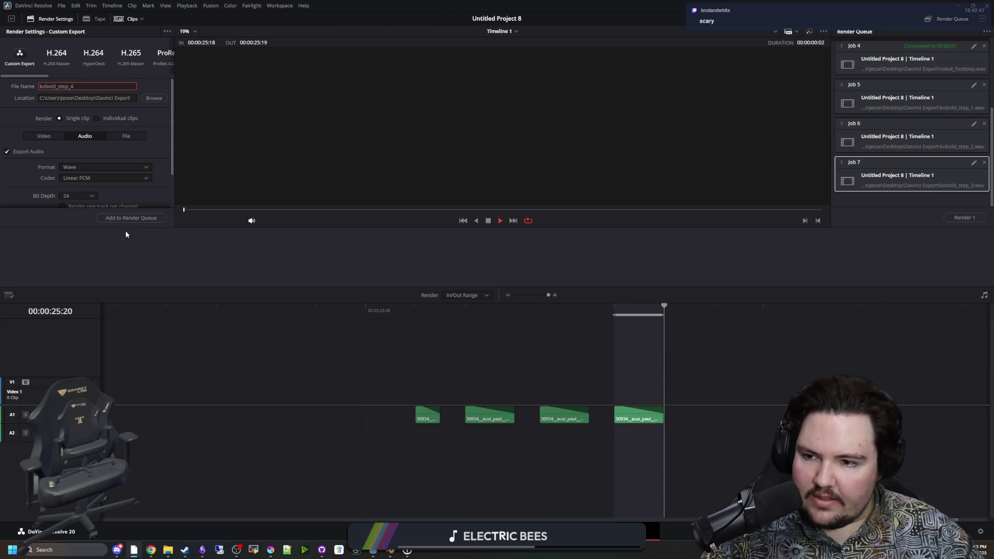
click(142, 218)
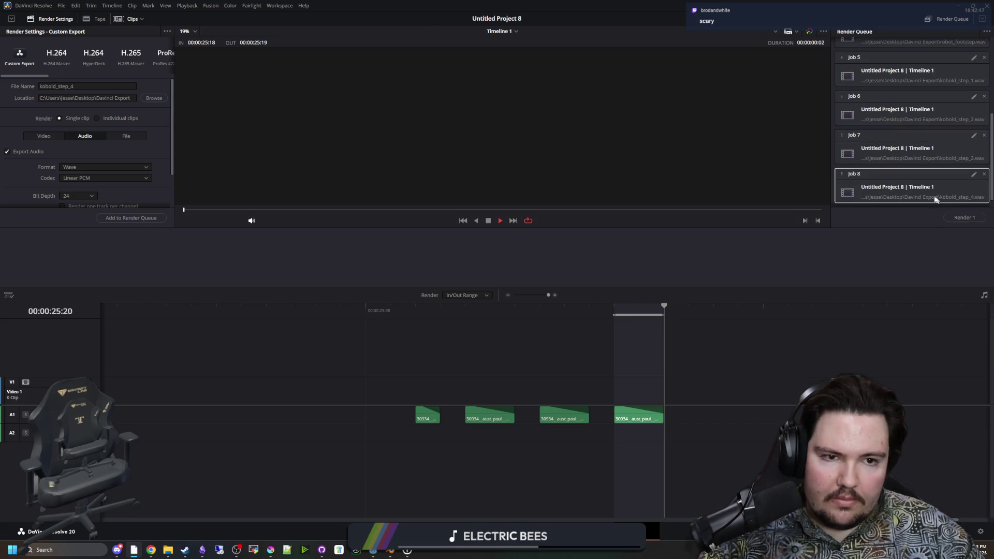
Render jobs 5 through 8 together, then leave DaVinci Resolve
shift+click(943, 78)
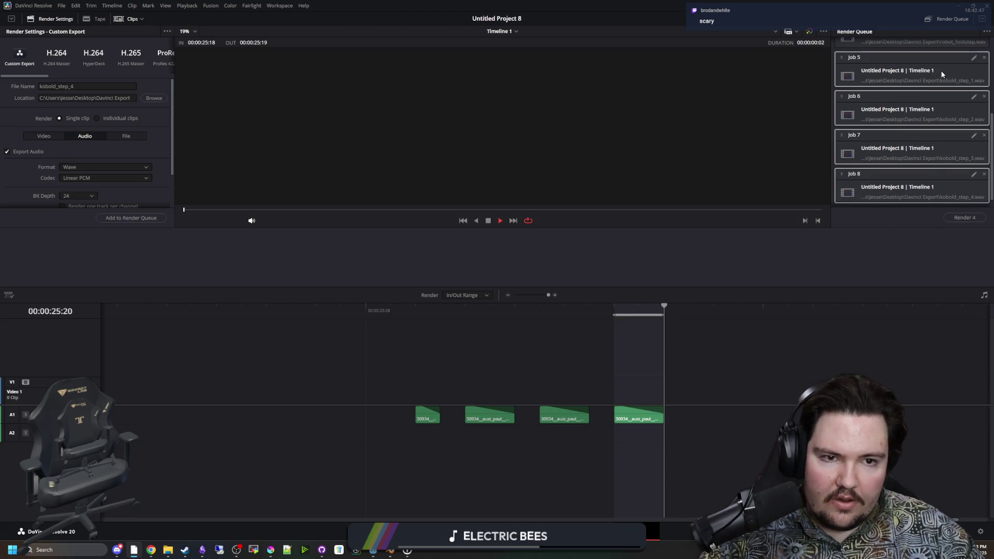
click(964, 218)
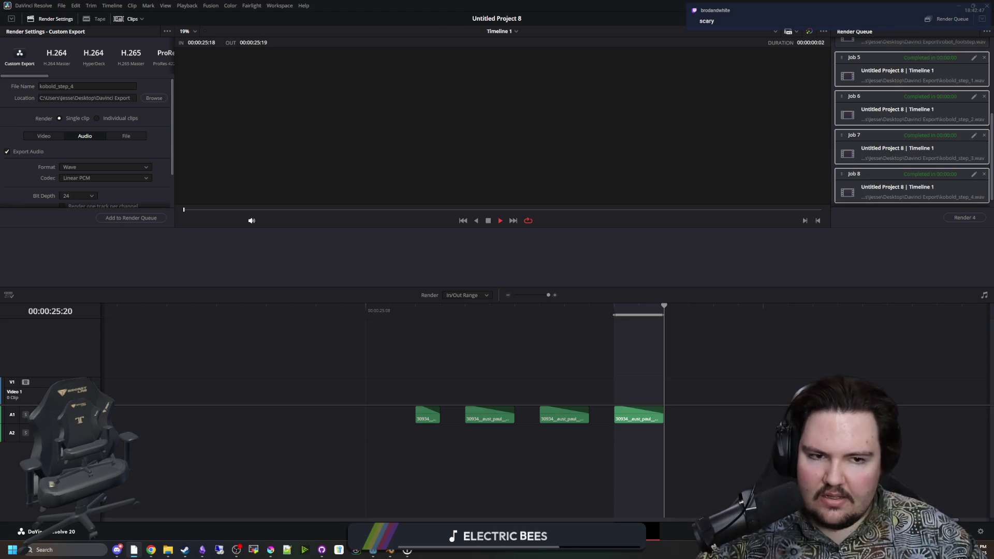
key(alt+Tab)
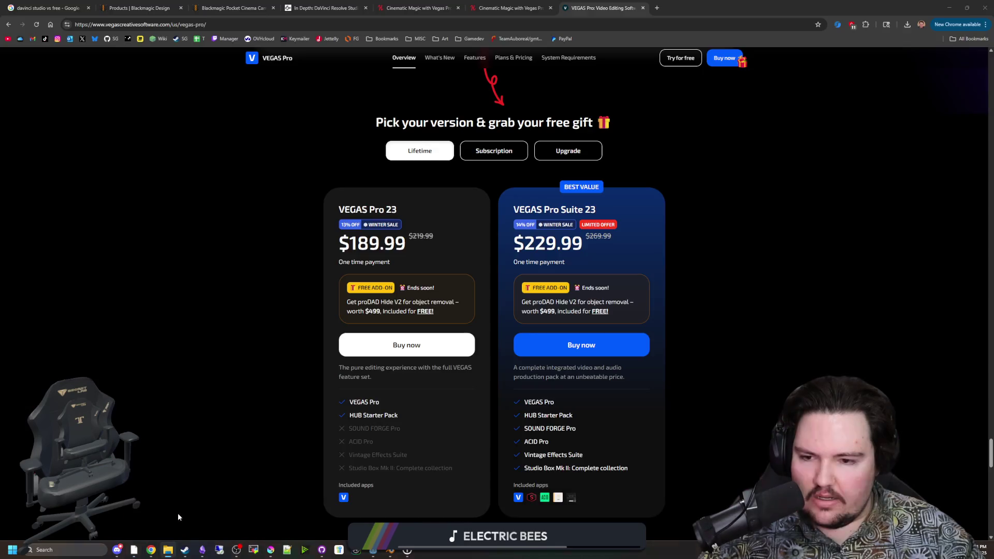
Run the WAV conversion script in the Davinci Export folder and close its cmd window
key(alt+Tab)
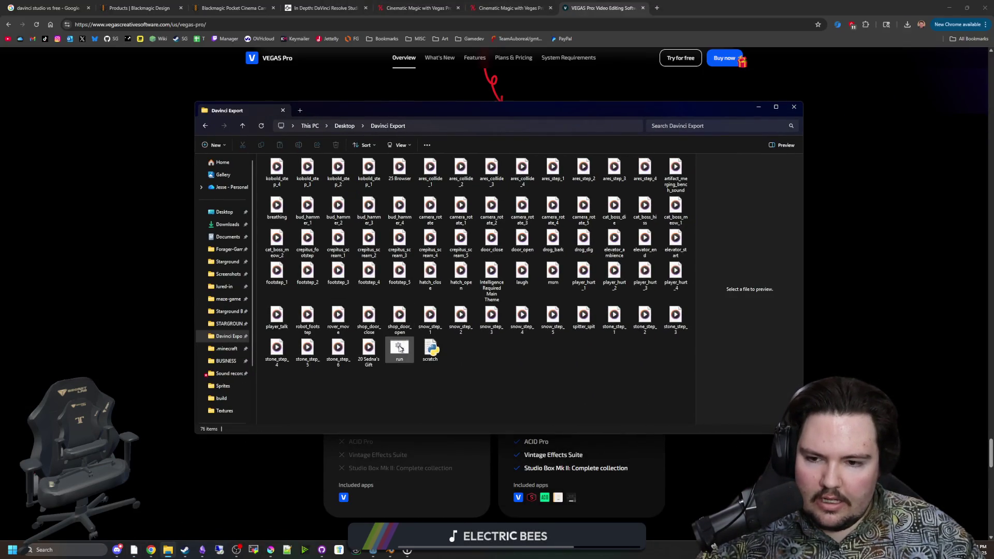
click(400, 348)
double_click(400, 349)
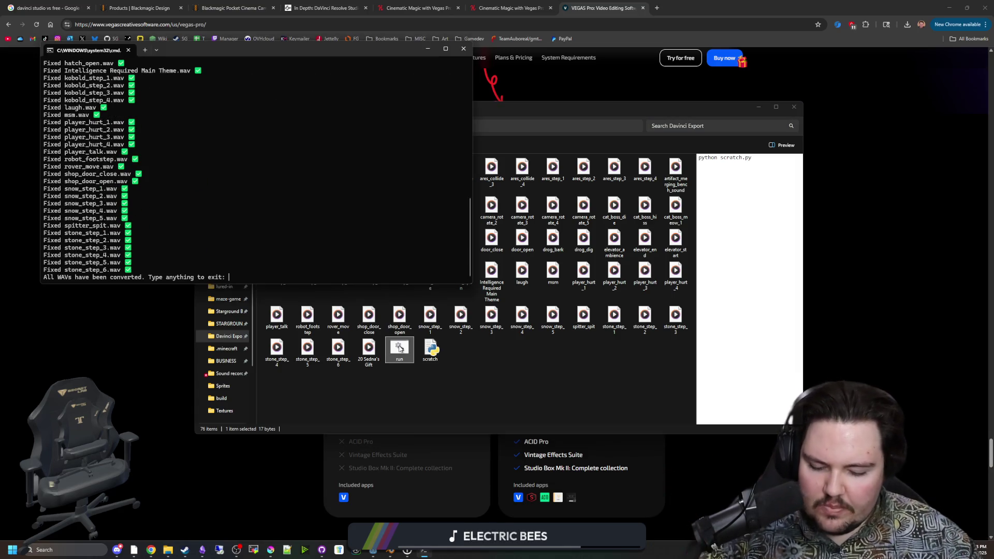
text(d)
key(Return)
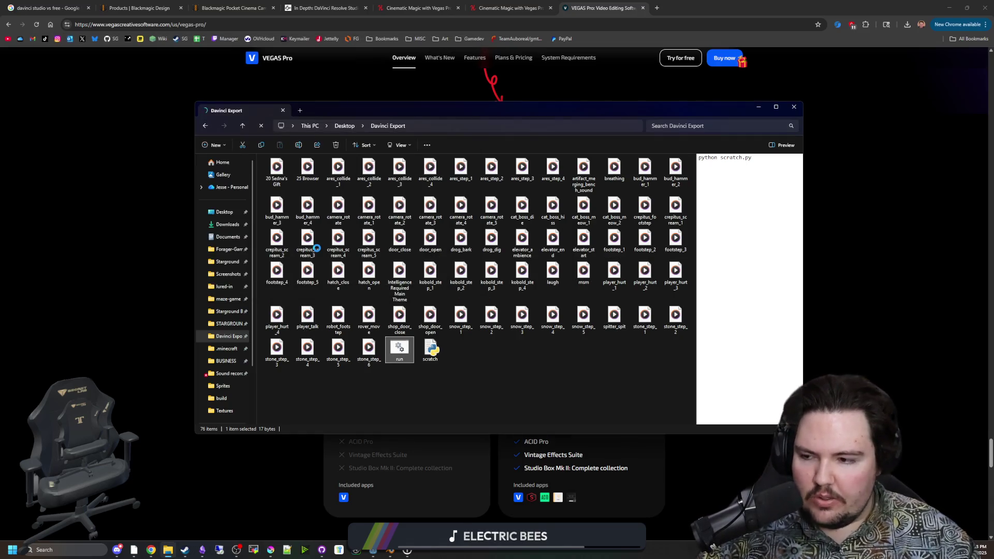
click(515, 375)
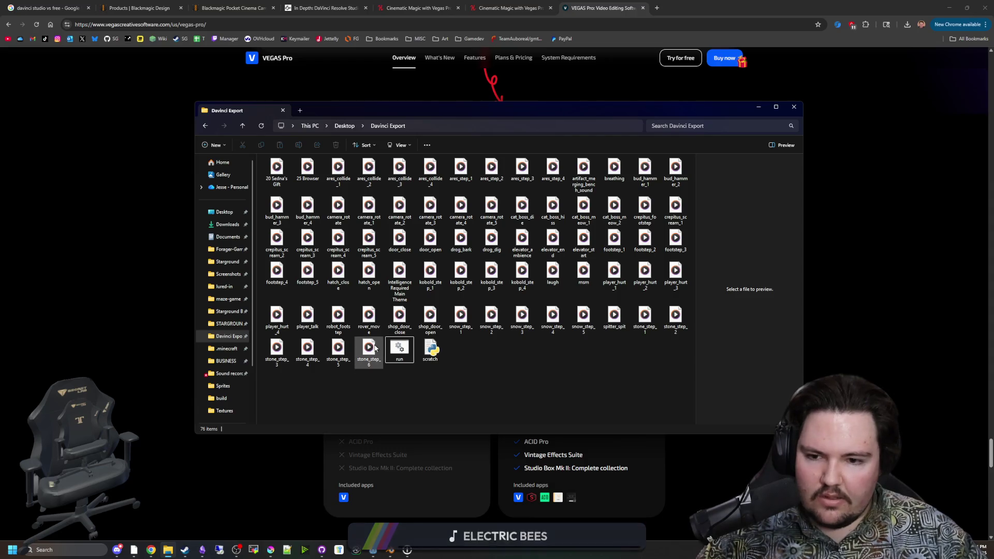
Run the WAV conversion script again and close its cmd window
click(307, 362)
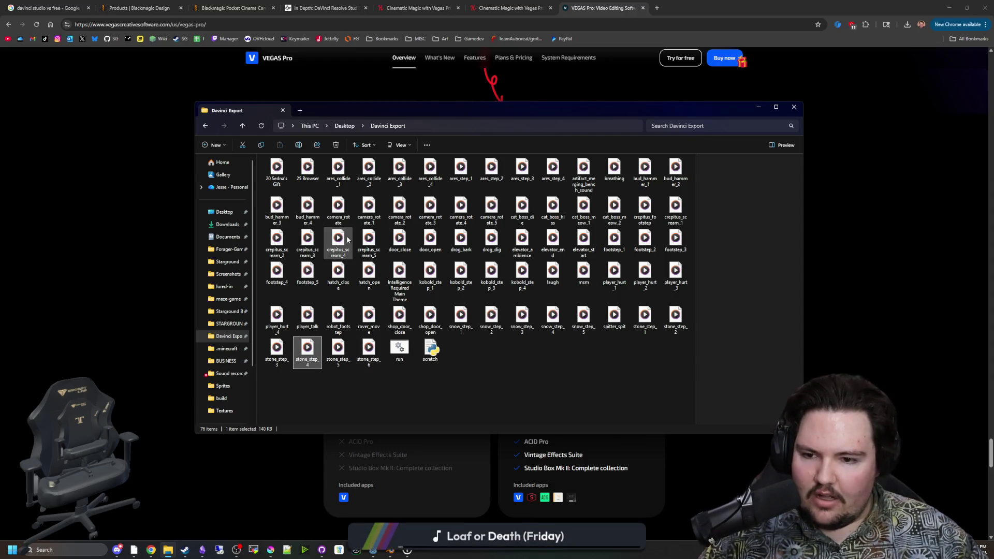
click(540, 372)
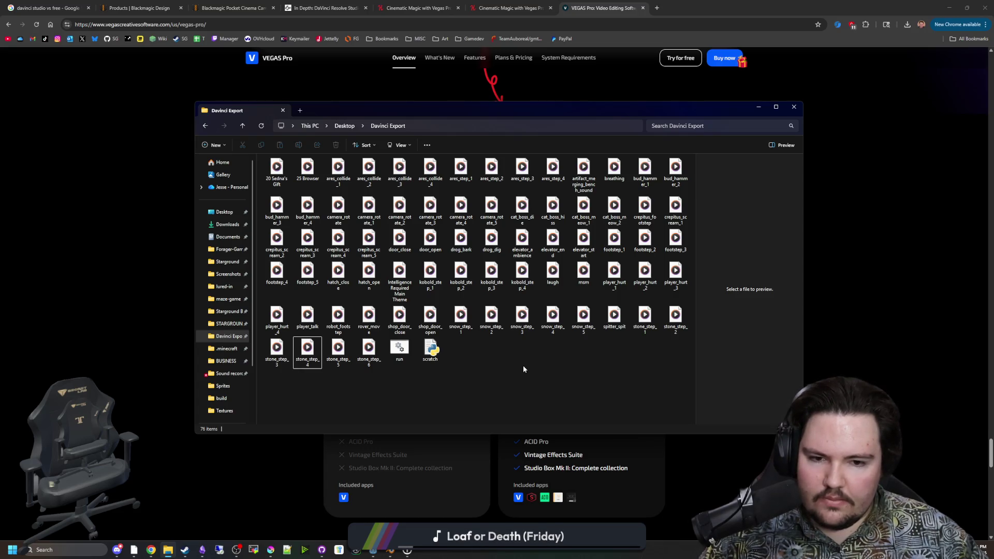
click(398, 352)
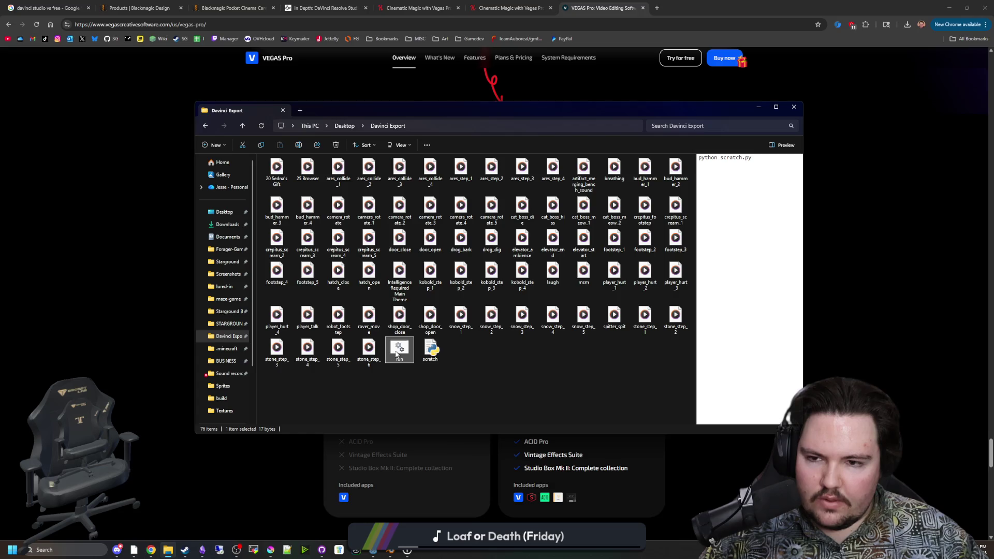
double_click(397, 354)
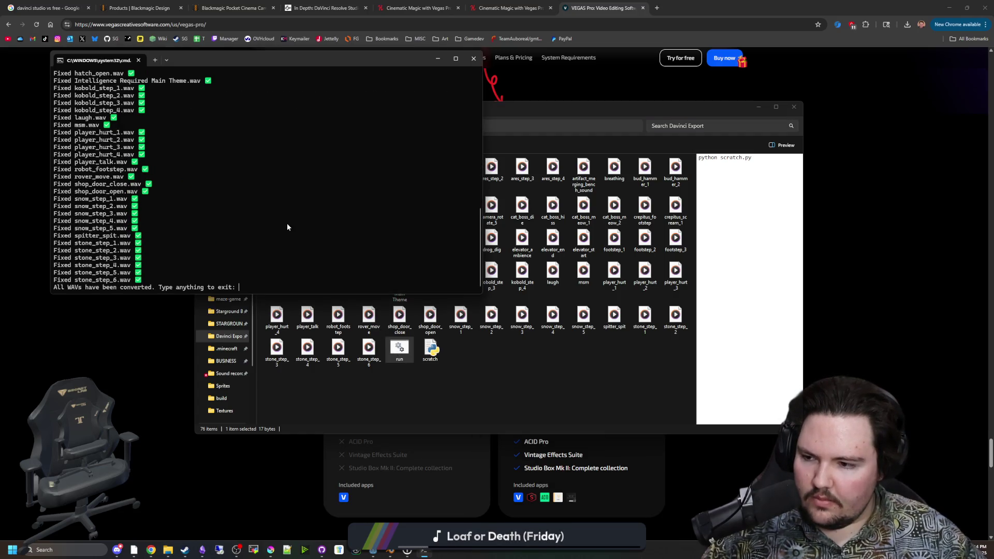
text(a)
key(Return)
click(497, 352)
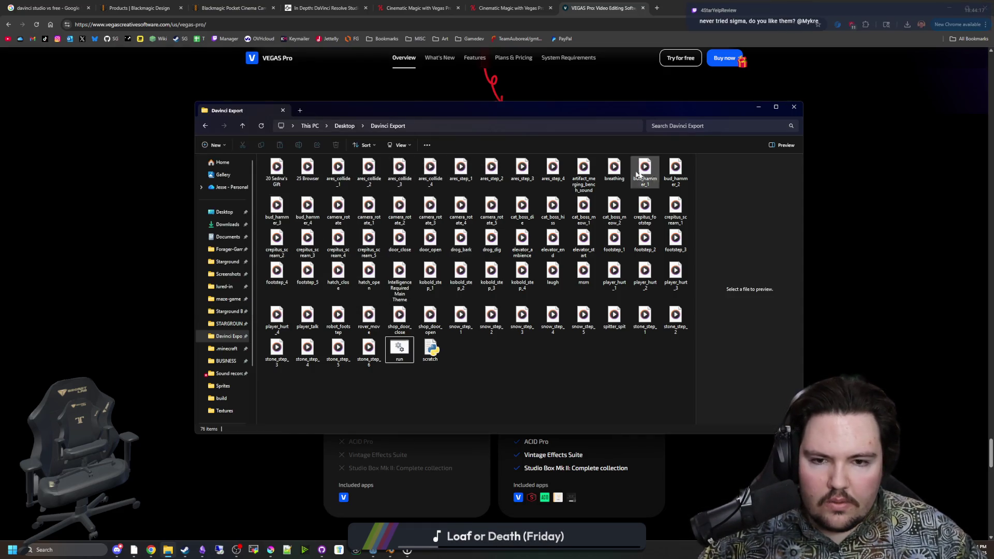
Select kobold_step_1 through kobold_step_4 and copy them
click(525, 277)
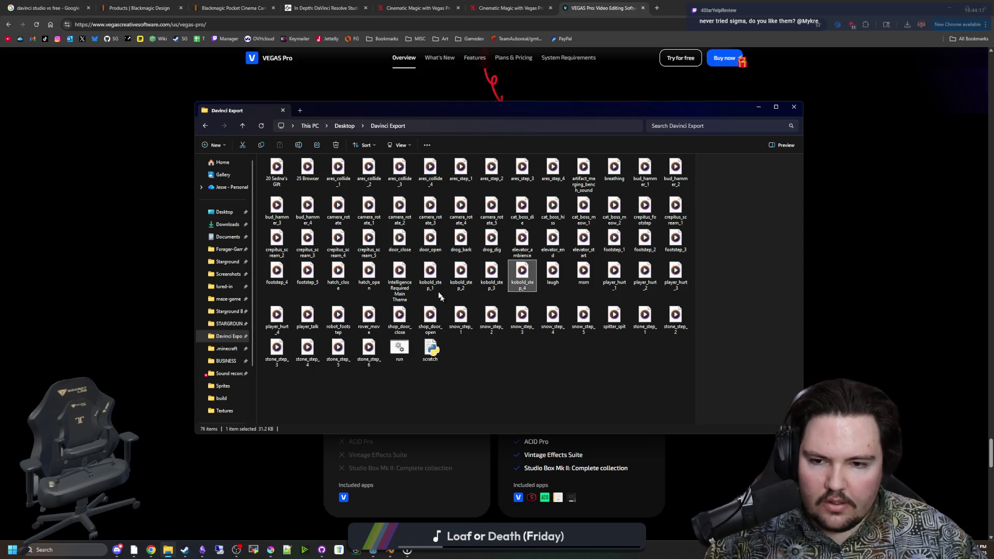
shift+click(434, 283)
key(alt+Tab)
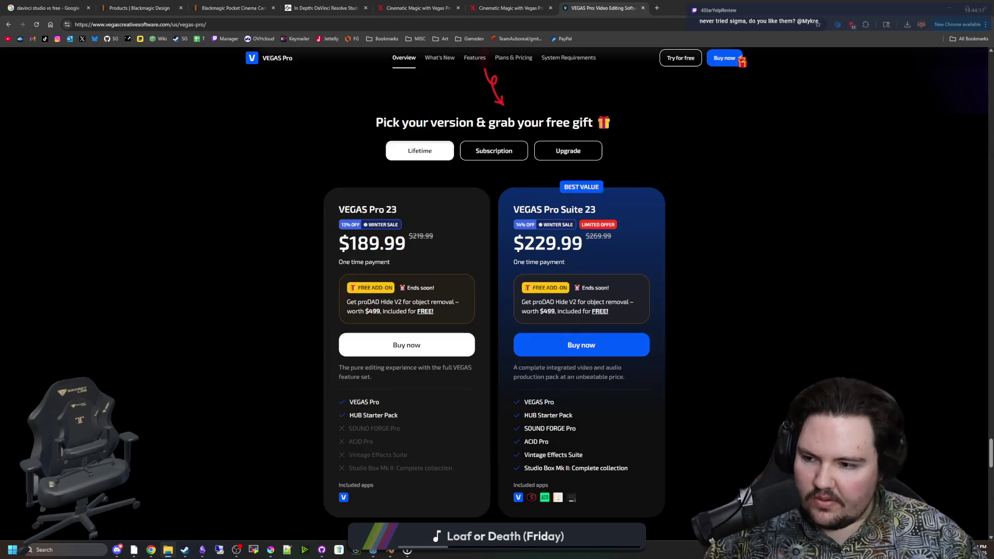
Minimize Chrome and show res://Sounds/Effects in Godot's FileSystem dock
key(super+Down)
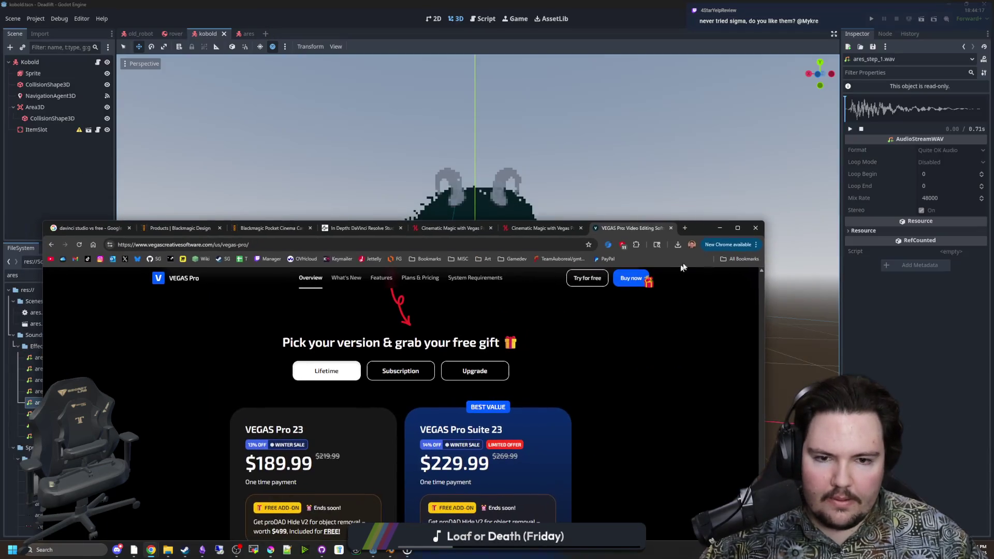
click(39, 346)
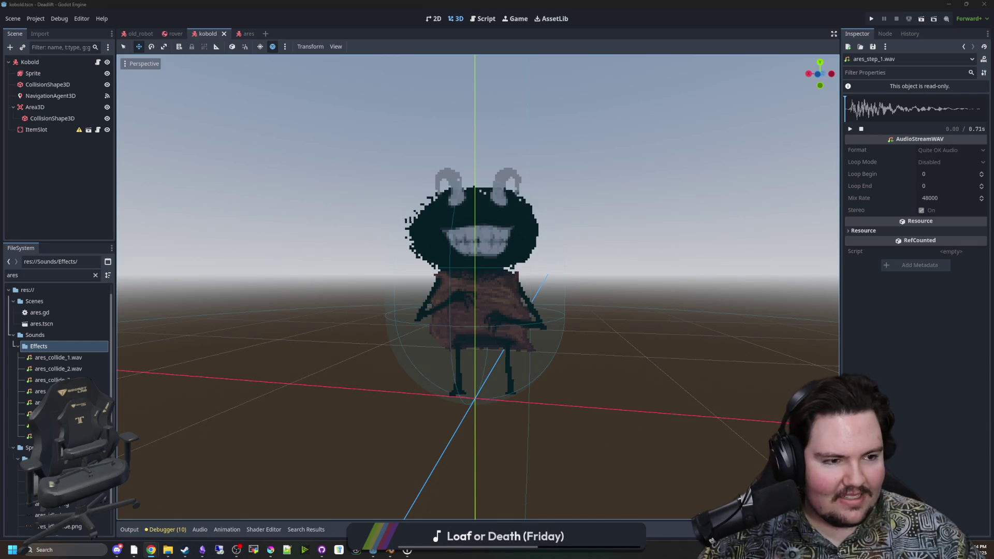
Copy the Footsteps node from the ares scene and paste it under Kobold
click(79, 209)
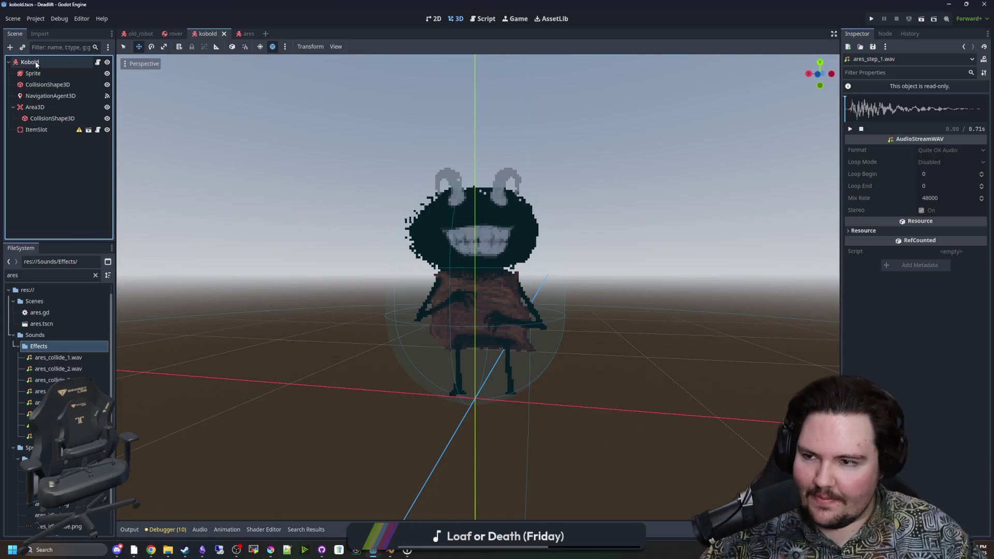
click(245, 35)
right_click(45, 129)
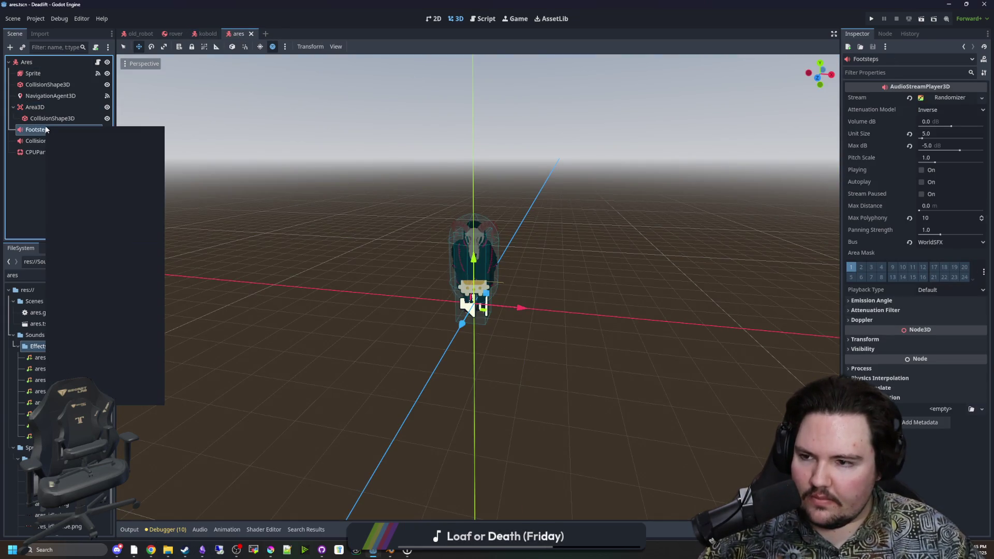
click(116, 121)
click(207, 34)
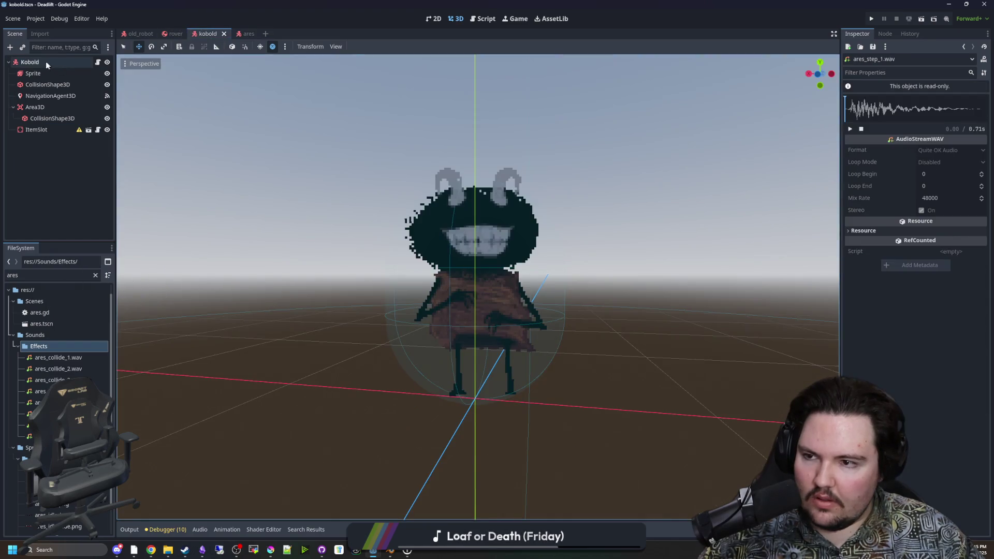
right_click(46, 61)
click(70, 140)
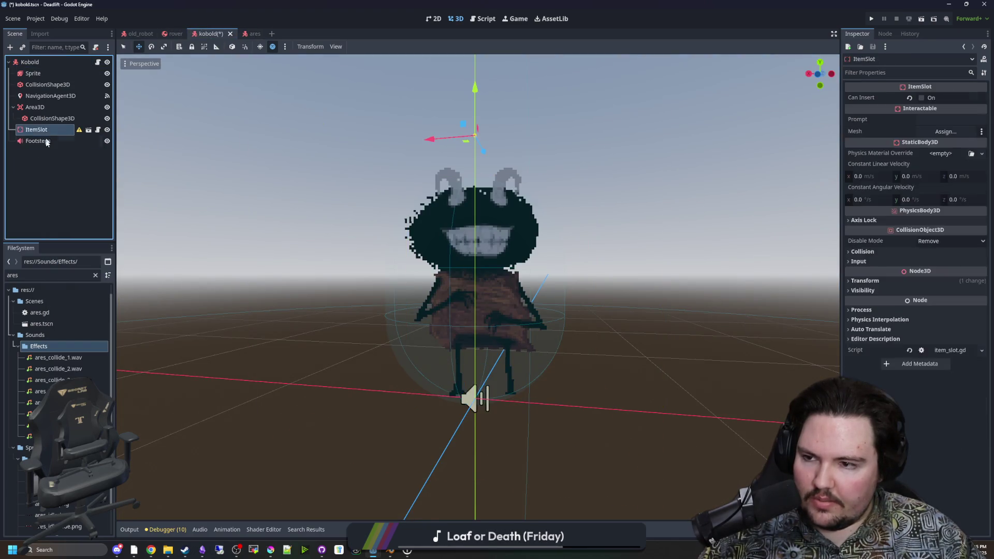
Make the Footsteps Randomizer stream unique and remove its four ares_step streams
click(950, 97)
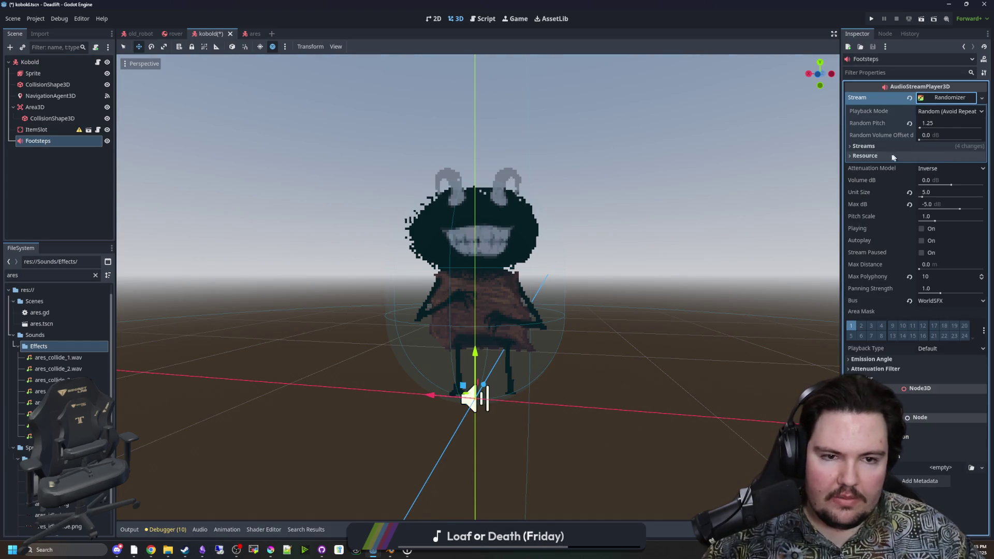
click(930, 155)
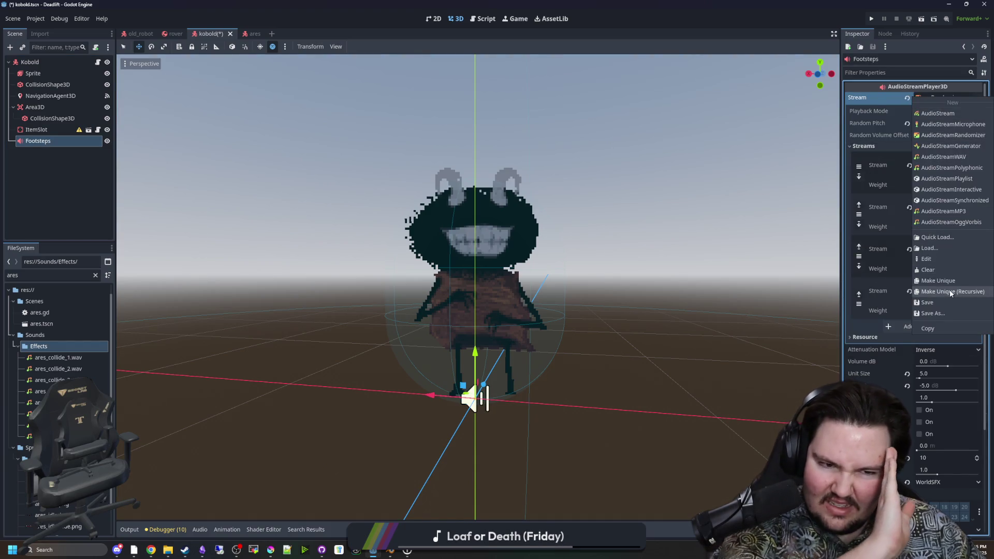
click(946, 281)
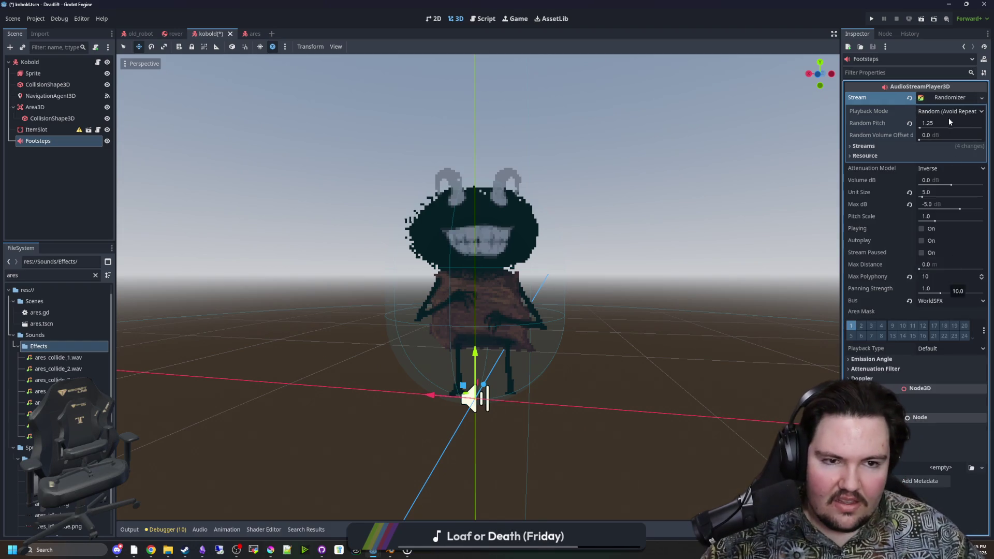
click(908, 151)
click(973, 173)
click(973, 172)
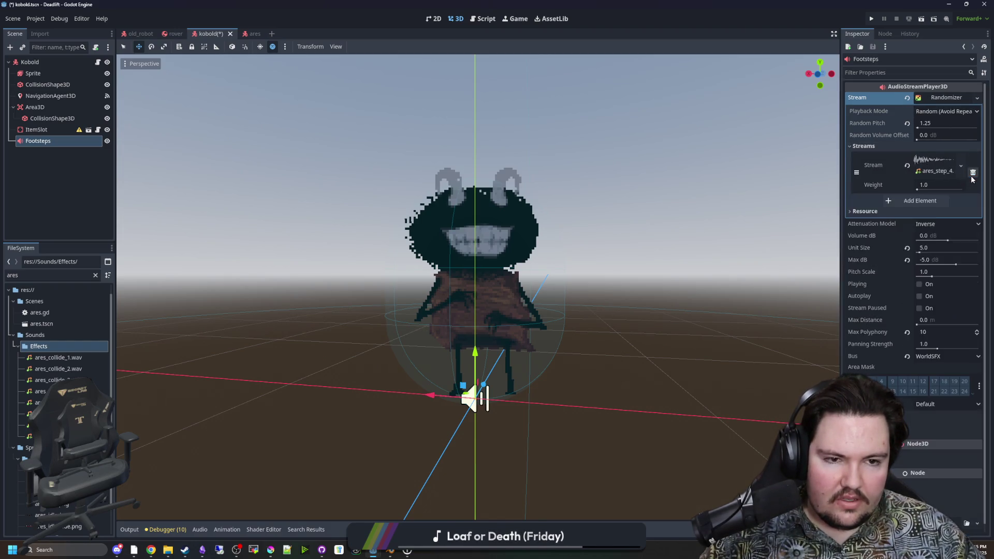
click(973, 173)
click(973, 172)
click(933, 160)
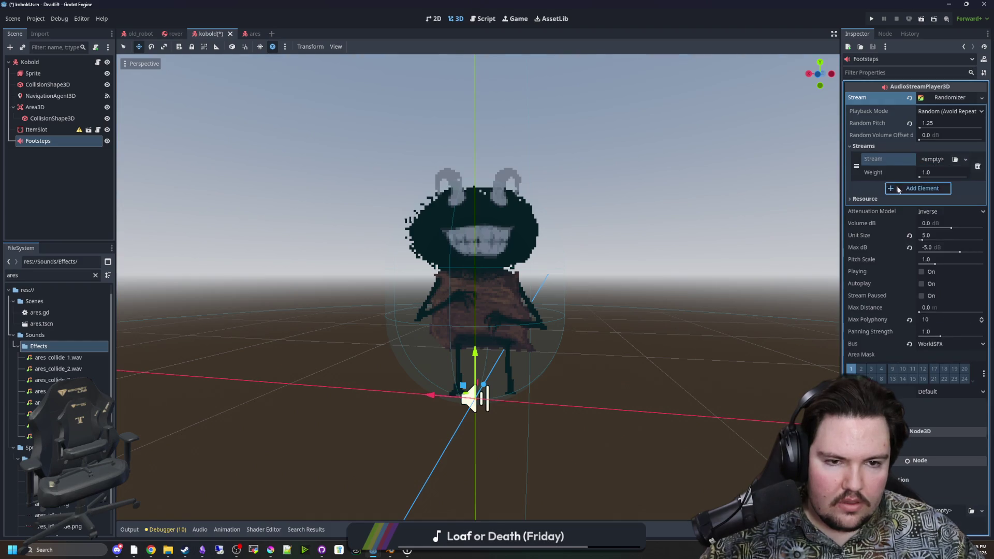
click(931, 159)
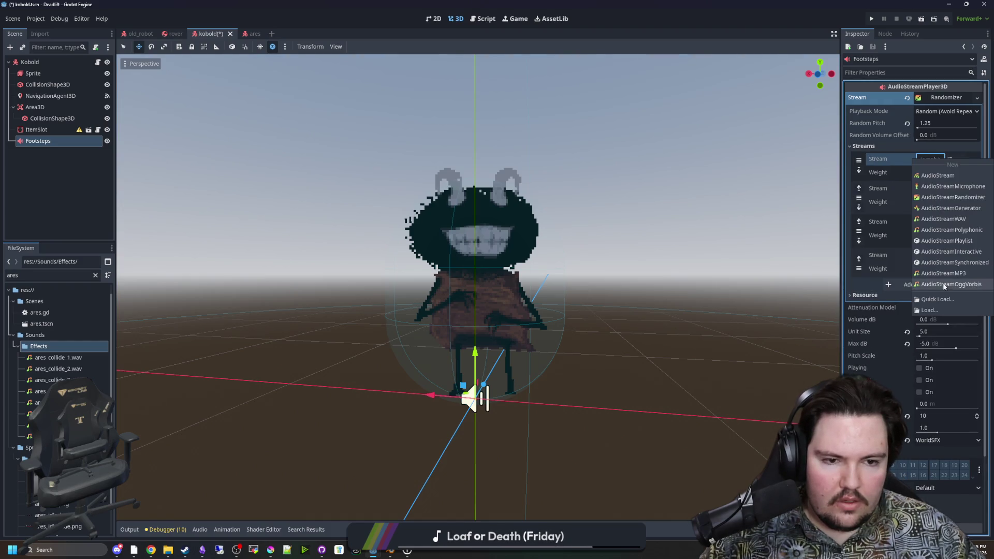
Quick-load kobold_step_1.wav and another kobold_step sound into the first two stream slots
click(947, 294)
text(kobold)
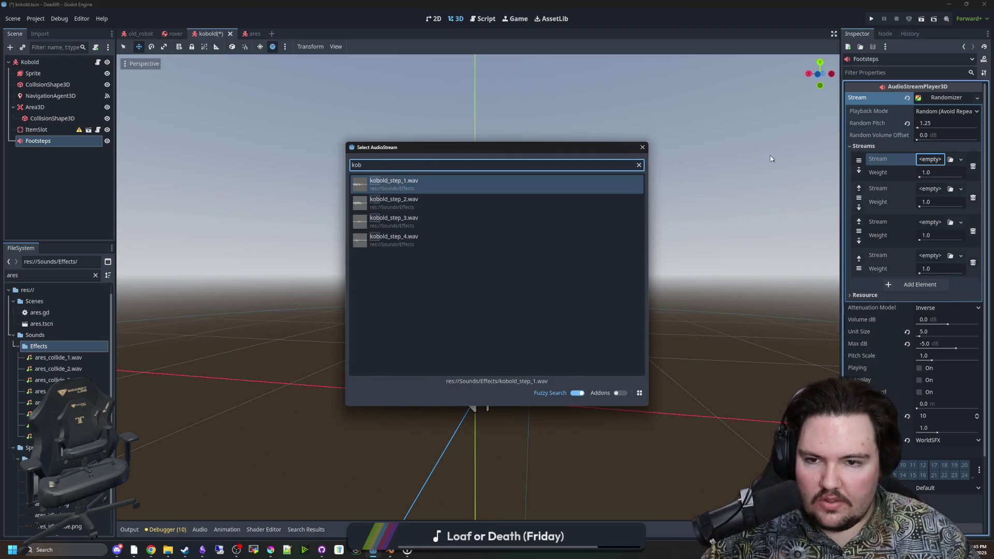
click(379, 198)
click(933, 203)
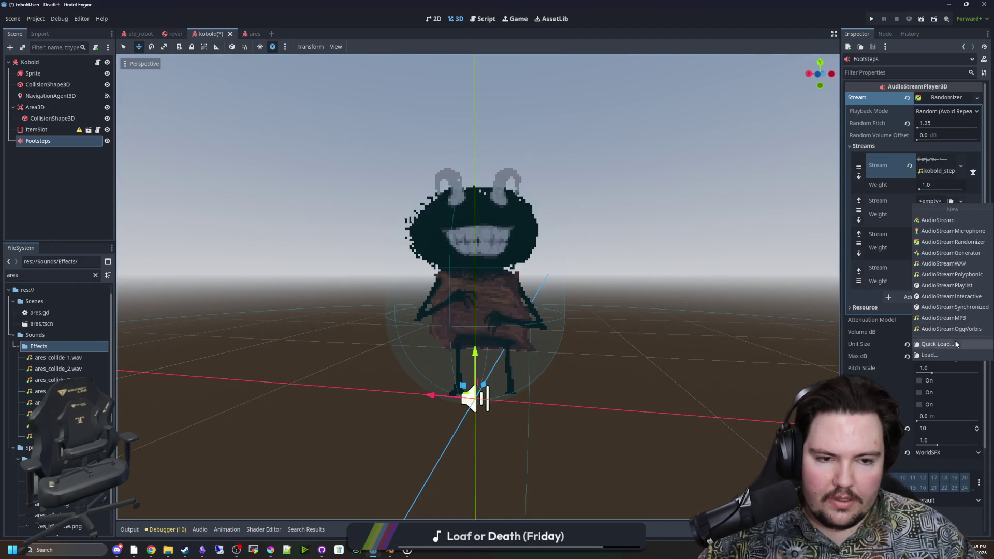
click(955, 341)
text(kob)
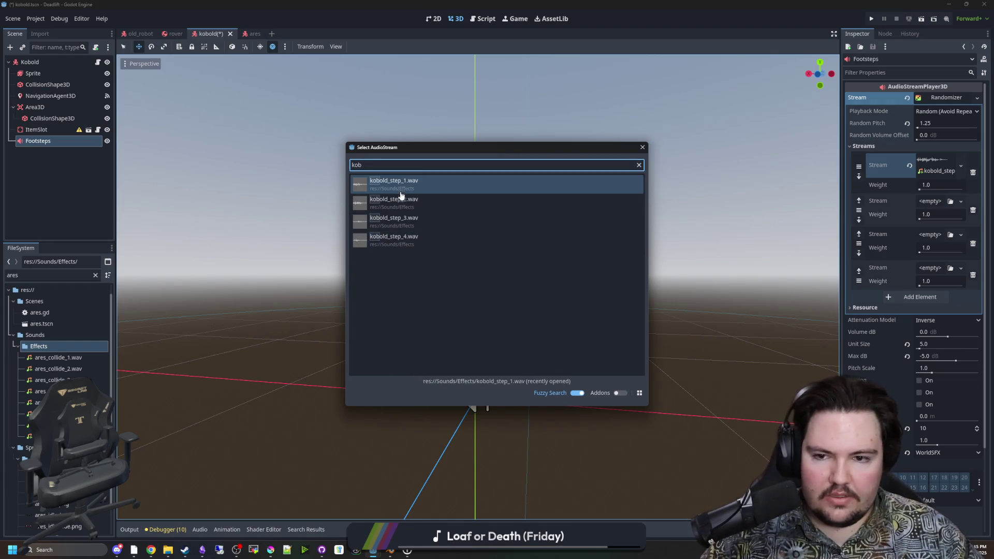
click(394, 202)
Fill the third and fourth slots with kobold_step_3.wav and kobold_step_4.wav, then preview
click(931, 242)
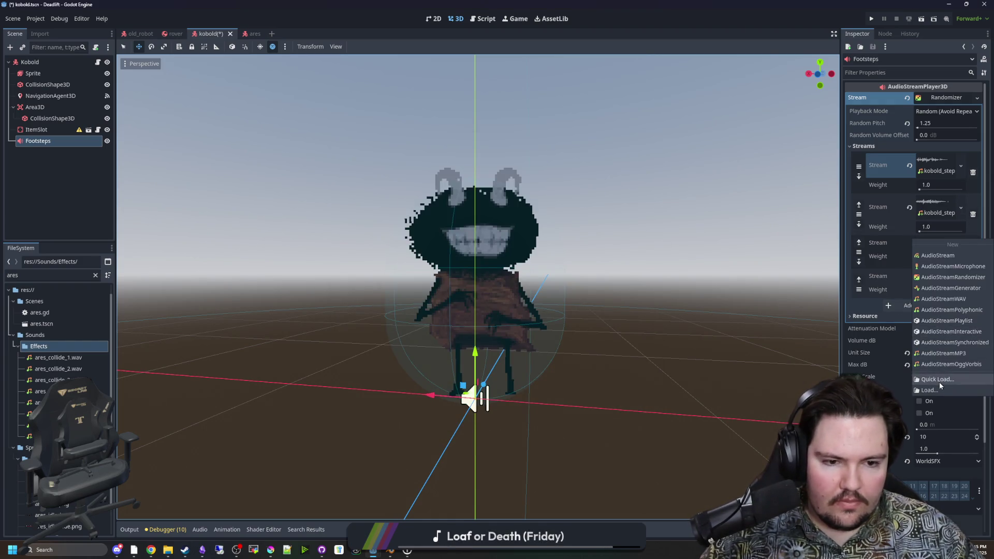
click(938, 381)
text(kob)
click(394, 219)
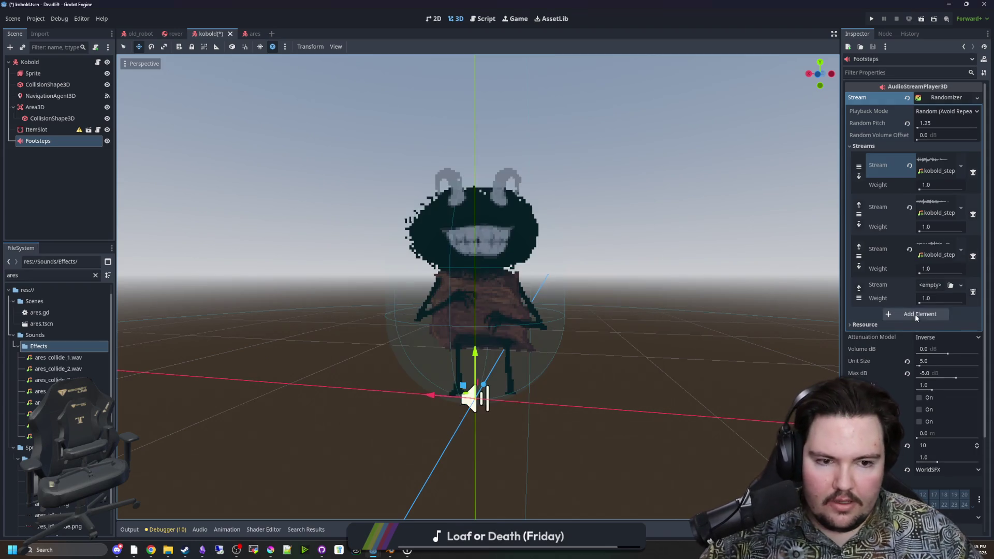
click(930, 285)
click(943, 422)
text(kob)
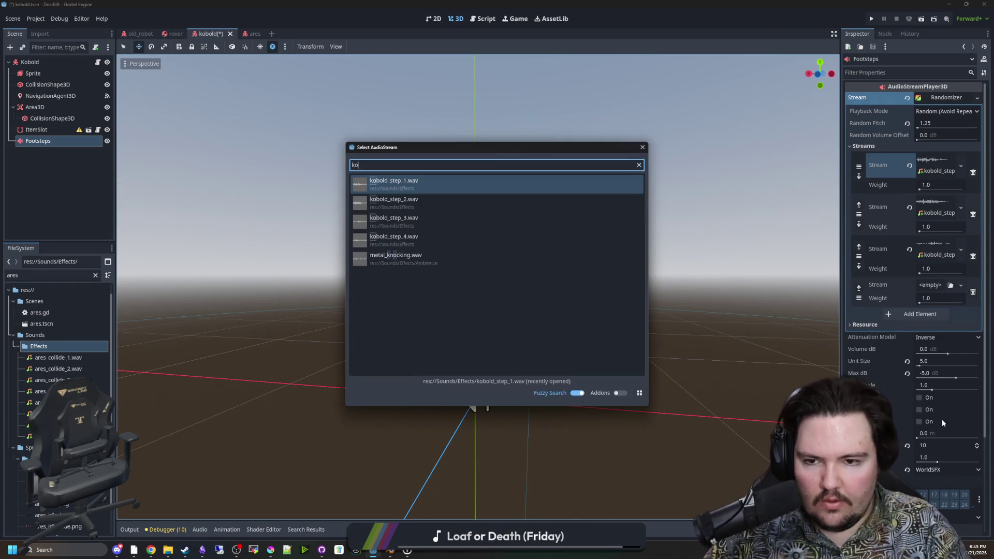
click(476, 248)
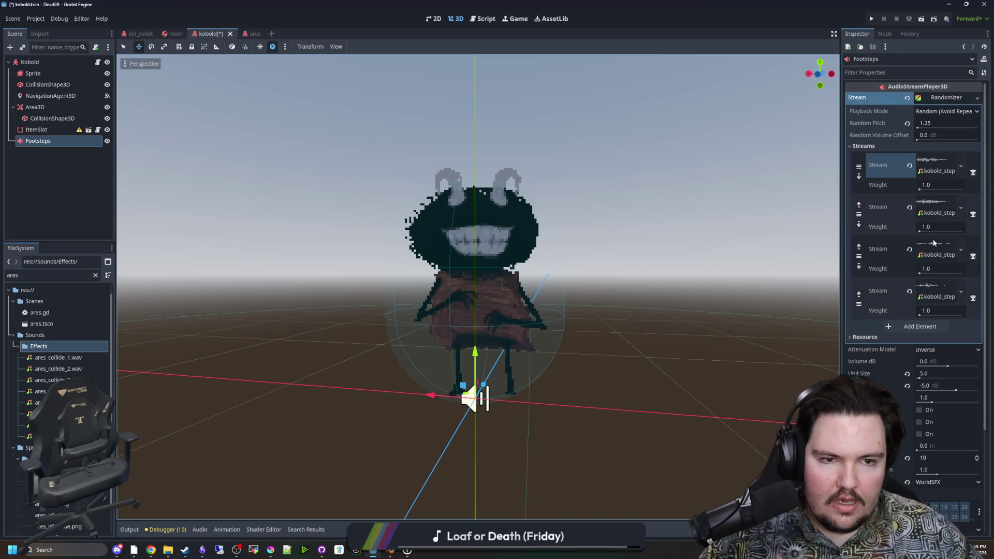
click(920, 410)
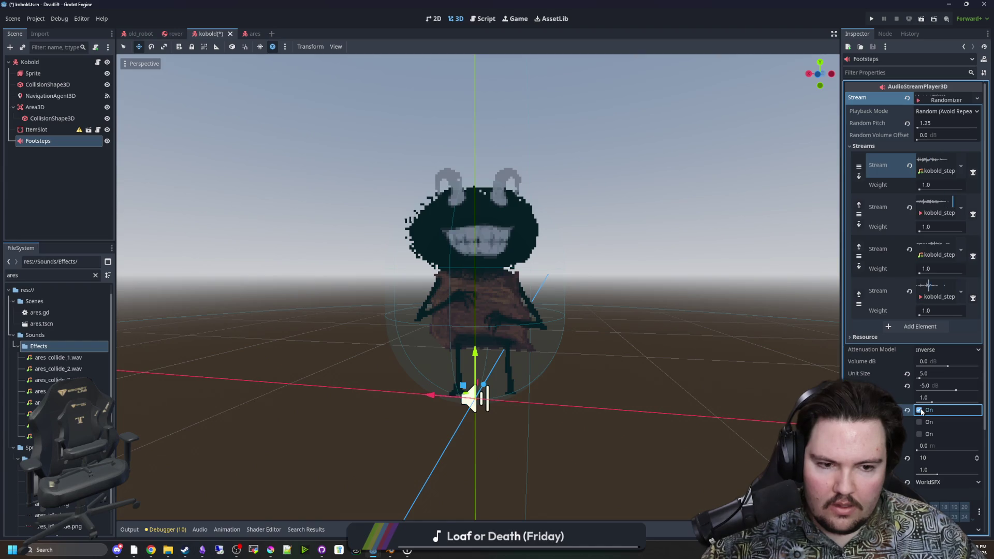
Lower the Footsteps player's Max dB to -15 and preview the quieter footsteps
click(920, 411)
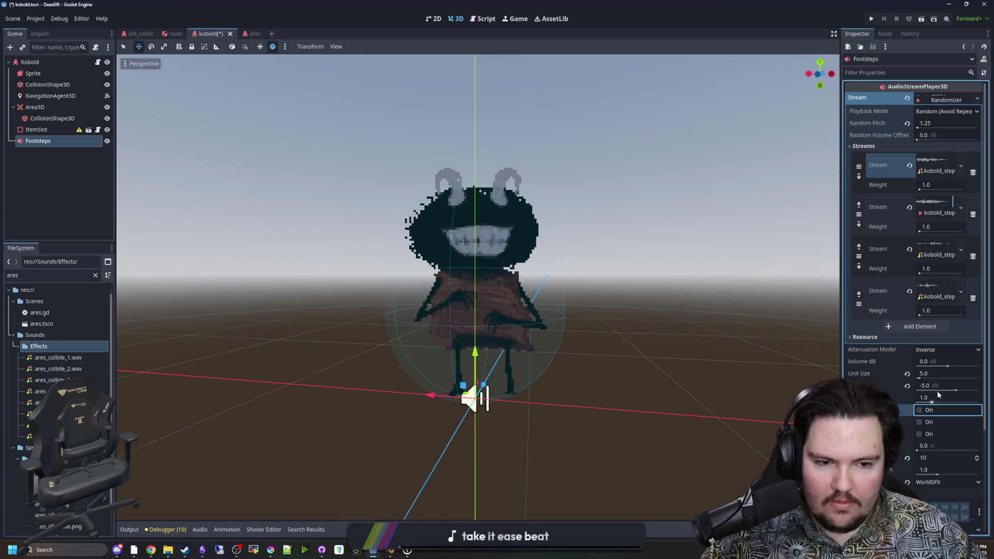
click(937, 387)
text(-10)
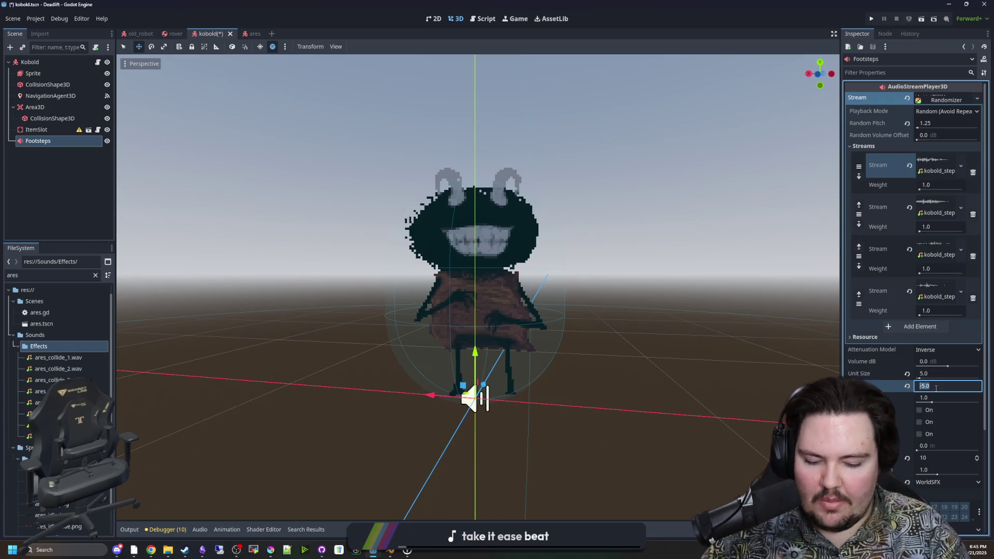
key(Return)
click(936, 388)
text(-15)
key(Return)
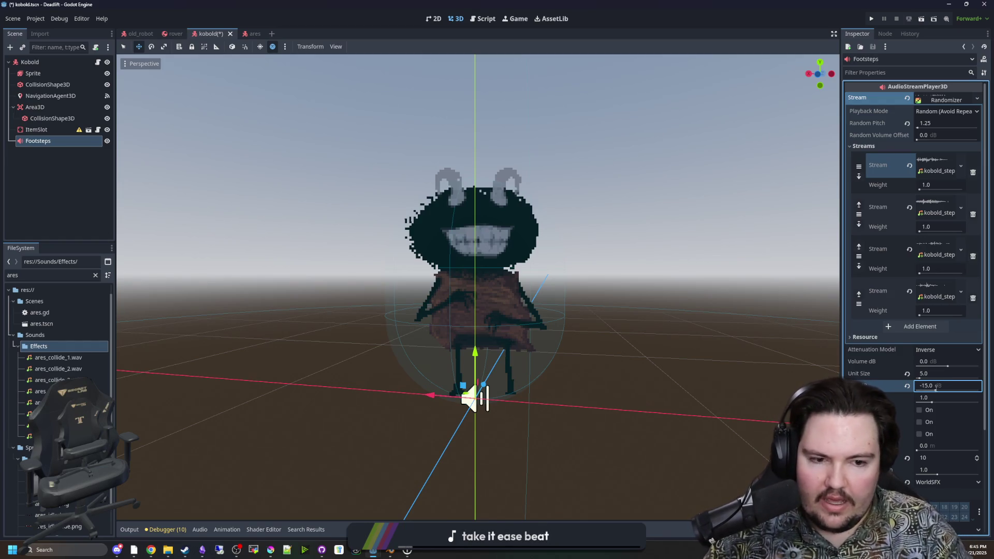
click(921, 412)
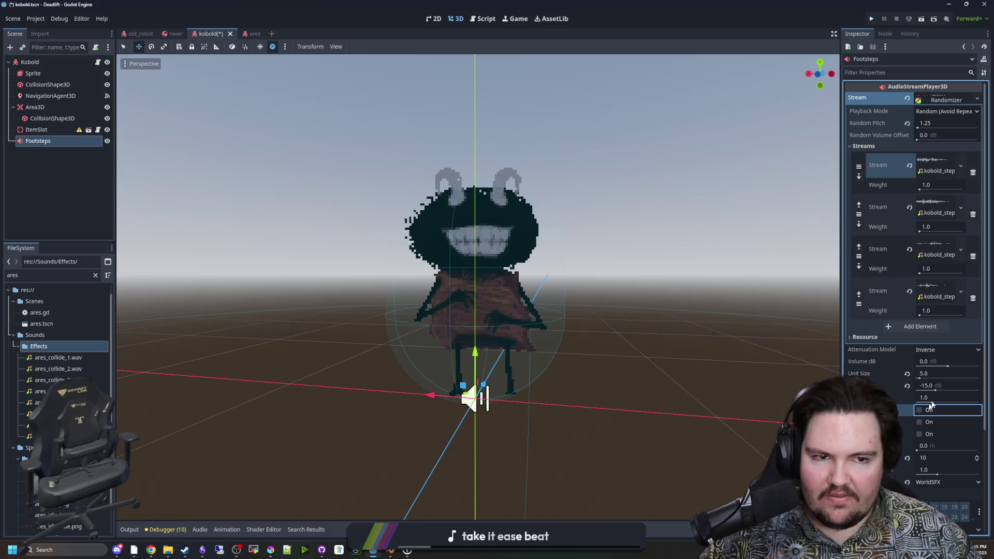
Save the kobold scene and open kobold.gd at empty line 13
key(ctrl+s)
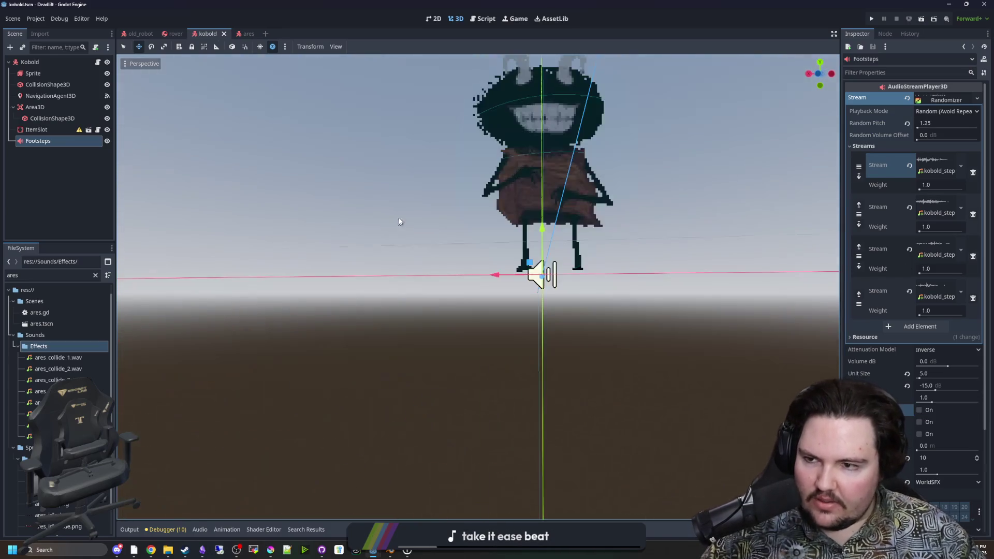
scroll(388, 222, down, 5)
scroll(390, 228, up, 5)
key(ctrl+s)
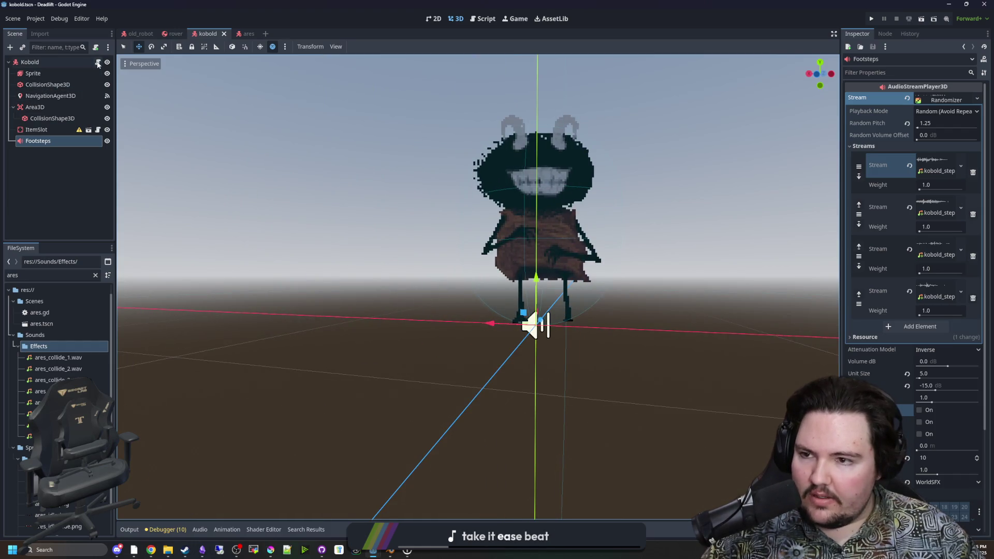
click(97, 62)
click(383, 220)
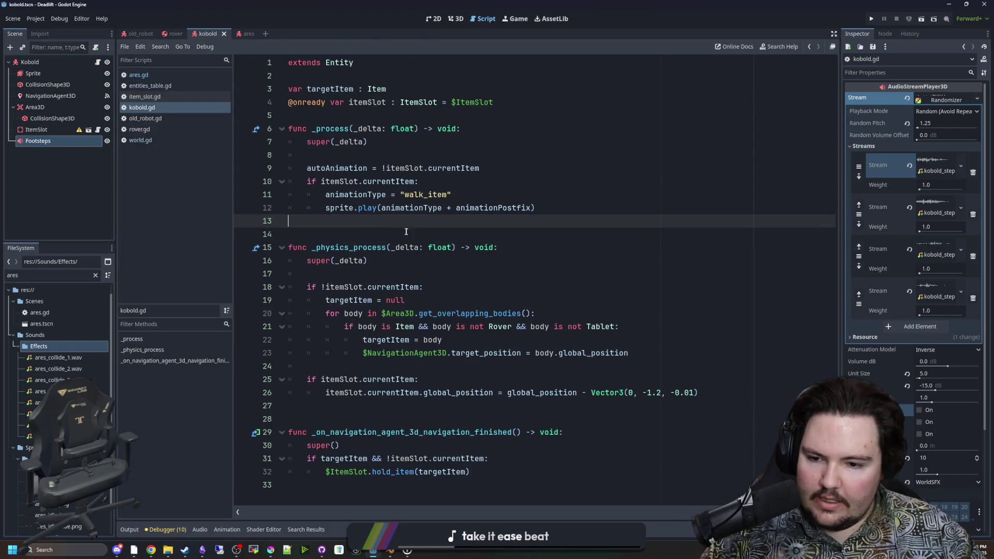
With walk_front shown, connect the Sprite's frame_changed signal to a new _on_sprite_frame_changed handler in the Kobold script
click(51, 75)
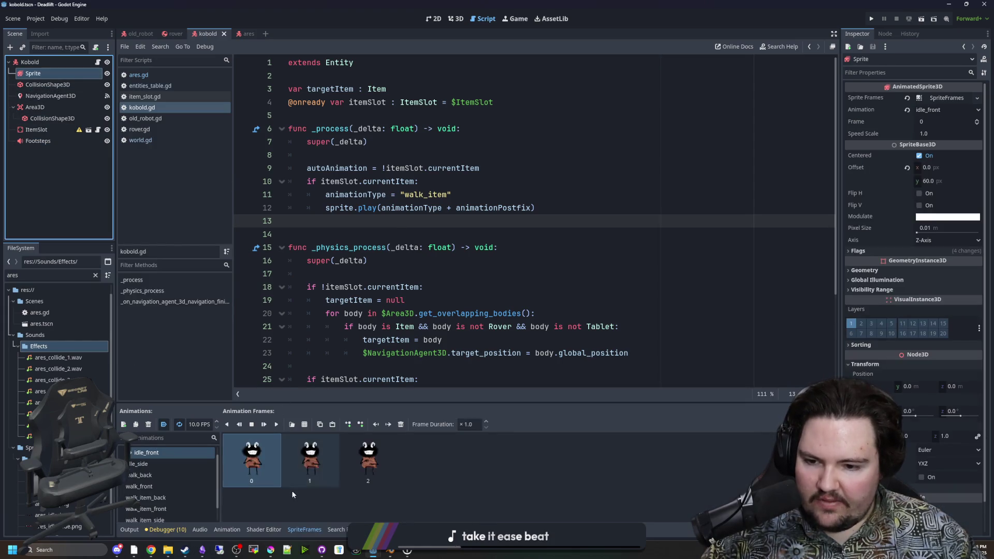
click(156, 487)
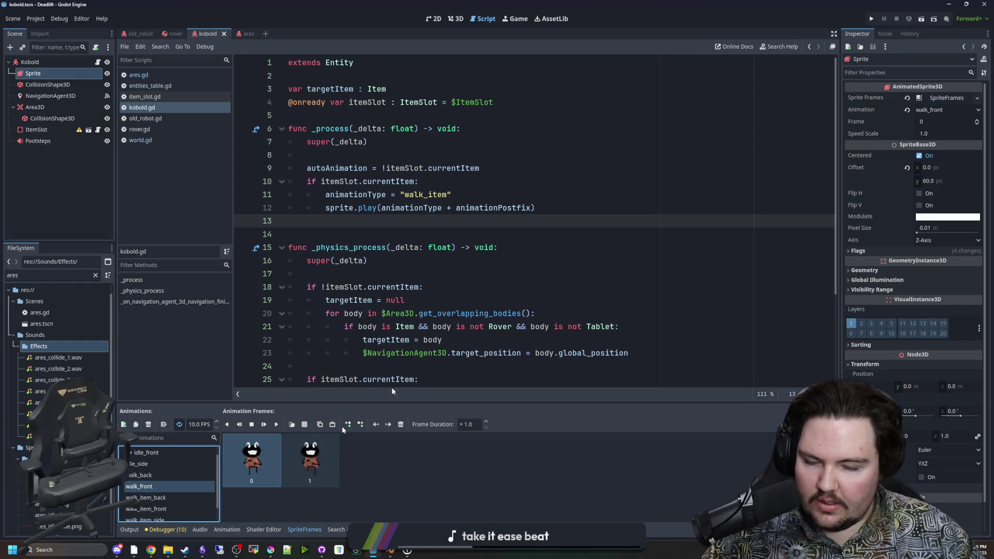
click(885, 33)
click(885, 120)
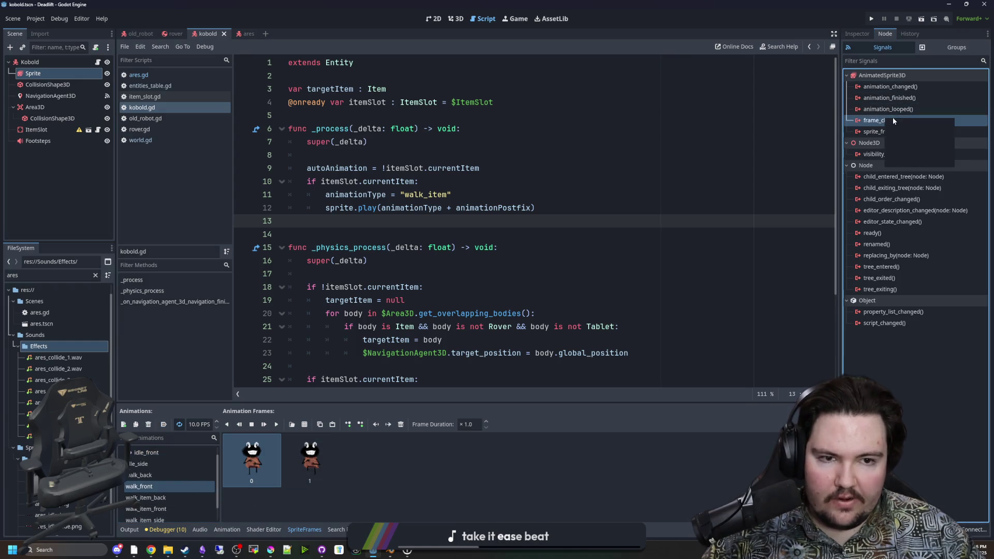
right_click(885, 121)
click(904, 126)
click(444, 246)
click(463, 366)
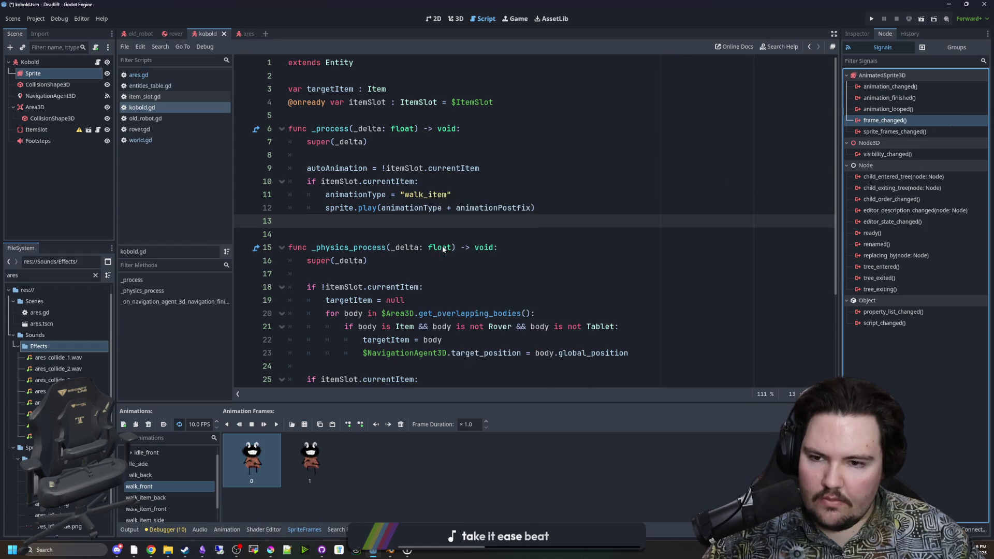
key(shift+End)
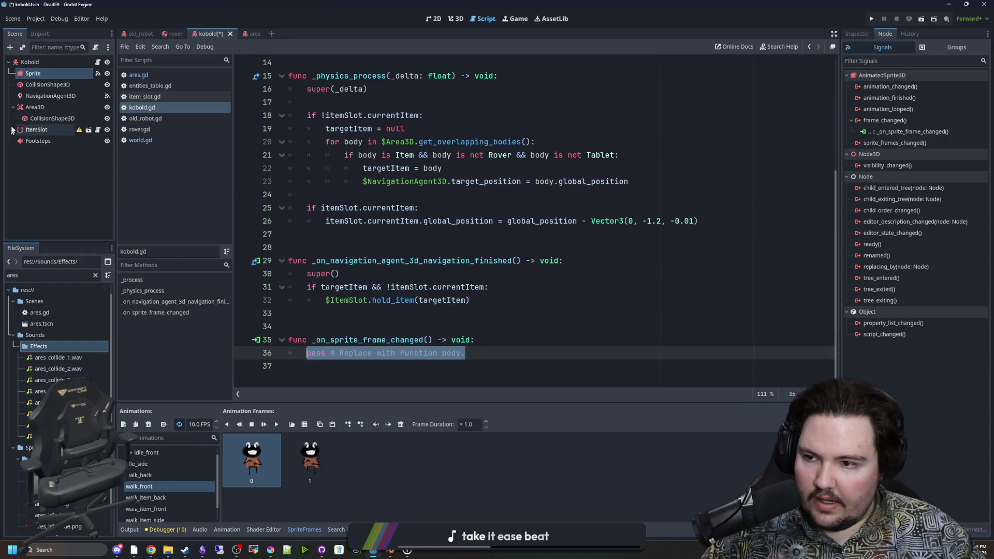
Add $Footsteps.play() on line 36 and start an if condition on sprite.animation above it
drag(38, 141, 353, 353)
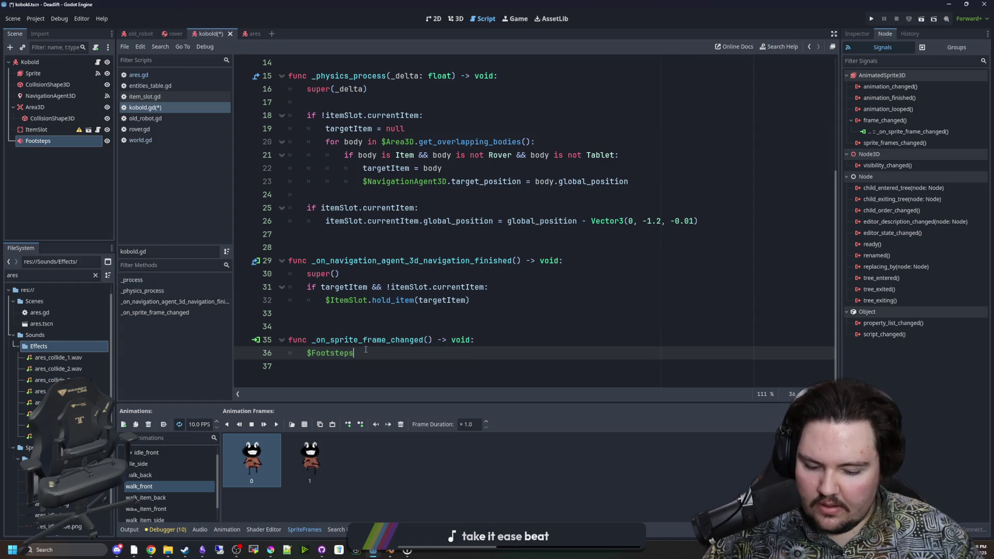
text(.play())
click(481, 338)
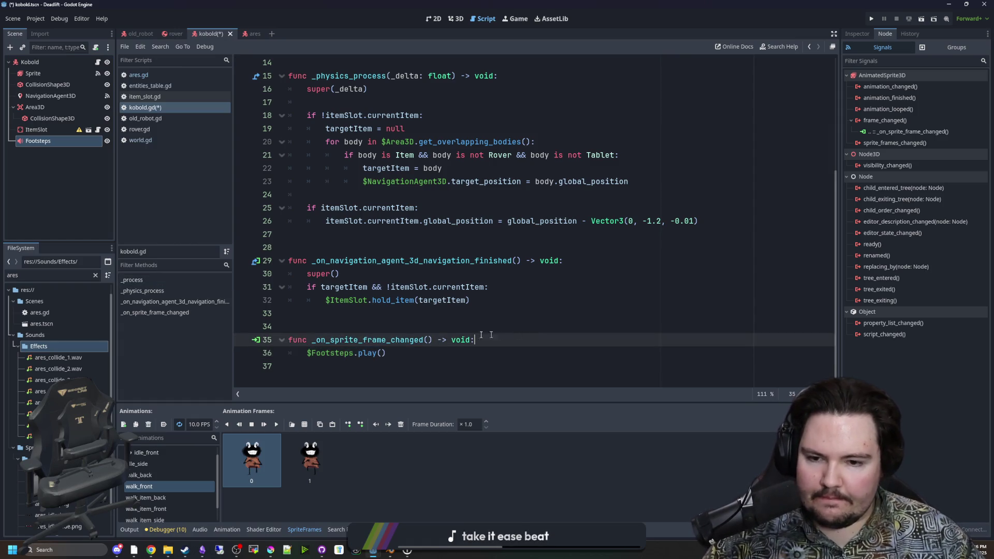
key(Return)
key(BackSpace)
text(if)
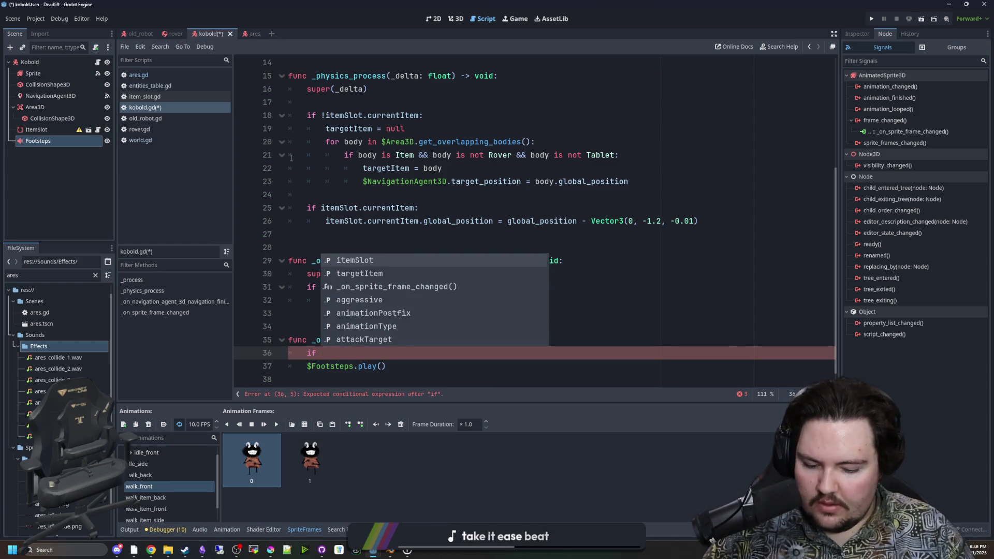
text(spr)
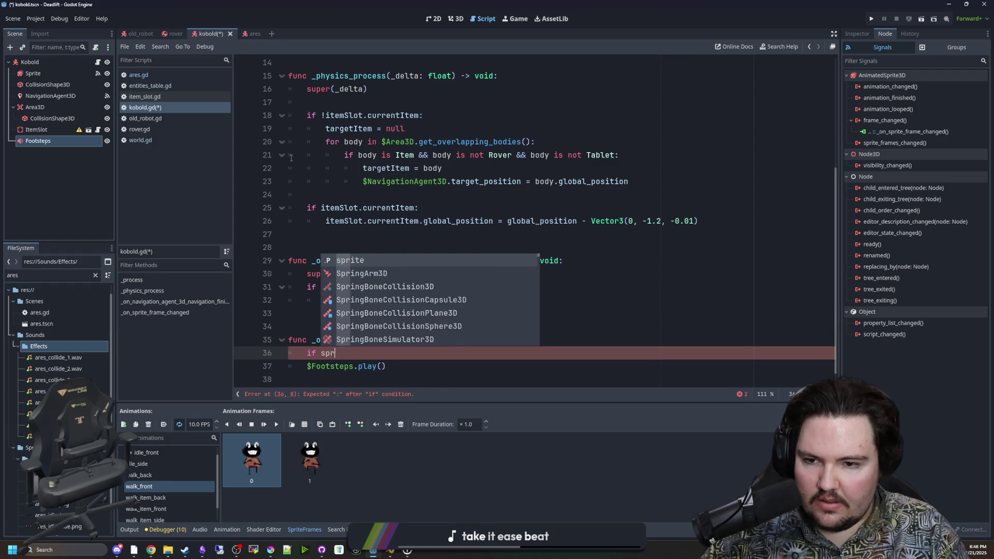
text(ite.animati)
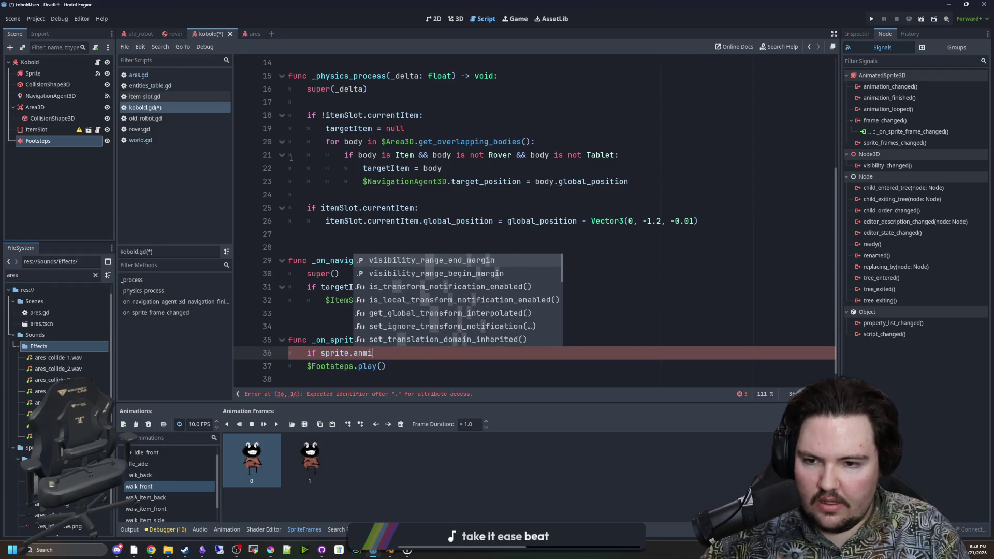
text(on)
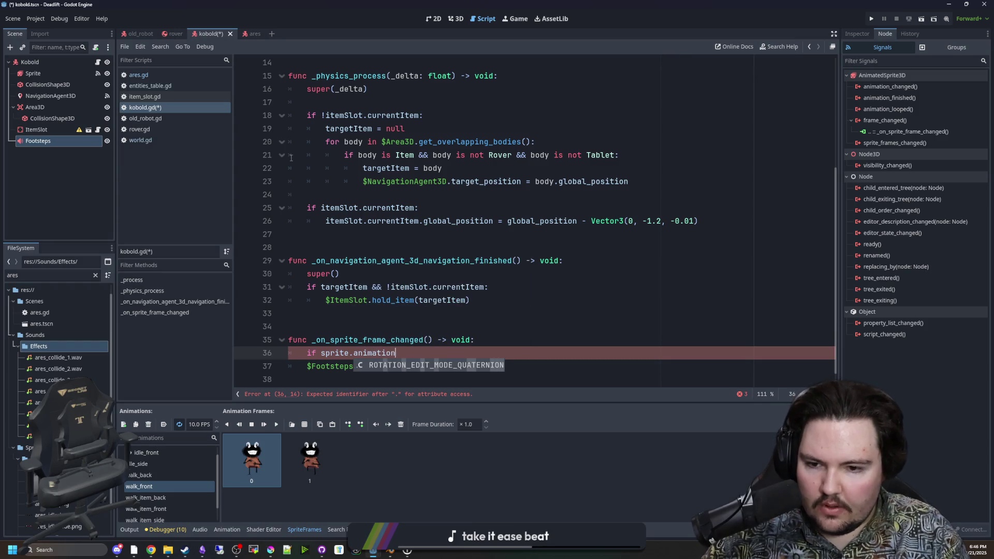
click(310, 274)
Check where sprite is defined in entity.gd and change the condition's member to animat
click(337, 356)
ctrl+click(337, 356)
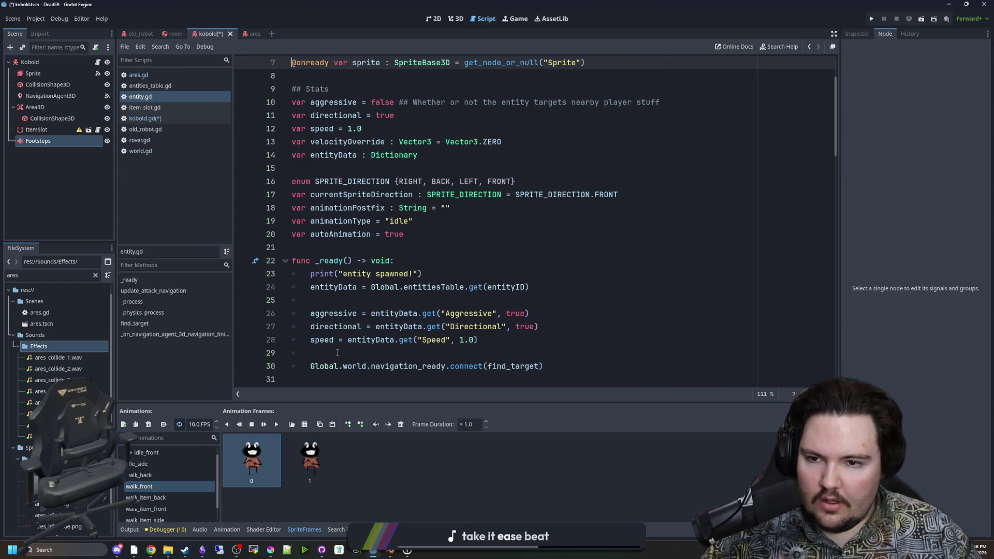
scroll(409, 80, up, 3)
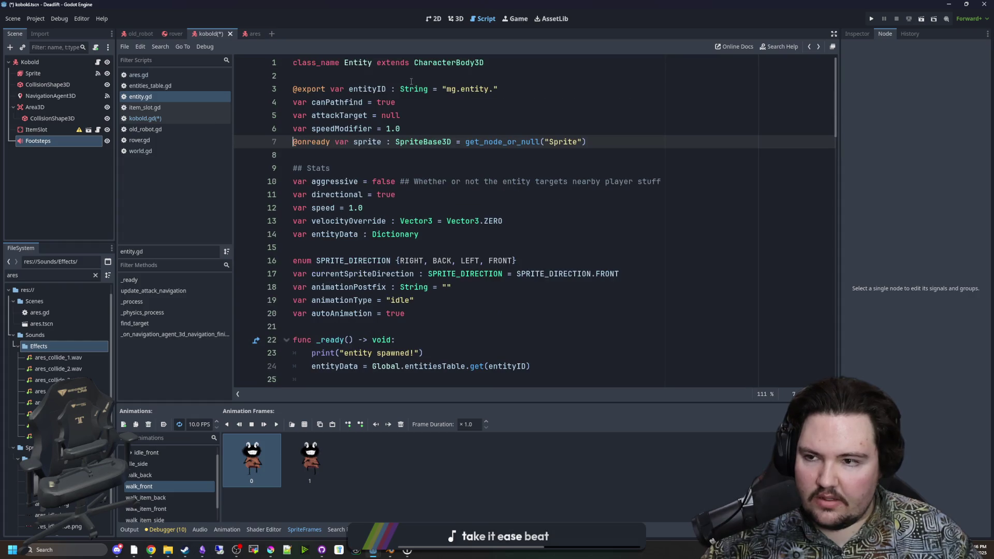
scroll(359, 280, down, 20)
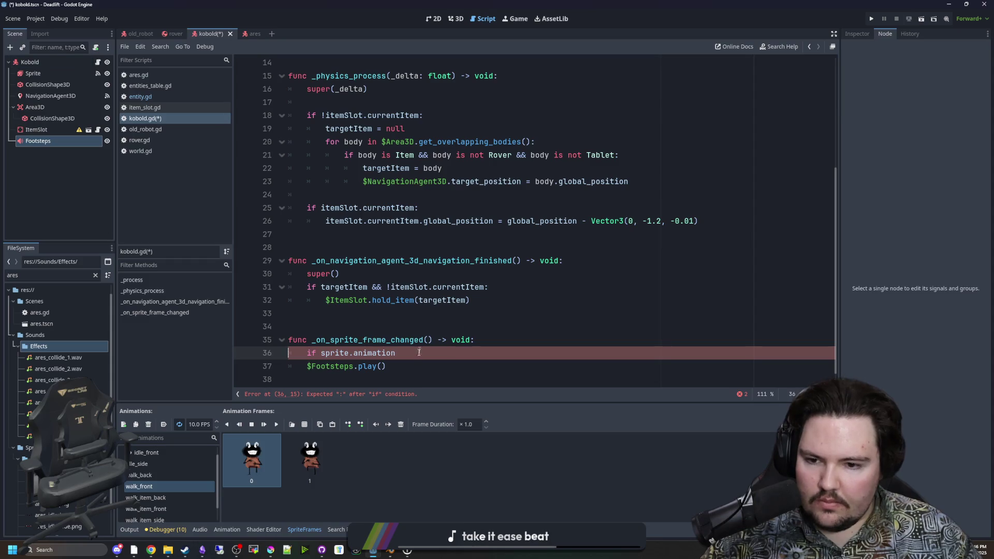
text(cu)
key(Escape)
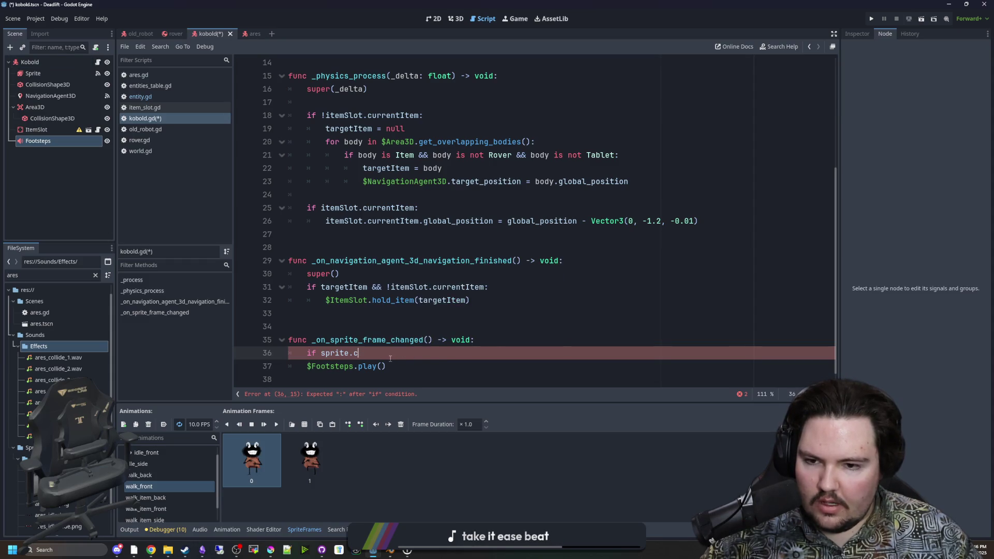
key(BackSpace)
key(BackSpace)
text(animat)
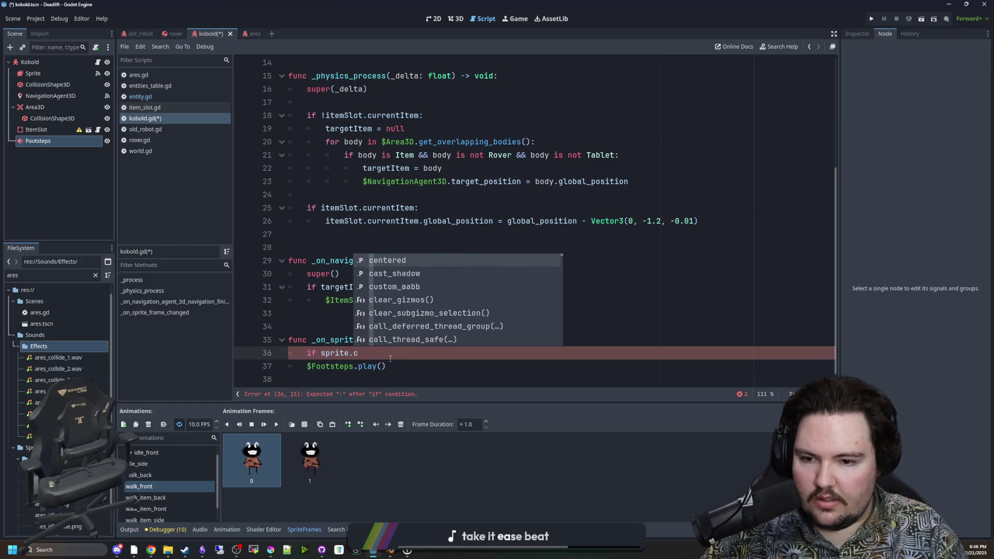
click(330, 233)
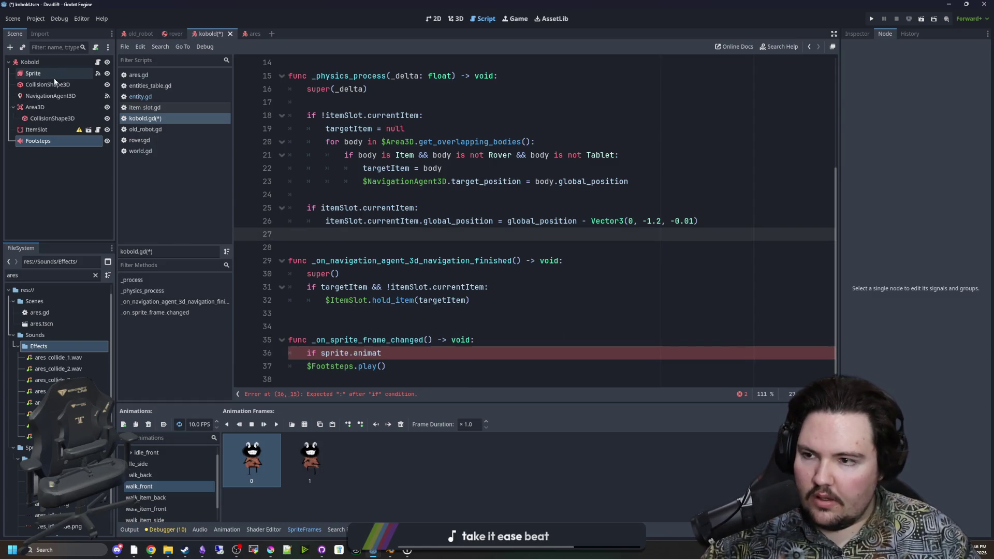
Inspect the Sprite node's properties and its definition in entity.gd, then return to kobold.gd
click(51, 75)
click(857, 33)
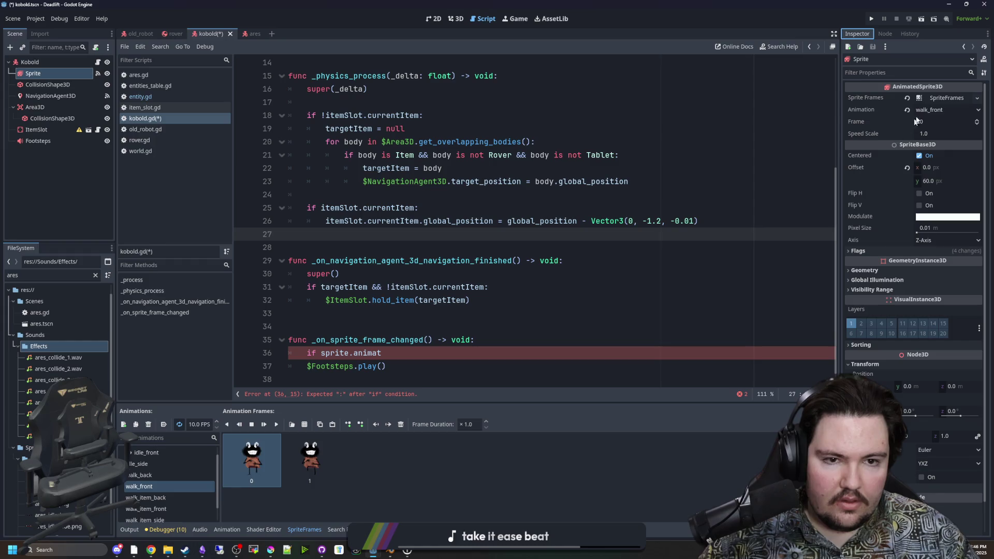
drag(396, 355, 355, 357)
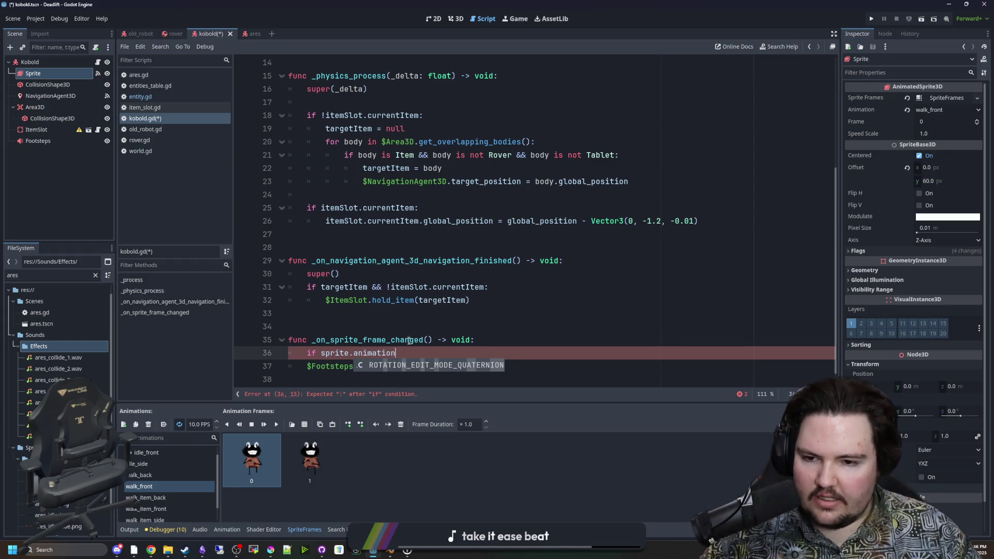
ctrl+click(332, 357)
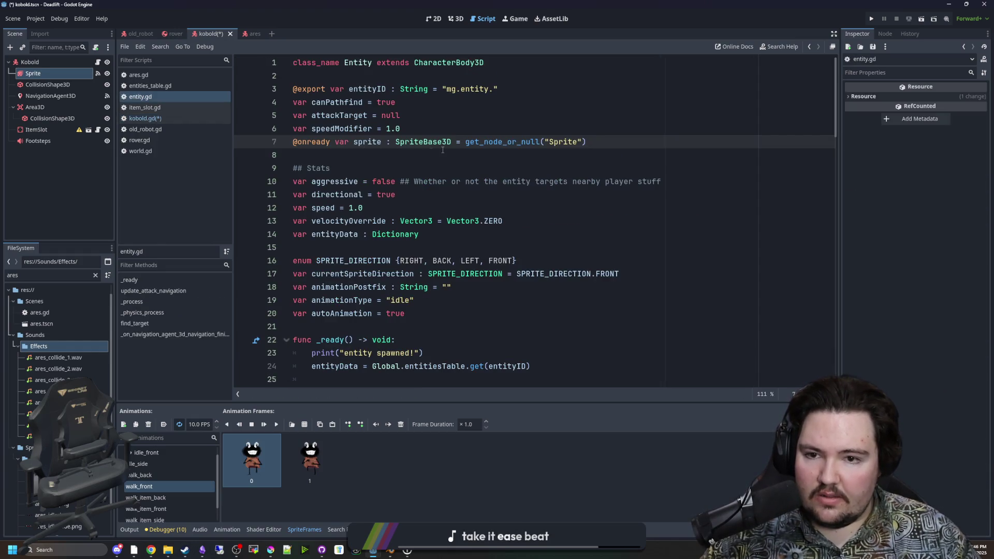
mouse_move(437, 146)
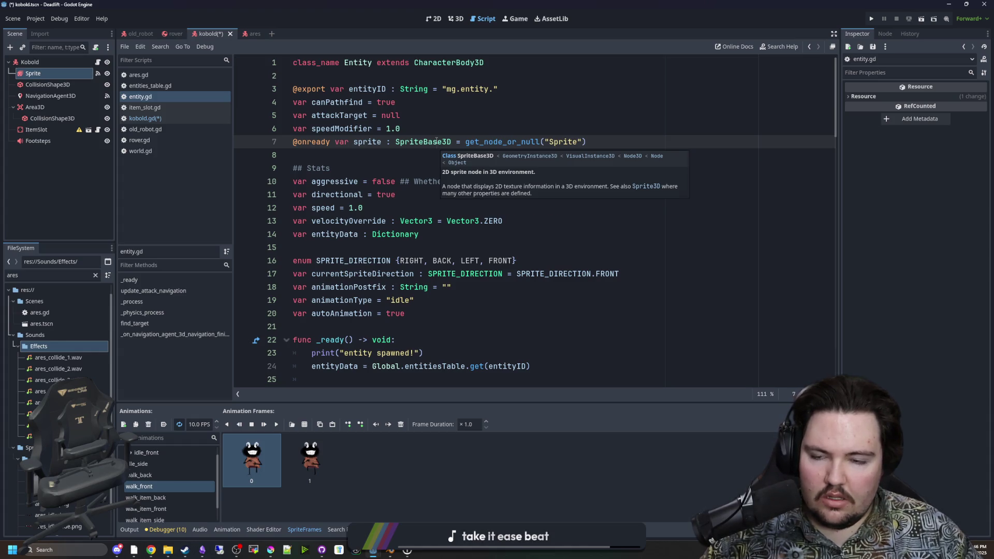
scroll(433, 141, down, 20)
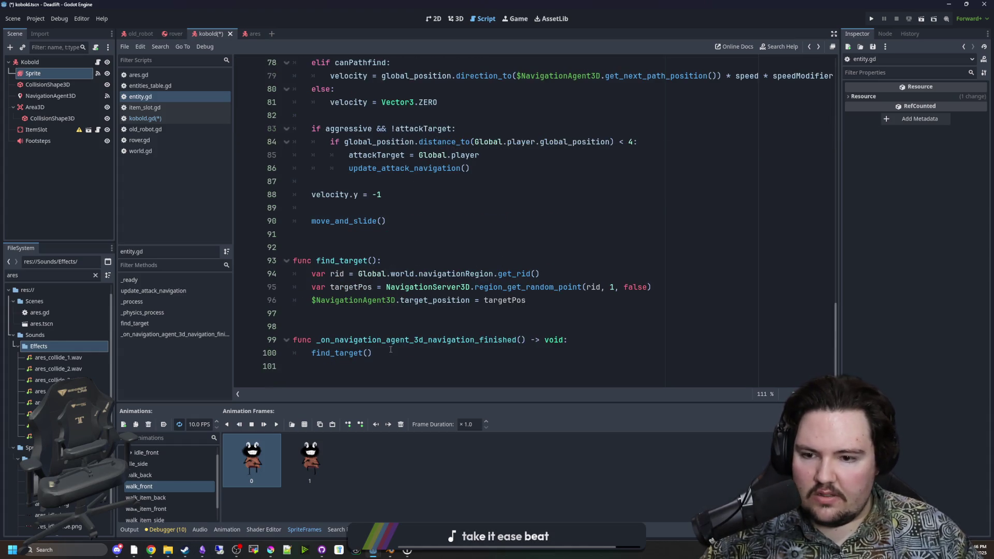
click(97, 63)
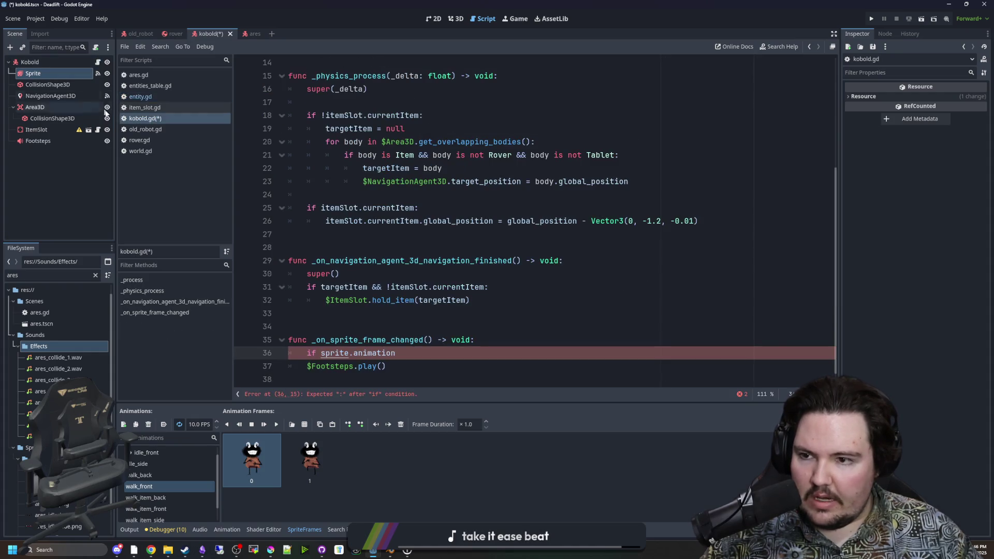
scroll(445, 298, down, 1)
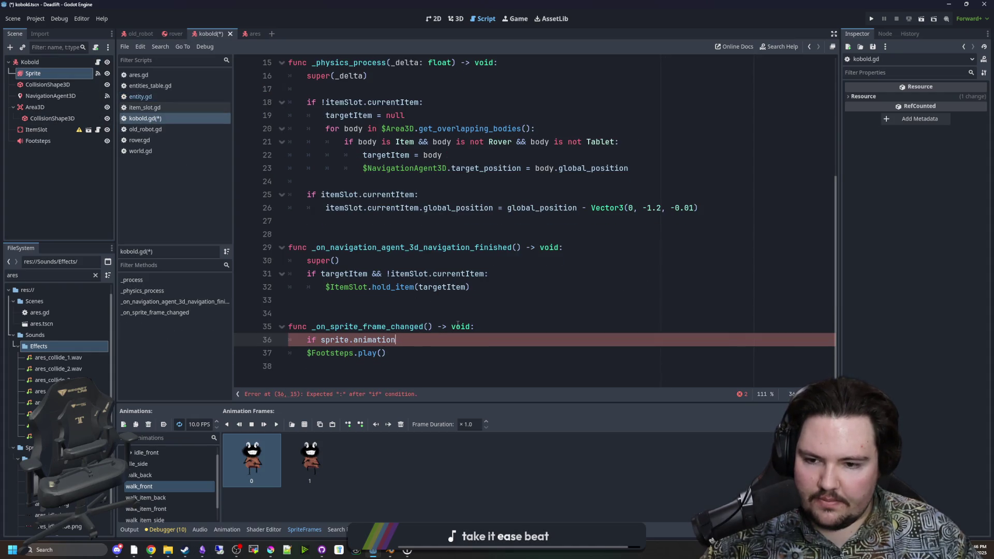
Rewrite the condition as 'if animationType == "walk" || animationType == "walk_item":'
text(")
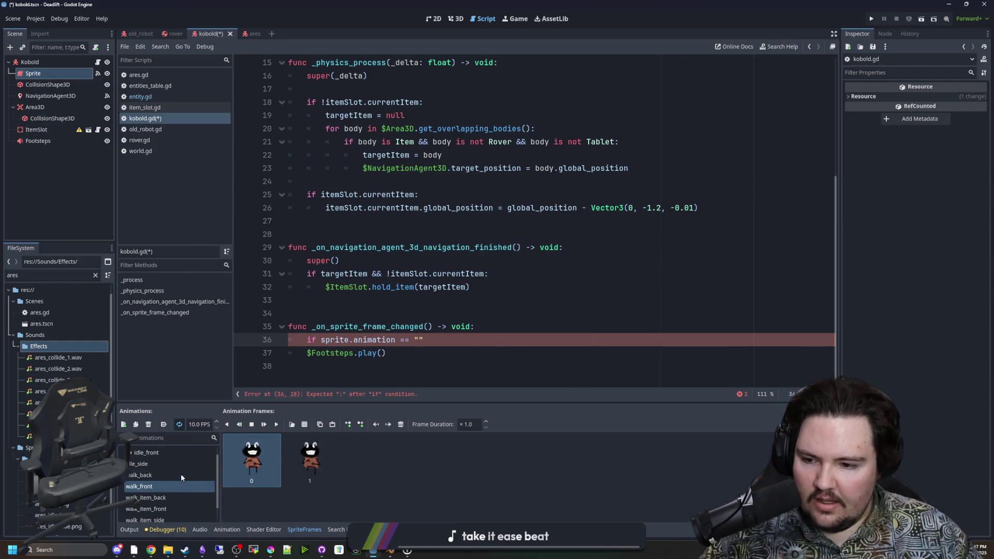
scroll(182, 474, down, 1)
scroll(518, 221, up, 4)
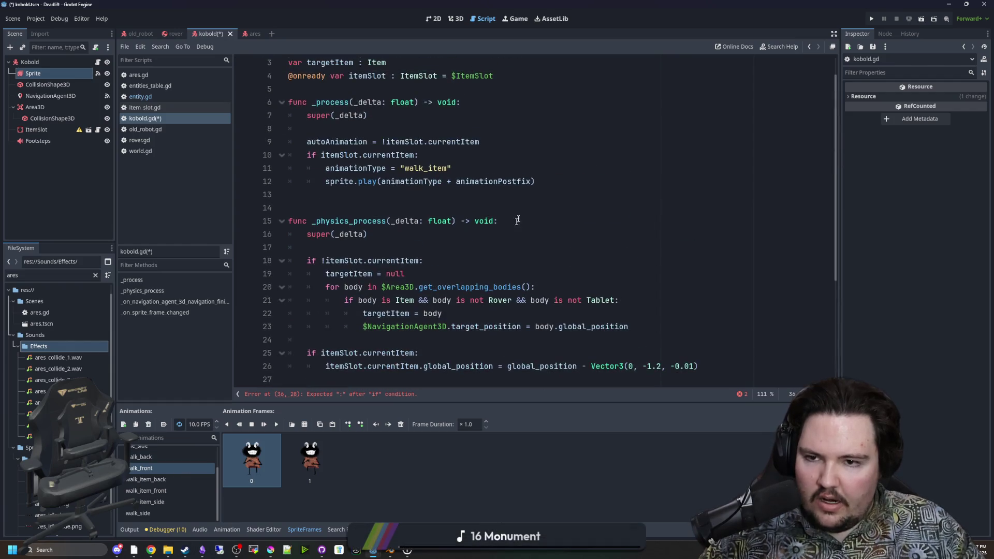
click(369, 255)
scroll(369, 255, up, 1)
scroll(364, 189, down, 2)
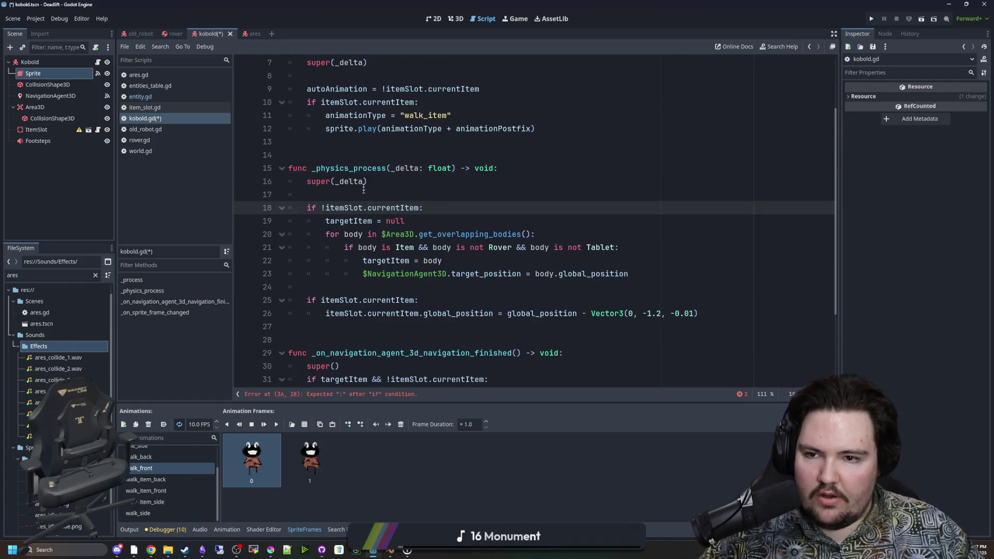
click(378, 141)
double_click(356, 115)
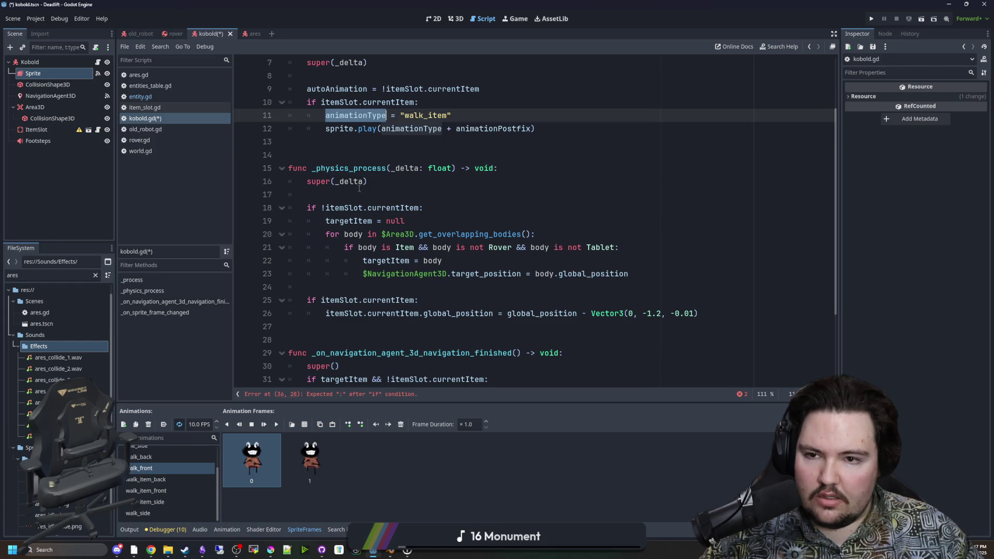
scroll(425, 181, up, 2)
click(396, 232)
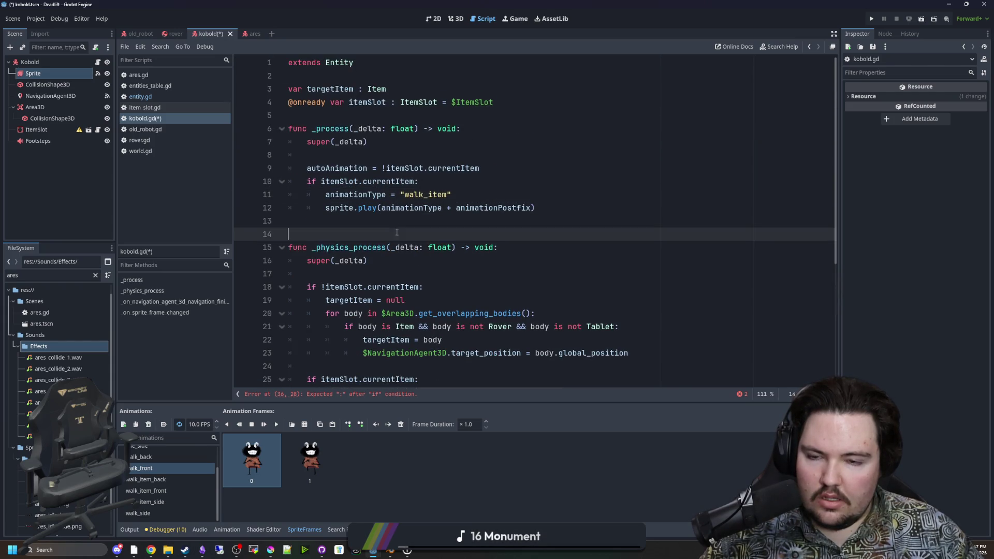
double_click(372, 196)
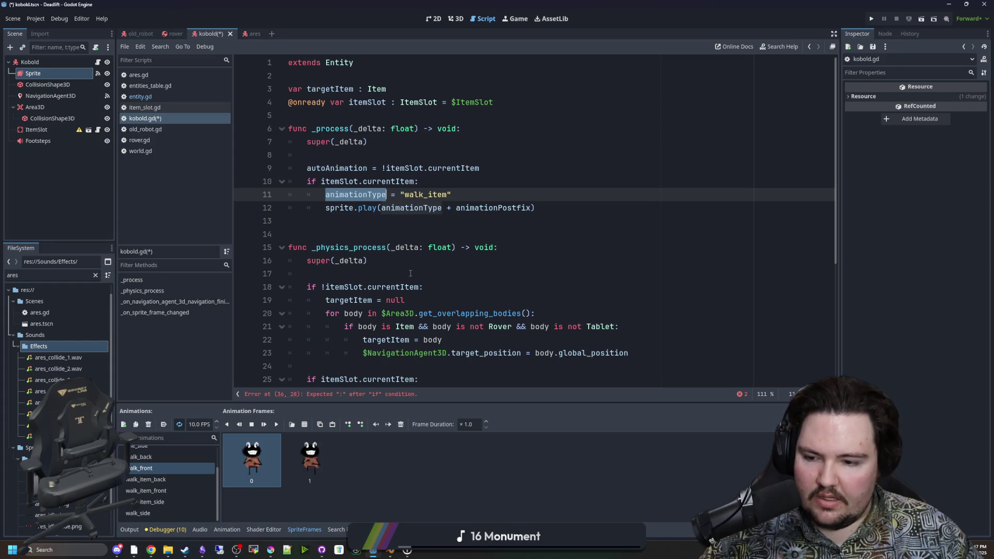
scroll(411, 274, down, 5)
drag(423, 339, 323, 339)
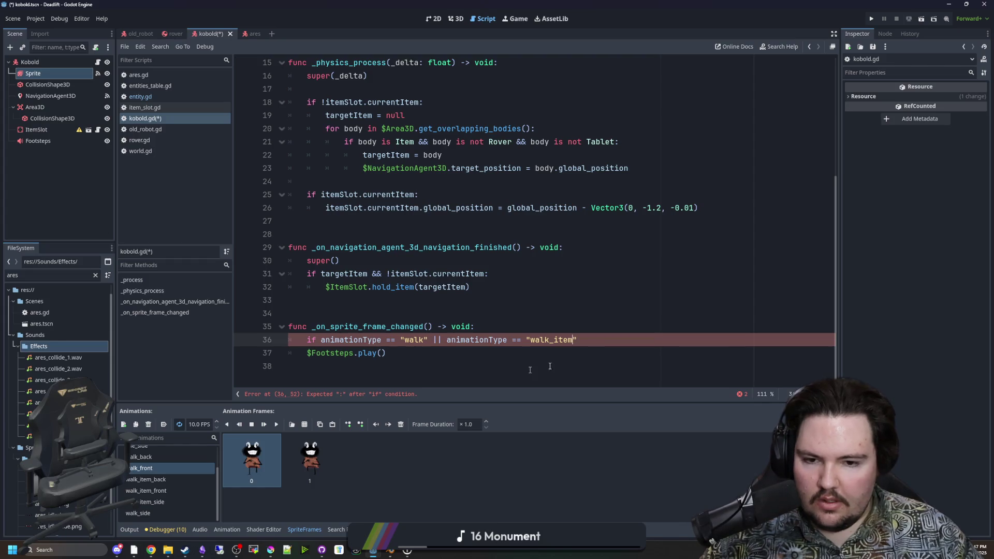
Indent $Footsteps.play() under the condition and save kobold.gd
click(306, 353)
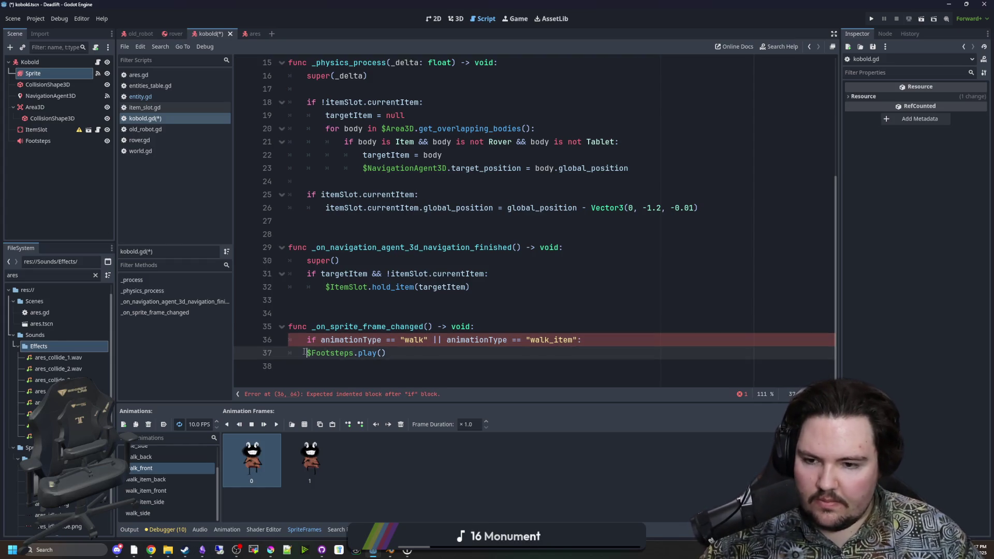
key(Tab)
click(352, 307)
key(ctrl+s)
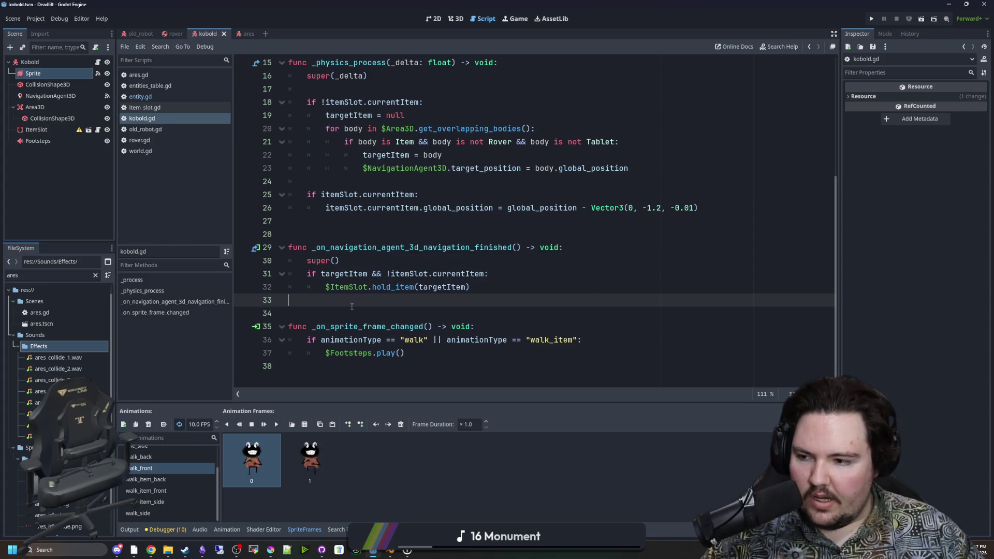
click(332, 234)
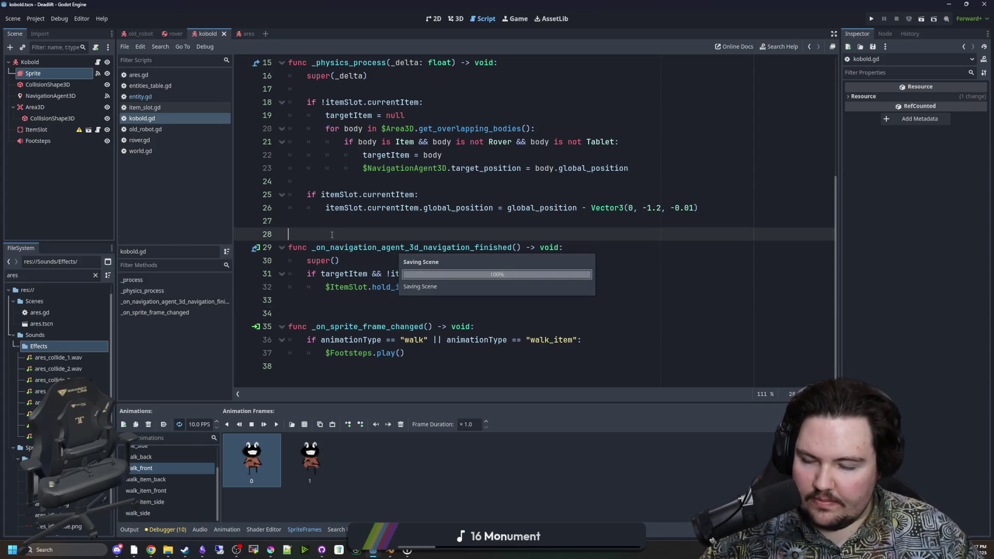
Review the script around lines 14, 19 and 34
scroll(385, 234, up, 4)
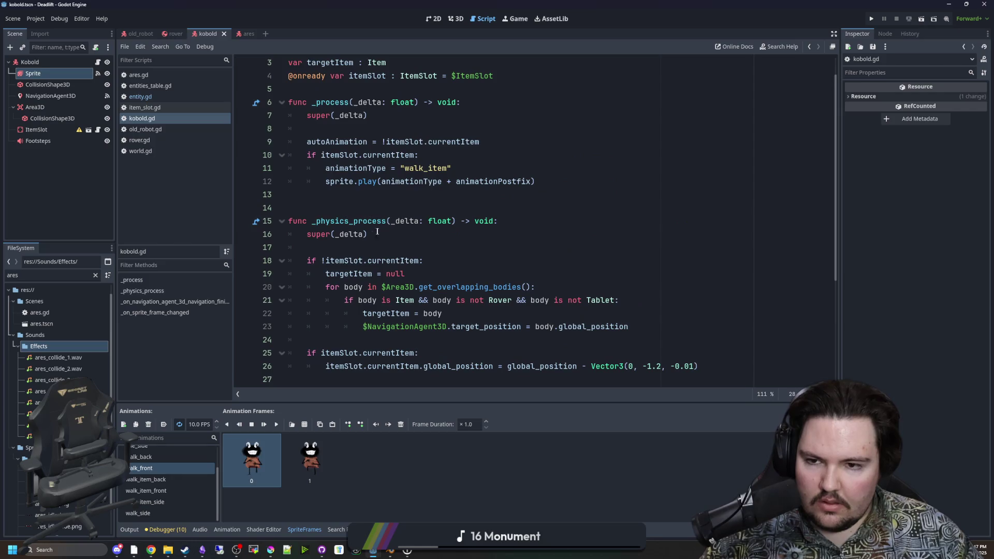
click(362, 212)
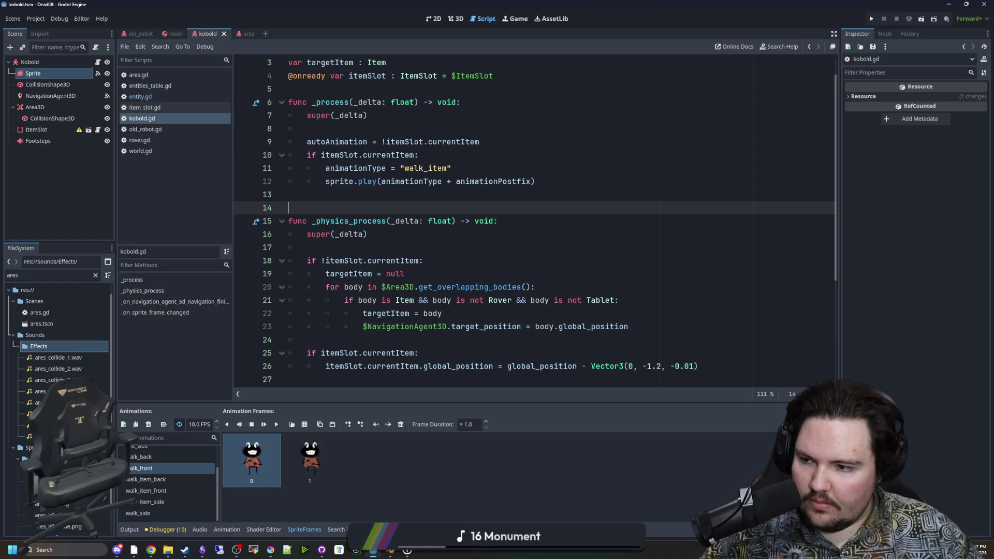
click(473, 267)
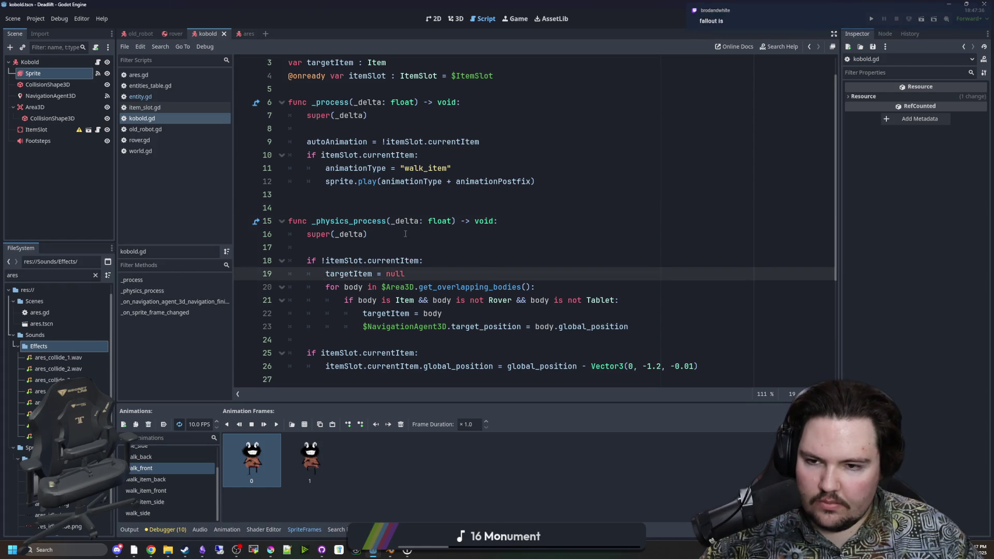
scroll(388, 270, down, 4)
click(372, 312)
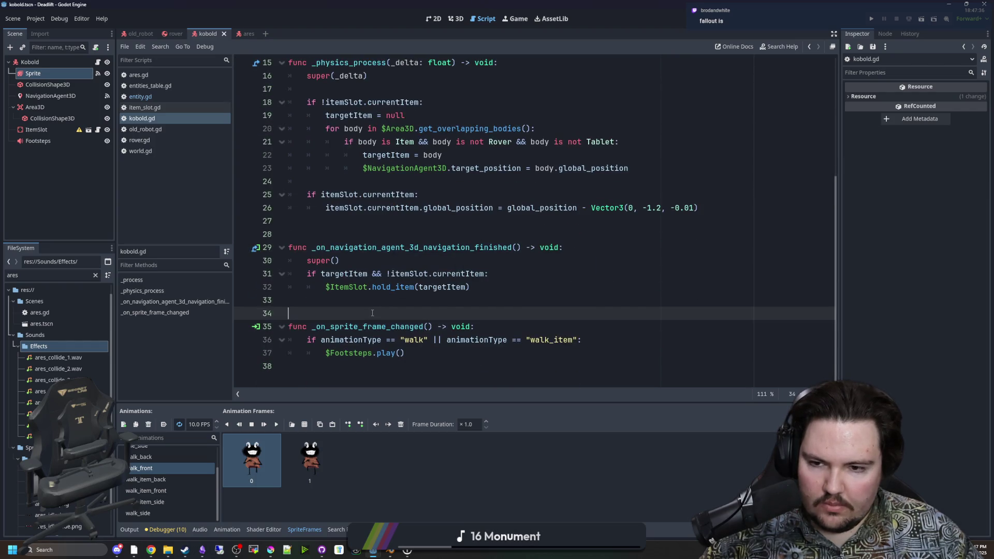
scroll(374, 313, up, 5)
Save the scene with Footsteps selected, open world.gd, and run the project
click(38, 141)
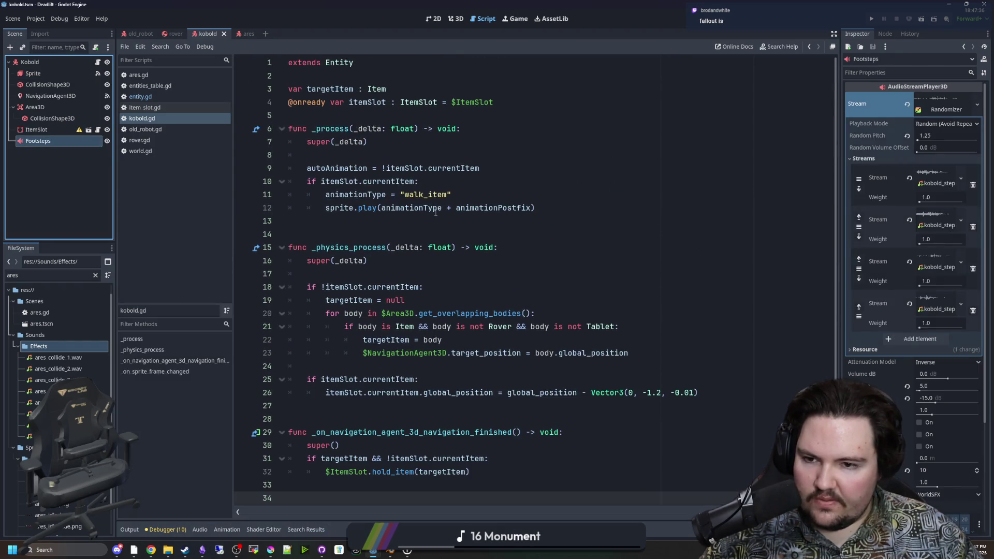
key(ctrl+s)
click(148, 151)
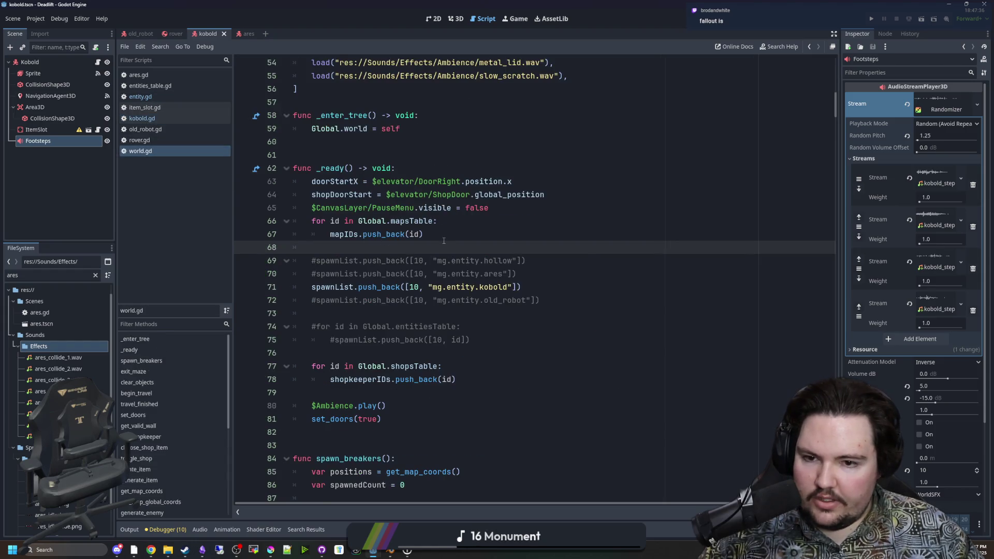
click(873, 19)
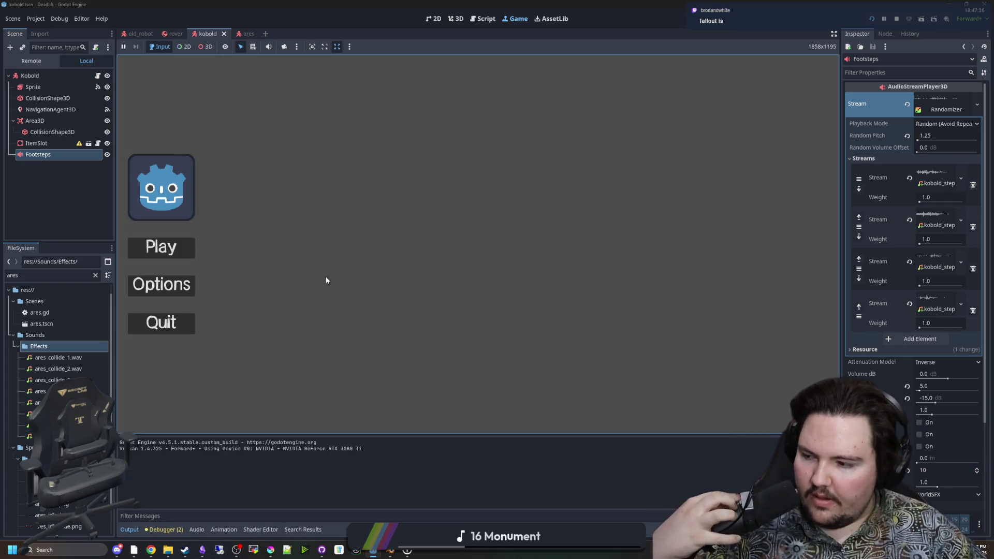
Start a new game, walk the kobold through the maze corridor, pause, and select the Footsteps node
click(172, 256)
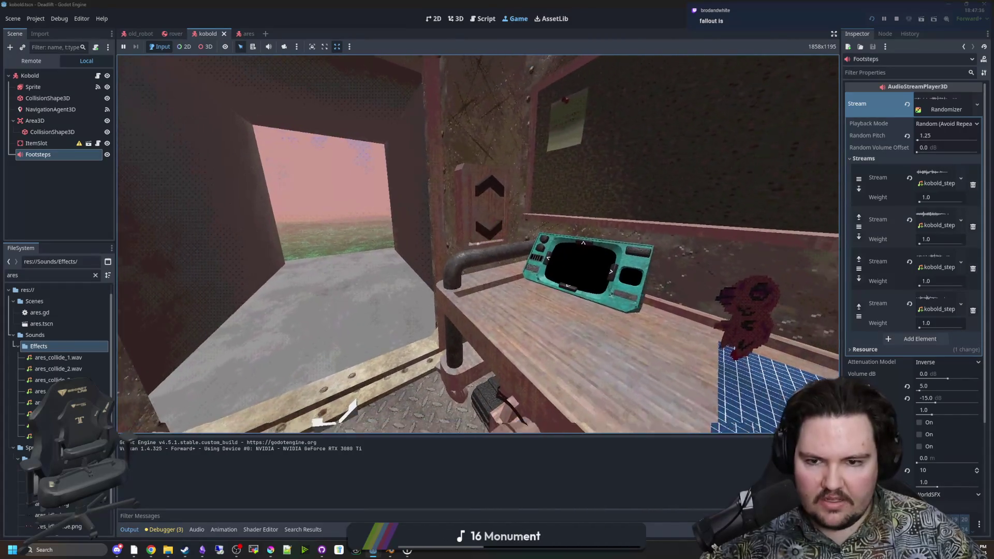
key(super)
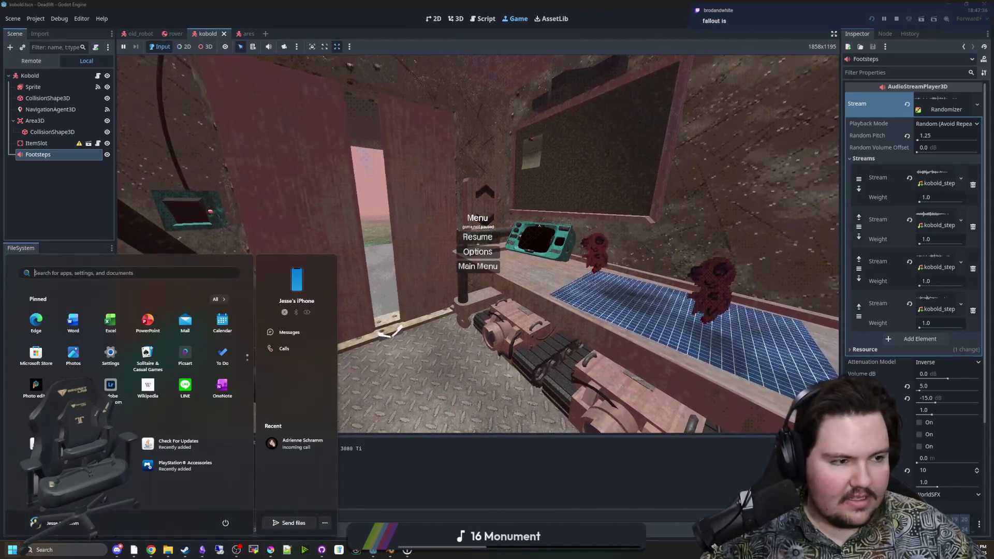
key(super)
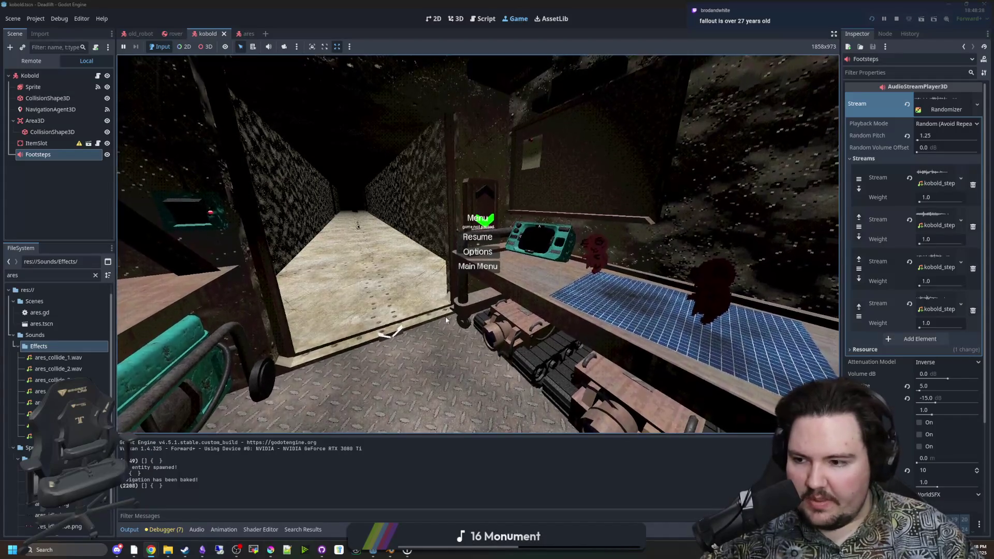
click(477, 238)
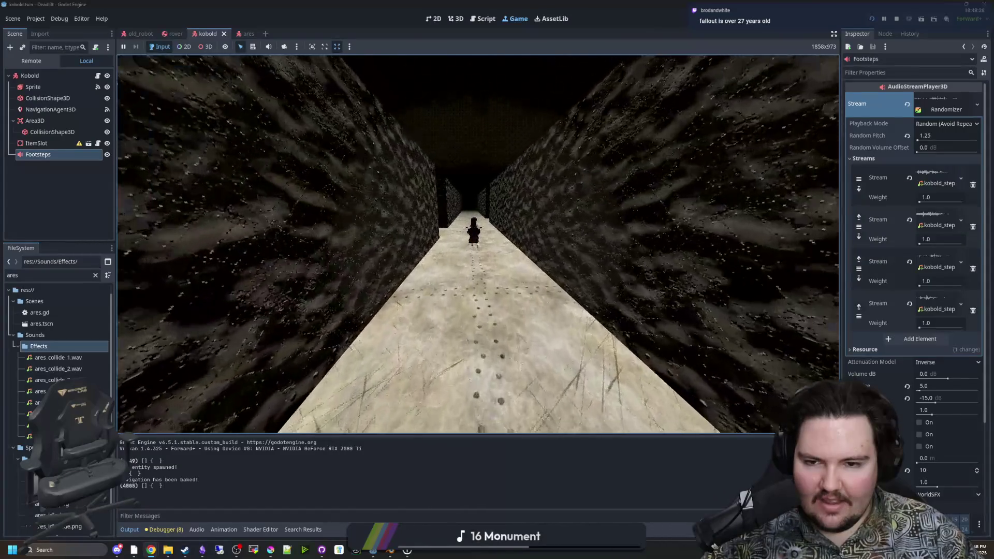
key(super)
key(Escape)
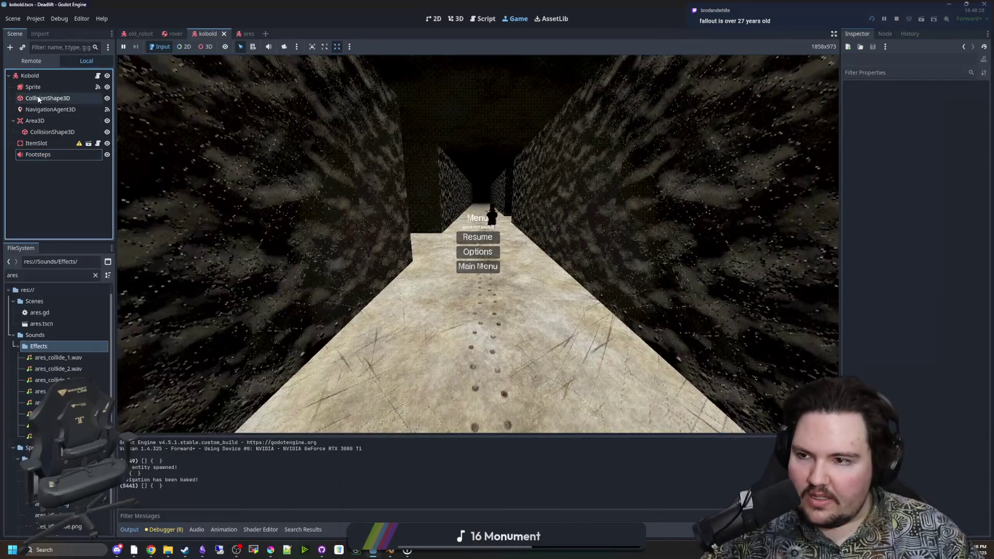
click(43, 157)
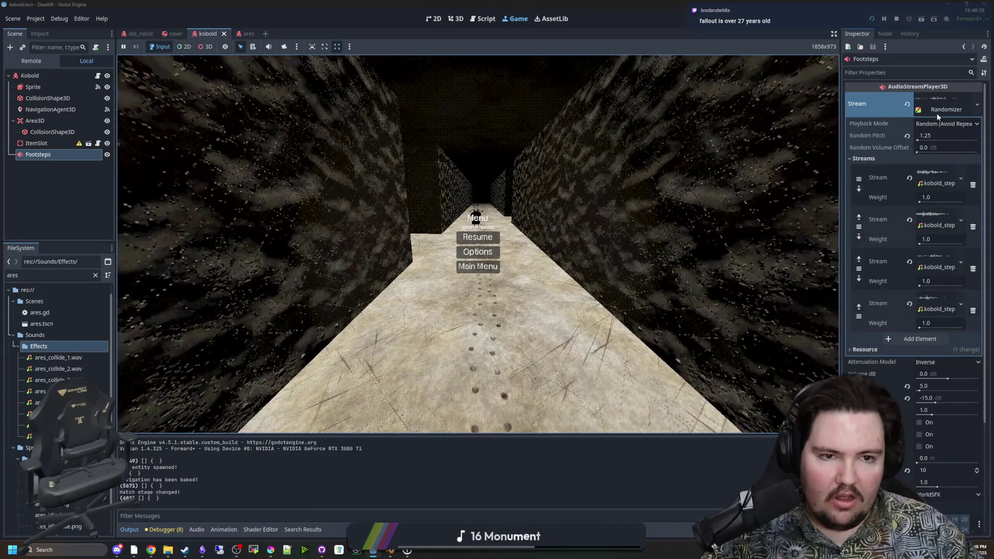
Set Footsteps Unit Size to 2, test the footsteps in game, then switch to Blender
click(927, 146)
text(2)
key(Return)
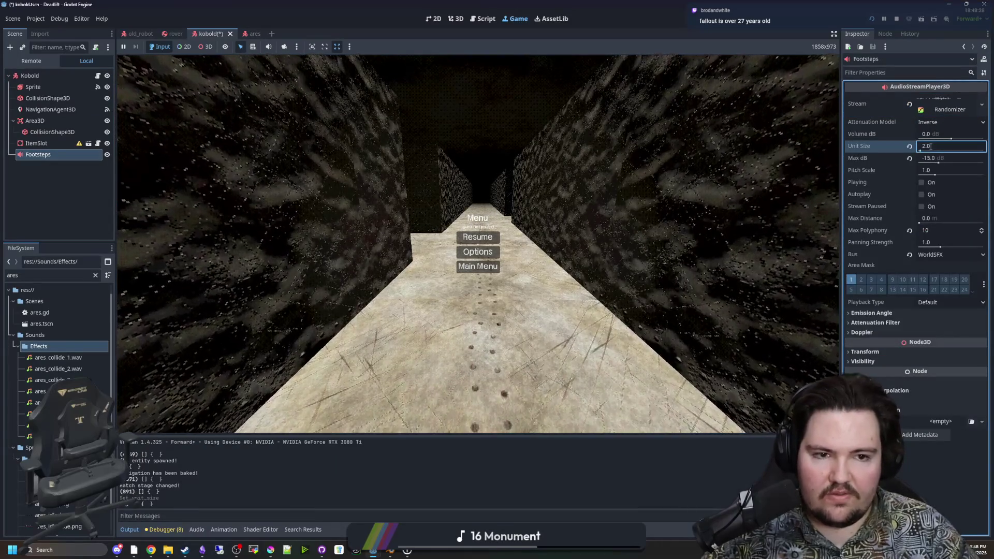
key(Escape)
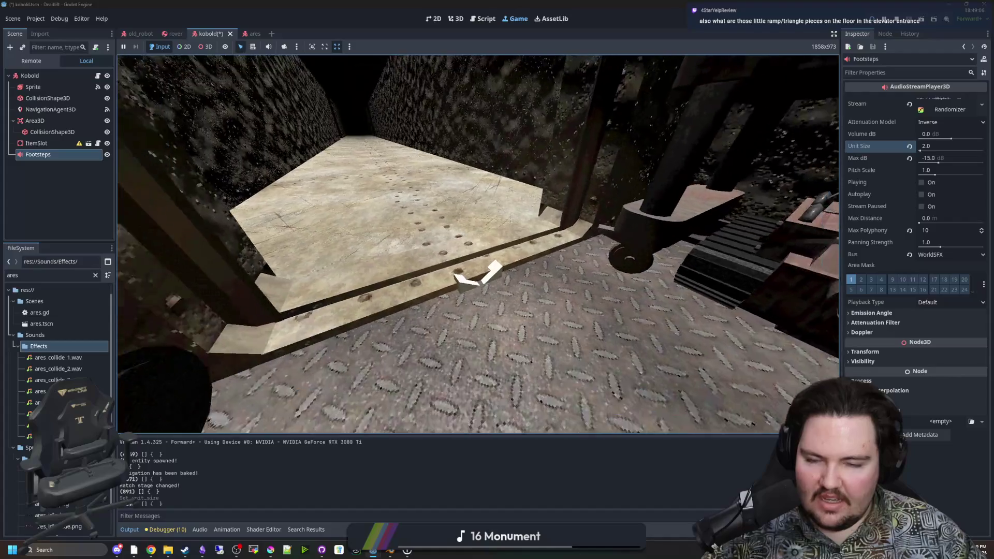
key(super)
key(super)
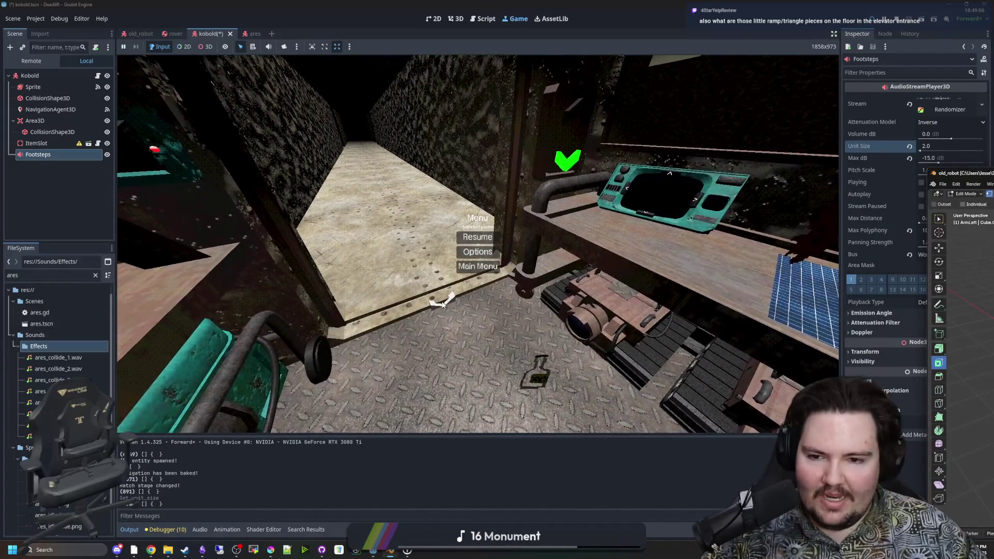
key(alt+Tab)
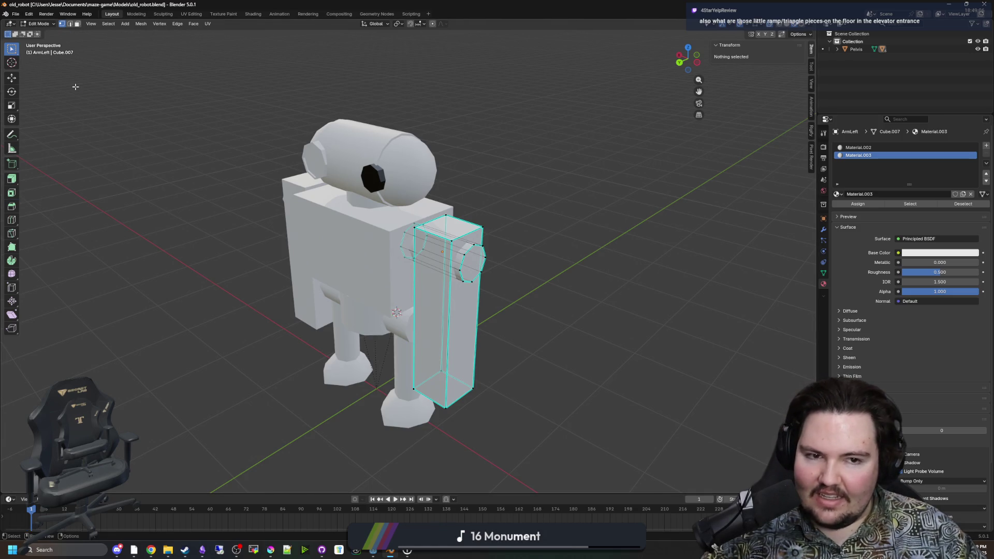
Open elevator.blend from Blender's recent files
drag(102, 98, 197, 126)
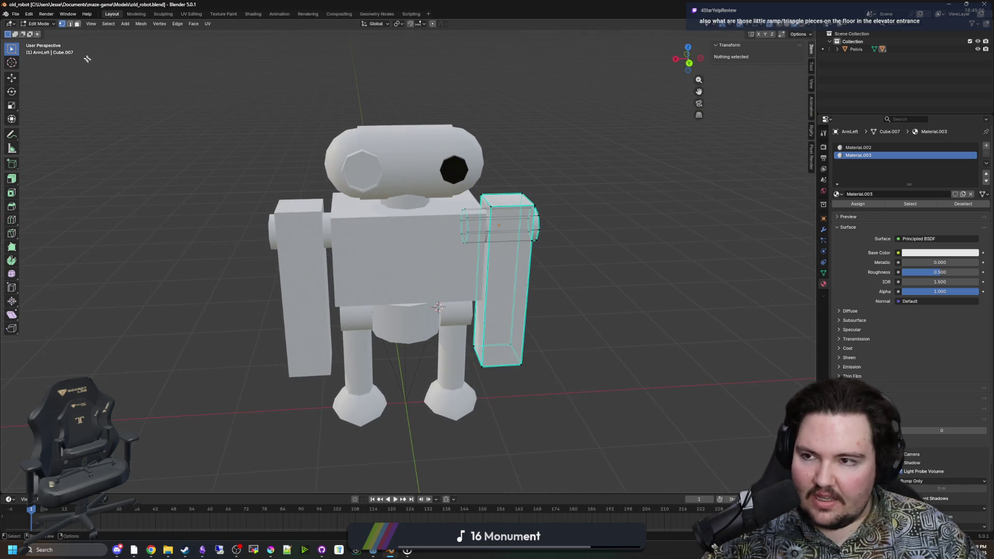
click(16, 14)
mouse_move(67, 38)
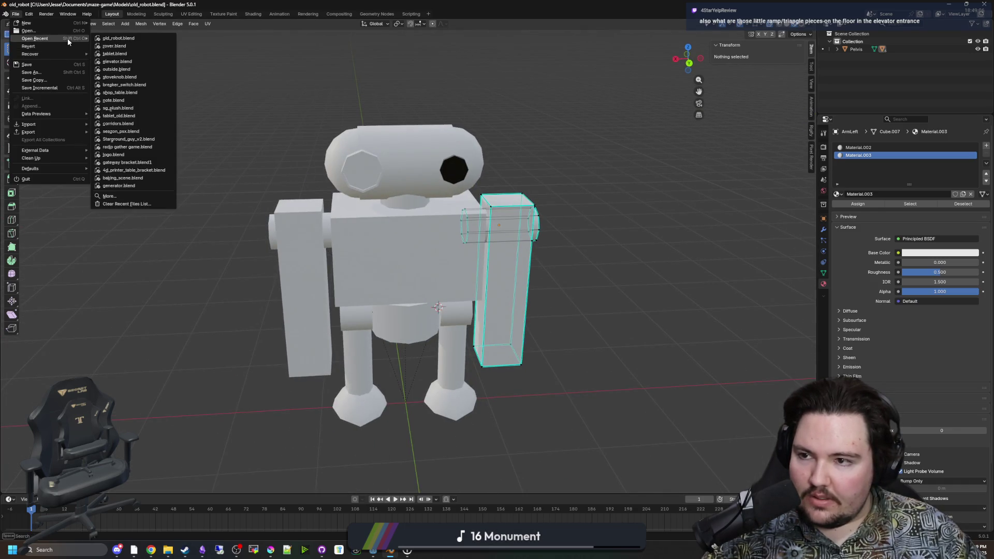
click(117, 62)
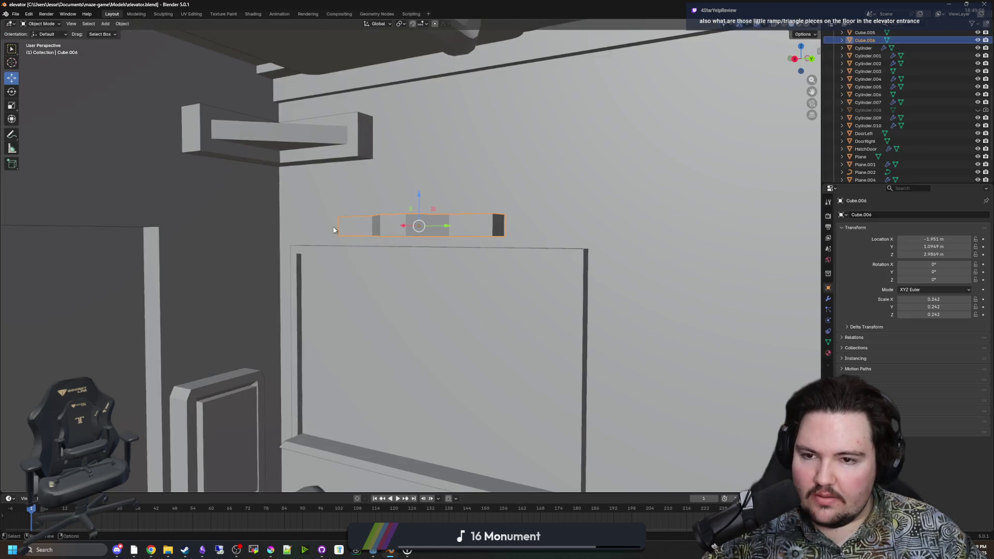
Examine the elevator interior, select ArrowButton in the Outliner, and return to Godot
key(KP_Decimal)
scroll(431, 272, up, 6)
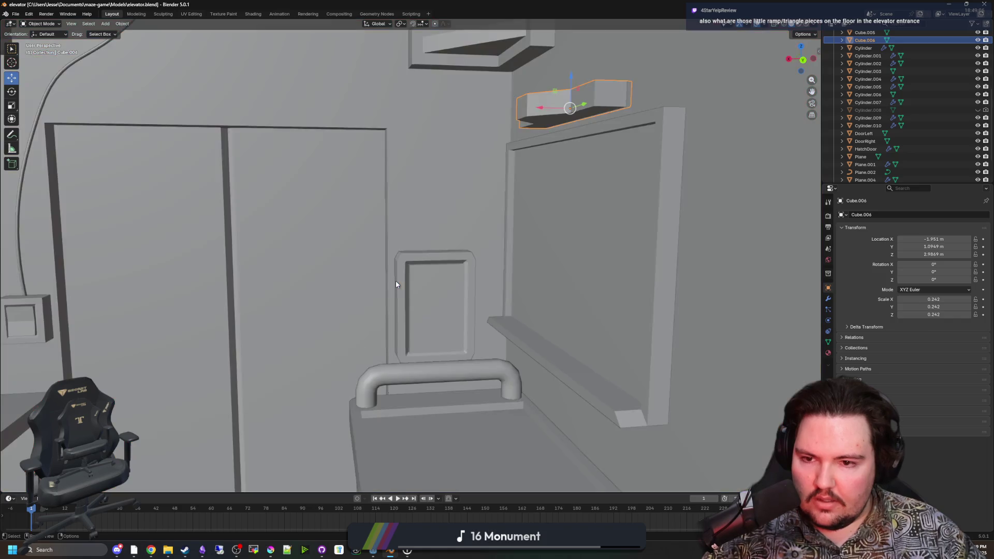
mouse_move(396, 284)
mouse_down()
mouse_move(402, 327)
mouse_move(437, 306)
mouse_move(260, 328)
mouse_move(595, 232)
mouse_up()
scroll(927, 136, down, 3)
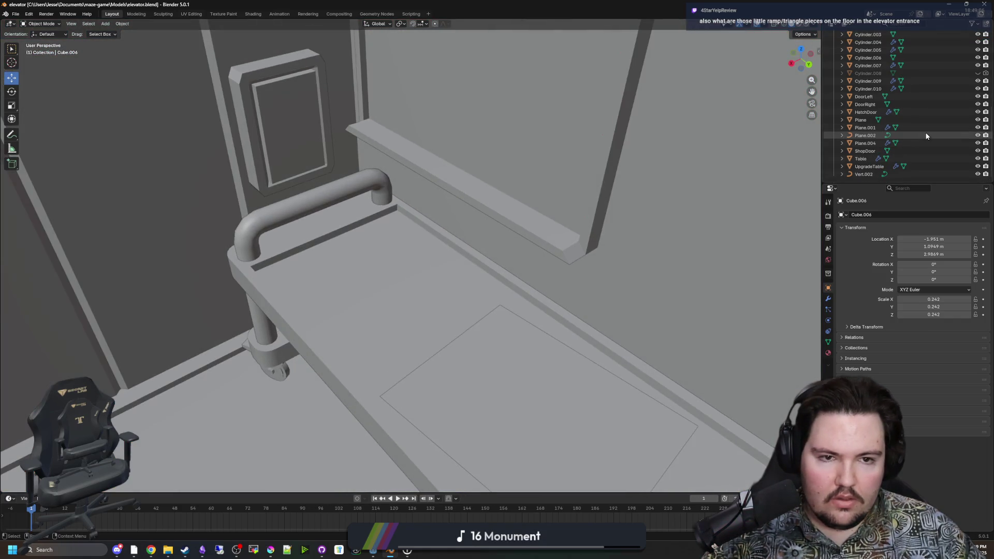
scroll(920, 145, up, 12)
click(918, 51)
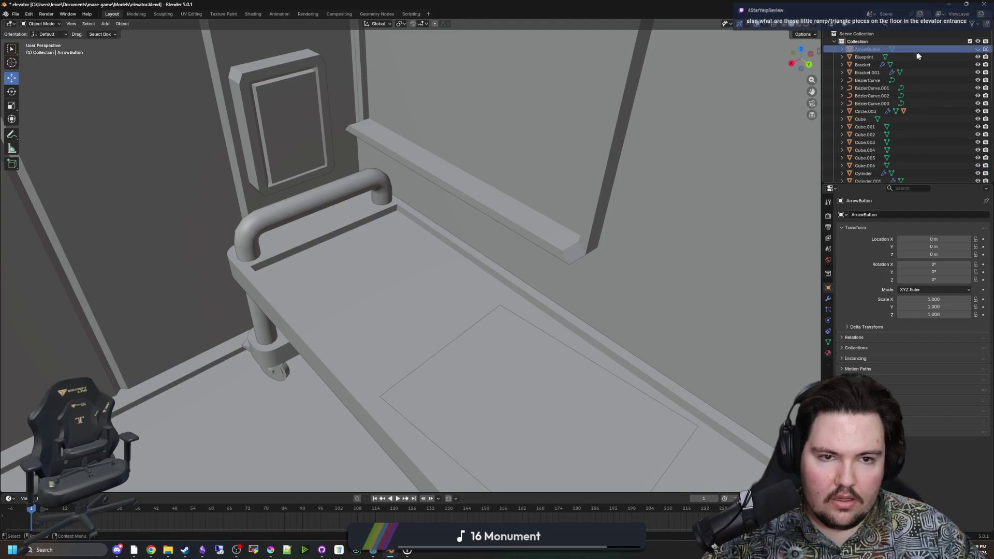
drag(517, 213, 689, 210)
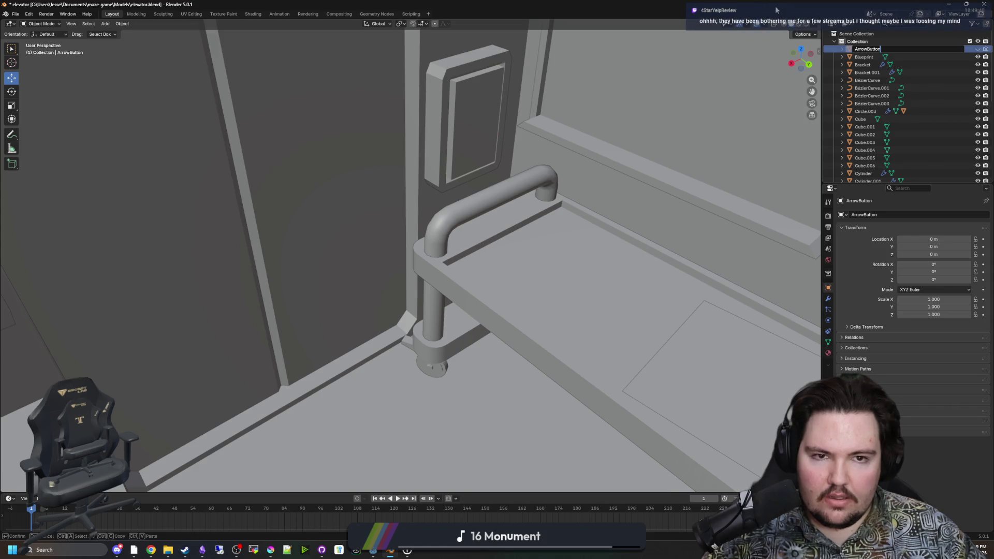
key(alt+Tab)
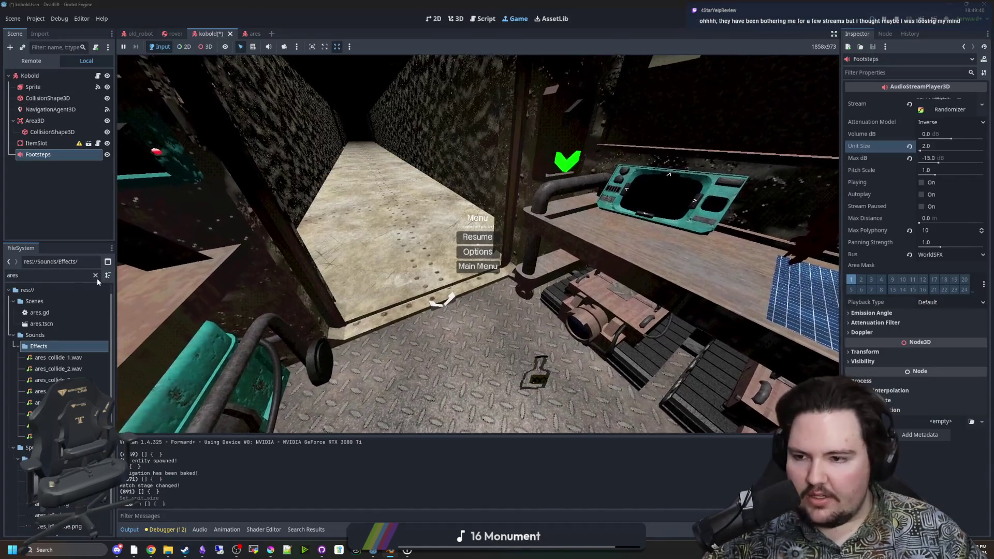
Filter the FileSystem to 'elevat' and open elevator.blend's Advanced Import Settings
click(96, 276)
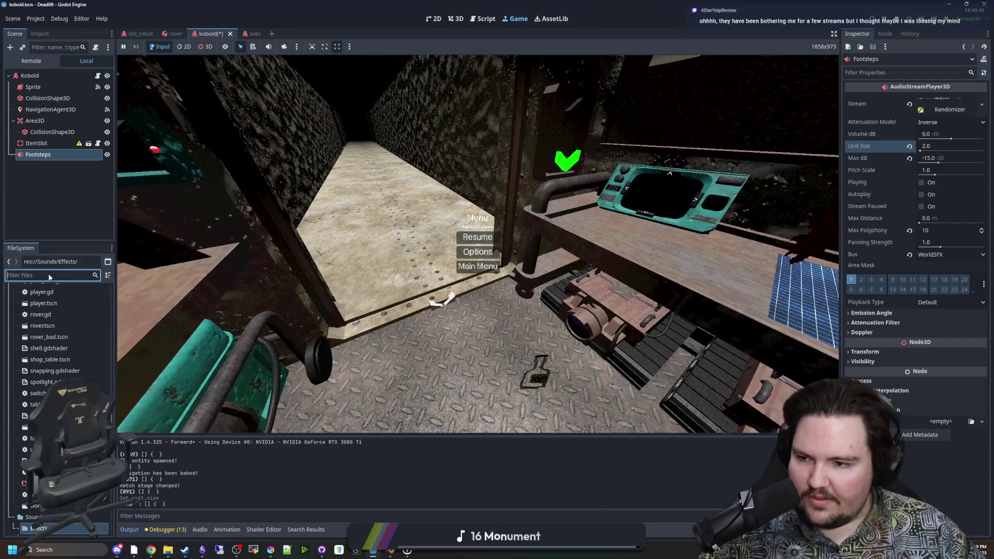
text(ele)
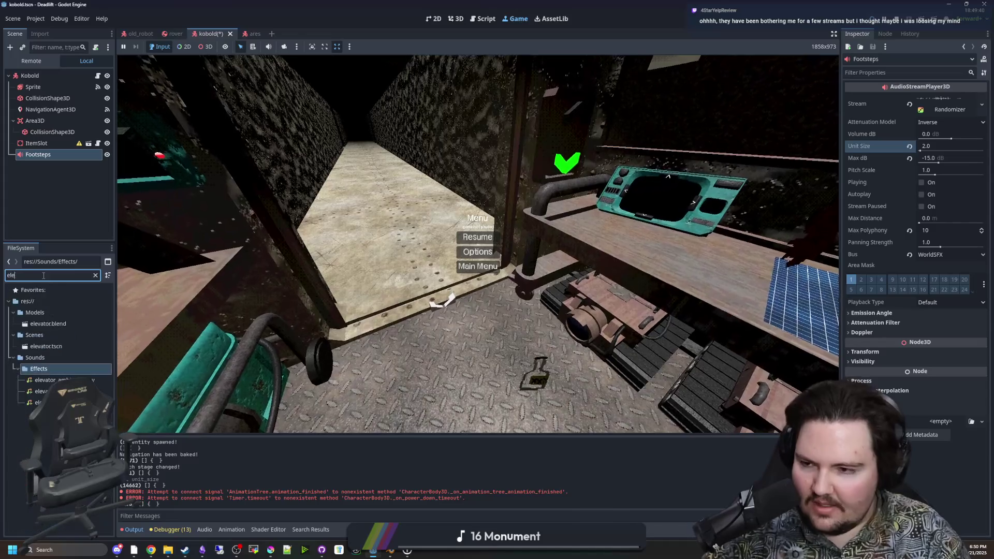
text(vat)
click(70, 324)
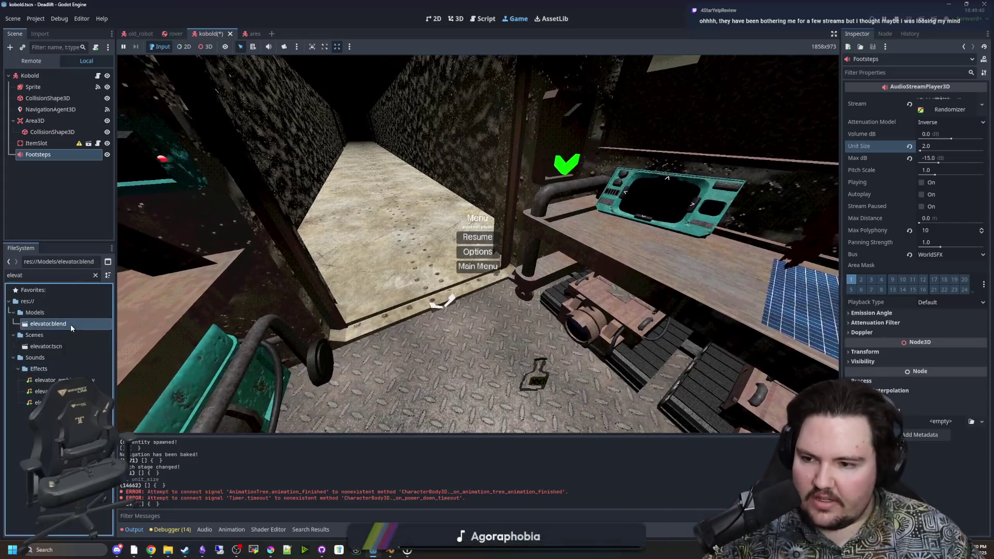
double_click(71, 324)
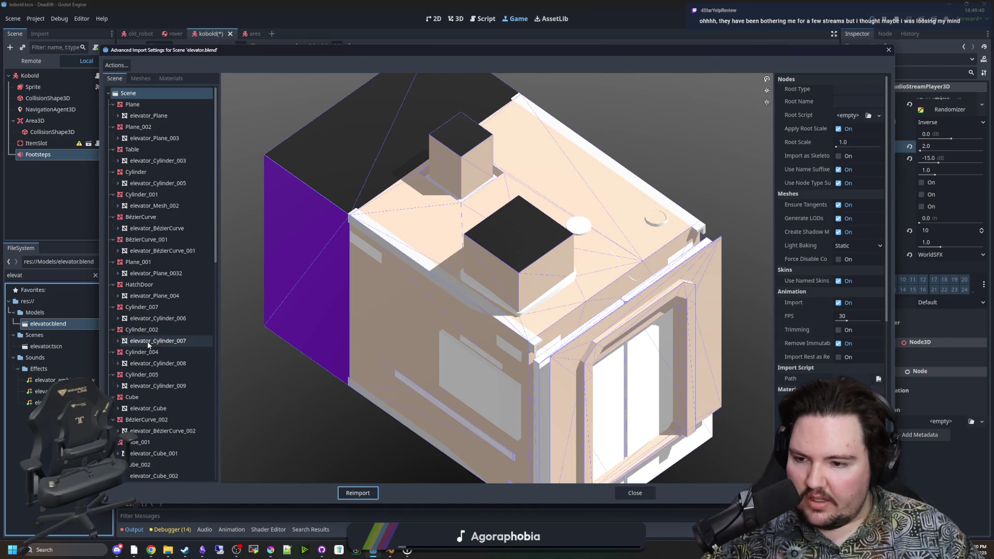
Turn on Skip Import for elevator.blend's ArrowButton node and reimport the model
scroll(149, 345, down, 10)
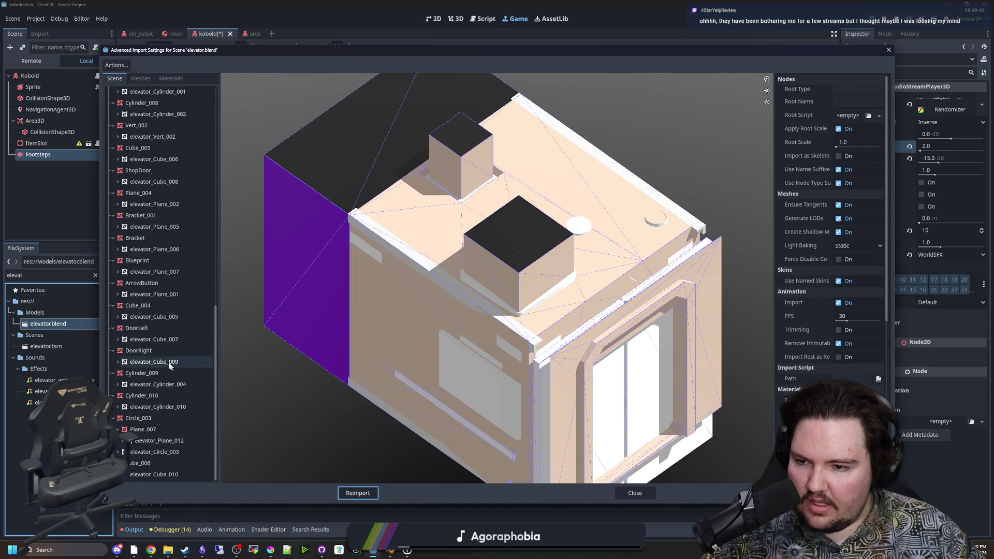
scroll(160, 318, up, 5)
scroll(144, 293, up, 8)
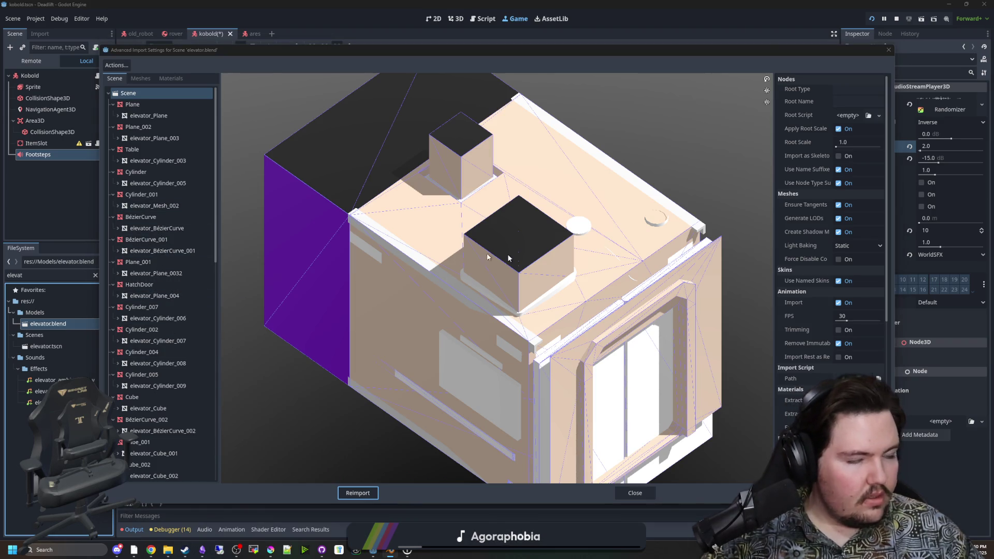
click(133, 127)
scroll(156, 310, down, 5)
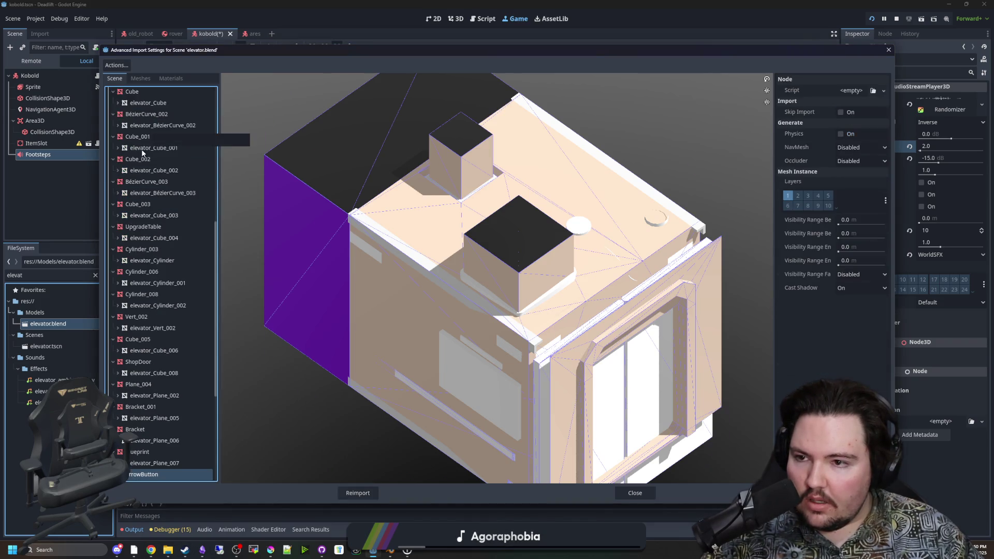
scroll(168, 360, down, 3)
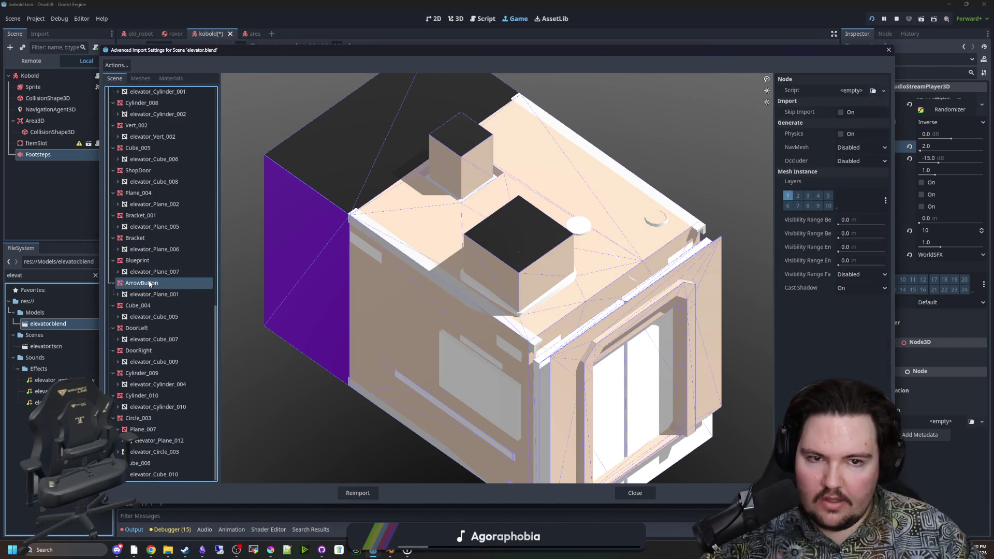
click(841, 111)
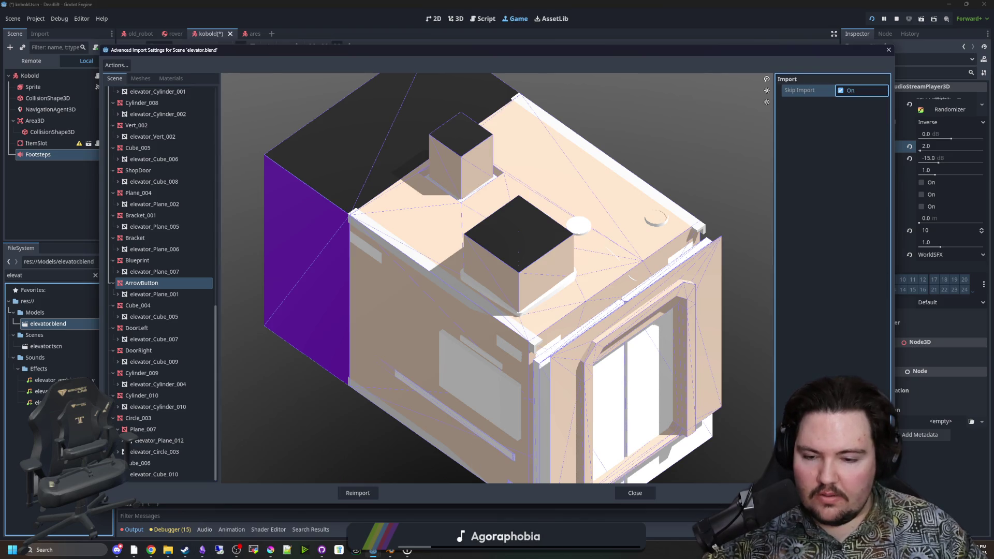
click(358, 492)
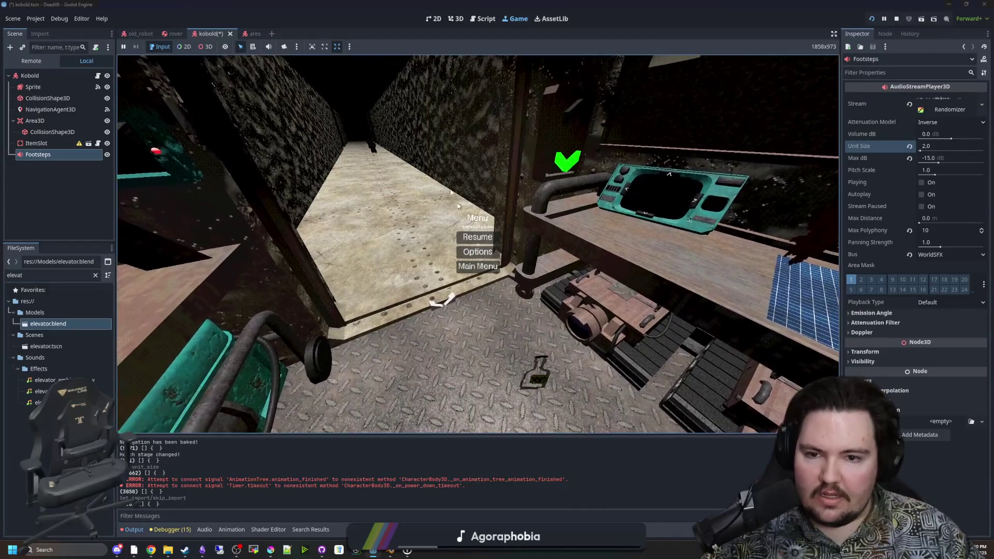
Stop the game, save the kobold scene, and open world.tscn through a 'wo' filter
click(871, 20)
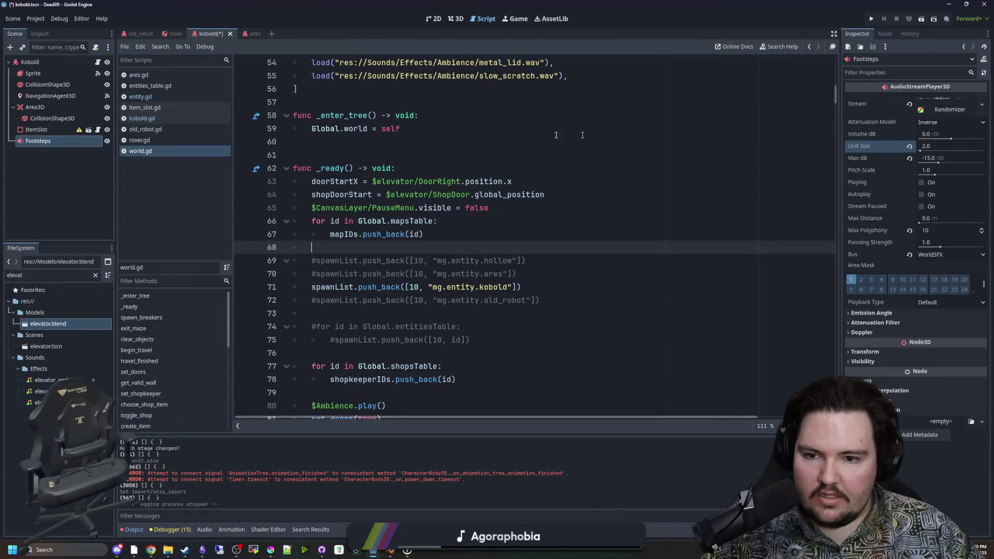
click(450, 20)
key(ctrl+s)
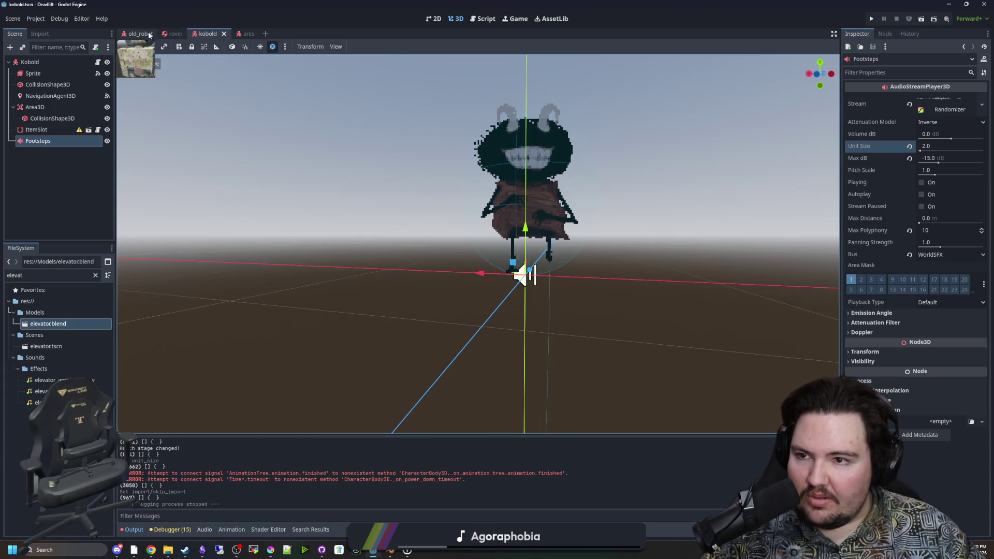
click(95, 275)
text(world)
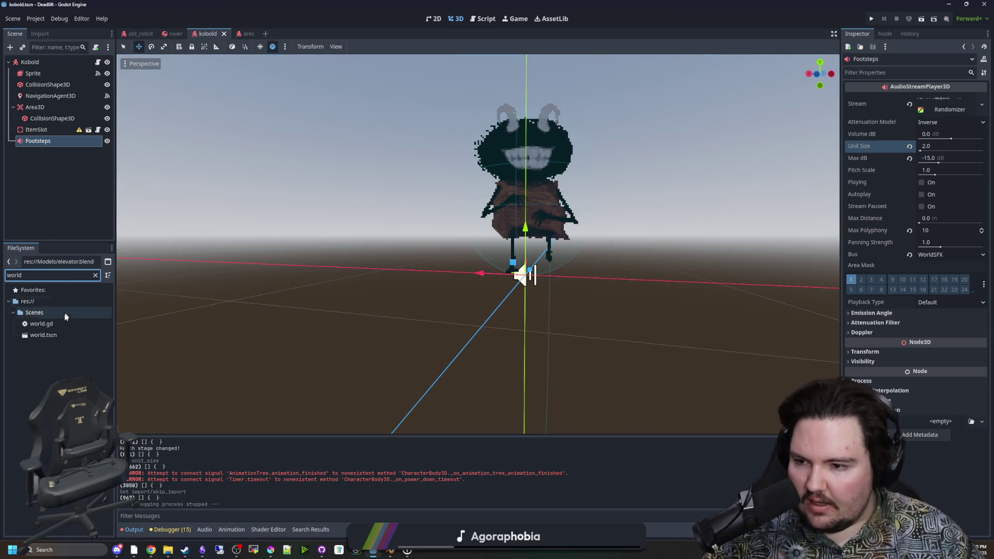
click(51, 336)
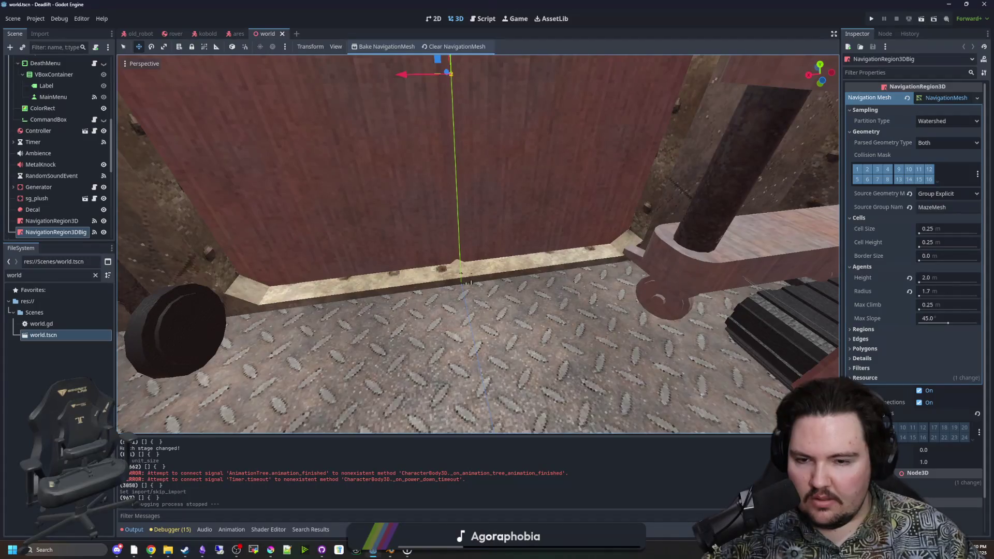
Filter the FileSystem to 'elevat' again and reopen elevator.blend's Advanced Import Settings
scroll(518, 257, down, 5)
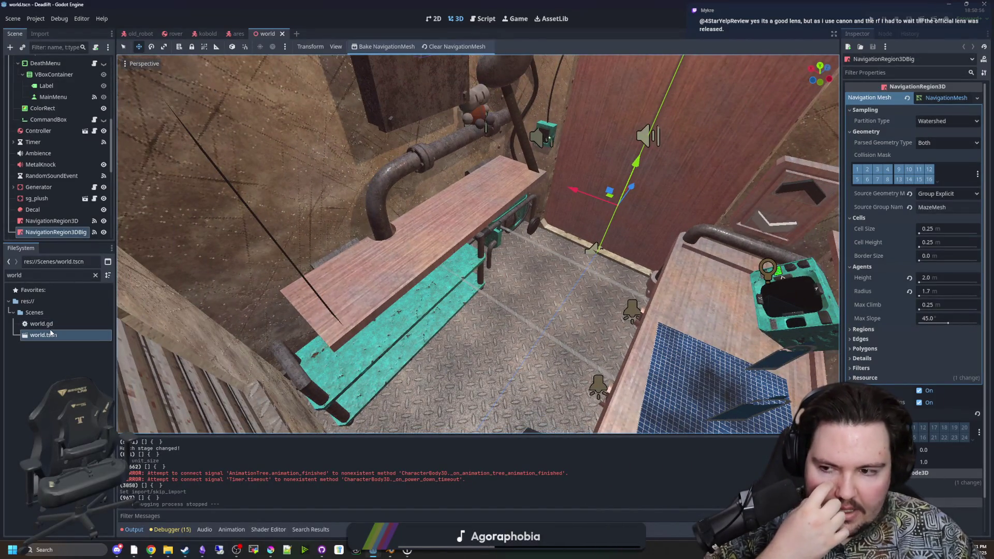
click(95, 275)
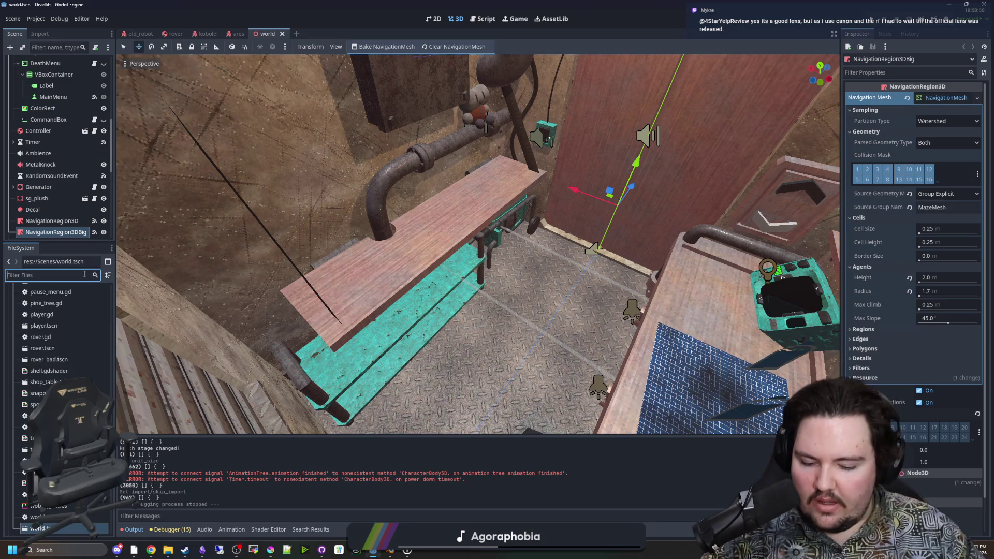
text(elevat)
double_click(59, 324)
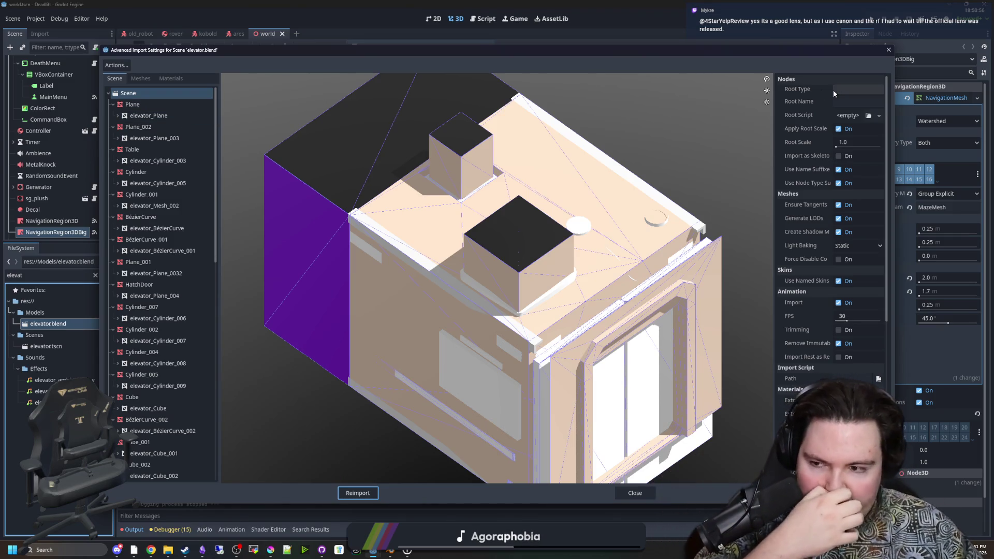
Orbit the elevator preview to its front and close the elevator's import settings
scroll(574, 273, down, 2)
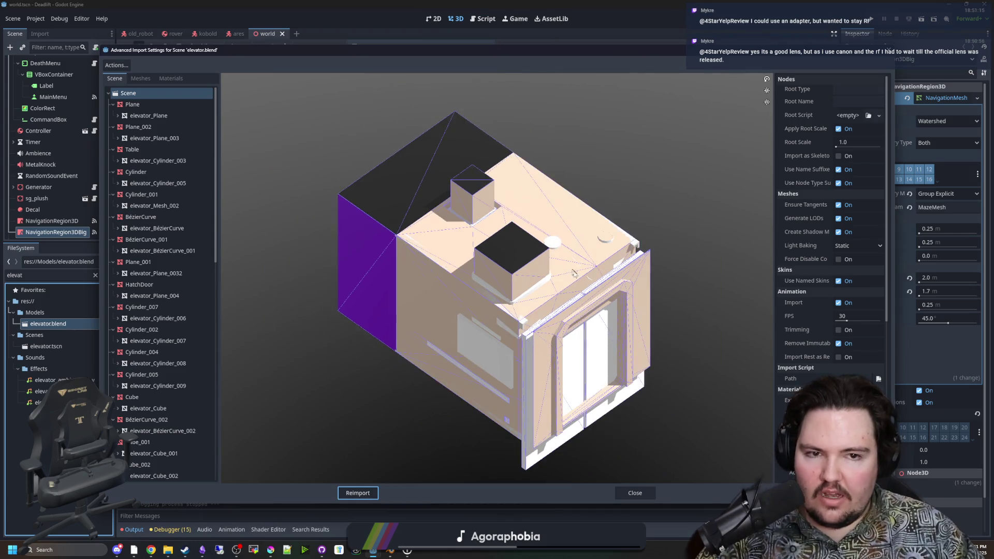
drag(667, 215, 630, 188)
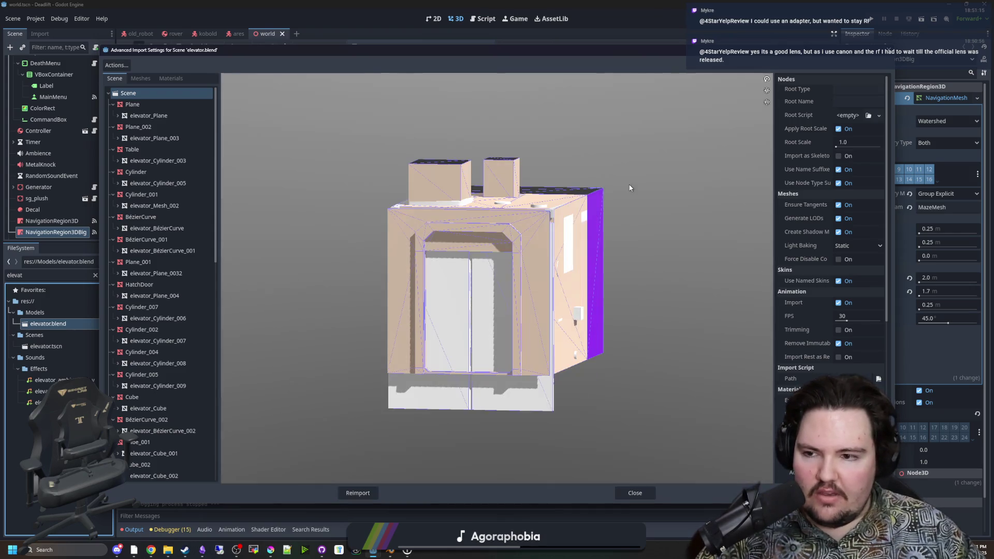
click(630, 494)
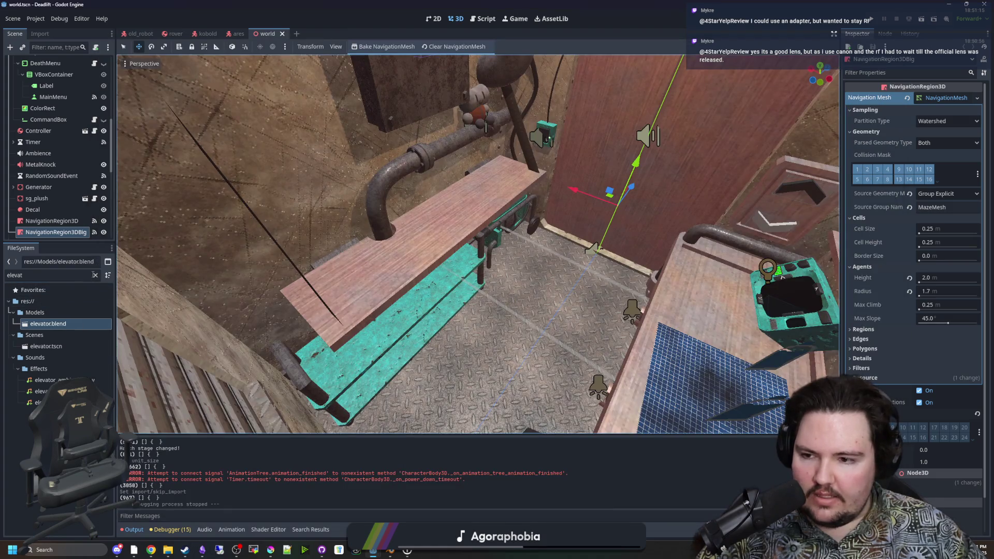
Filter the FileSystem to 'robot' and open old_robot.blend's import settings
double_click(80, 276)
text(robot)
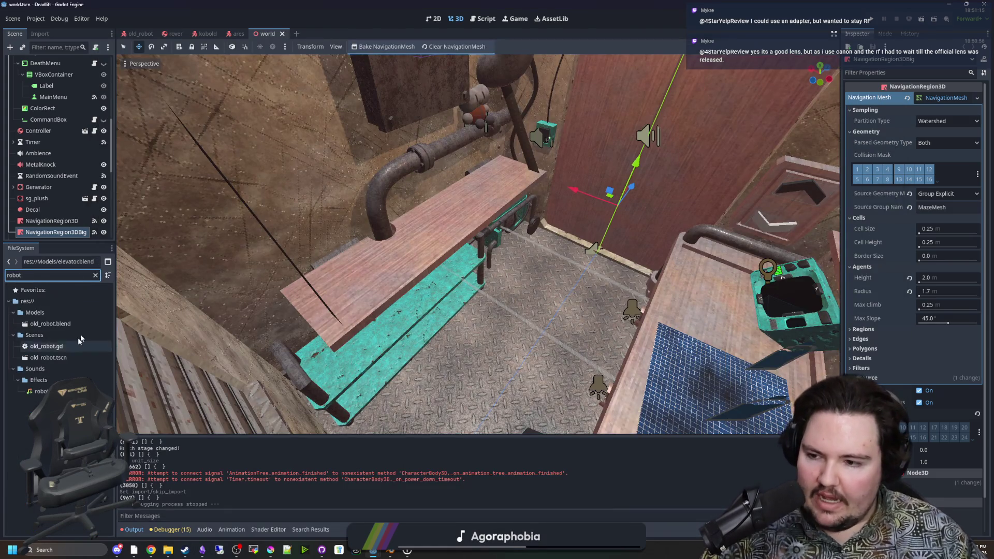
double_click(78, 322)
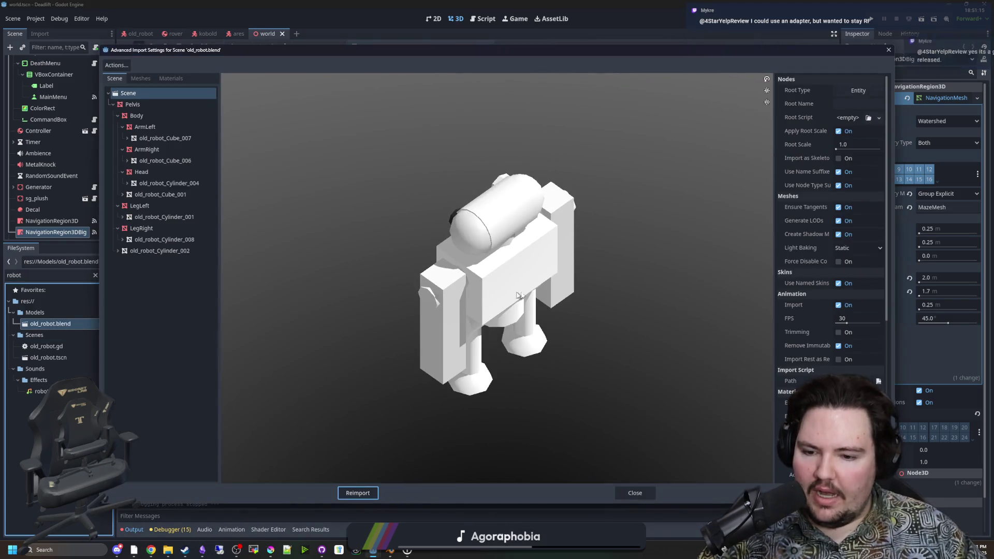
Orbit the robot preview to inspect its front and sides
mouse_move(484, 285)
mouse_down()
mouse_move(548, 300)
mouse_move(559, 259)
mouse_up()
scroll(559, 259, up, 5)
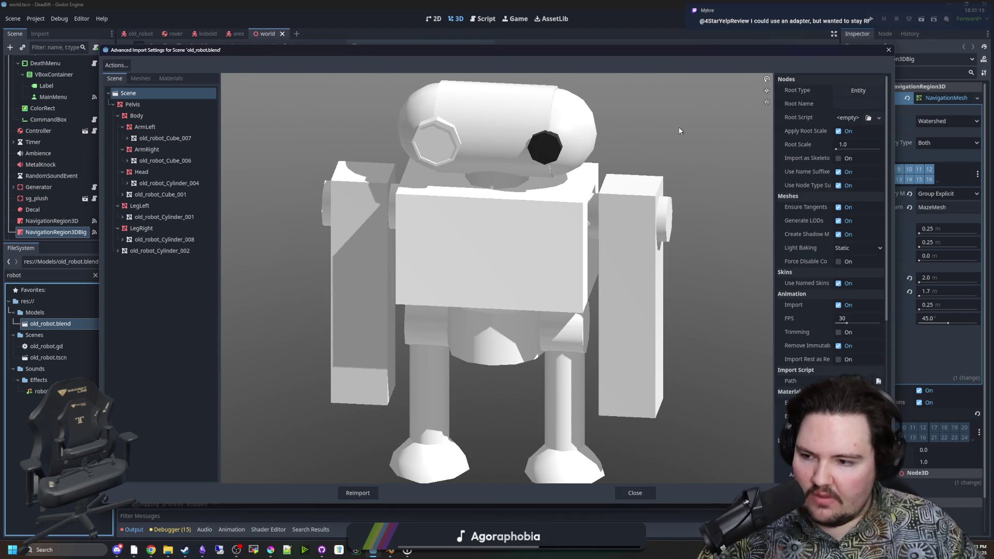
scroll(586, 212, down, 3)
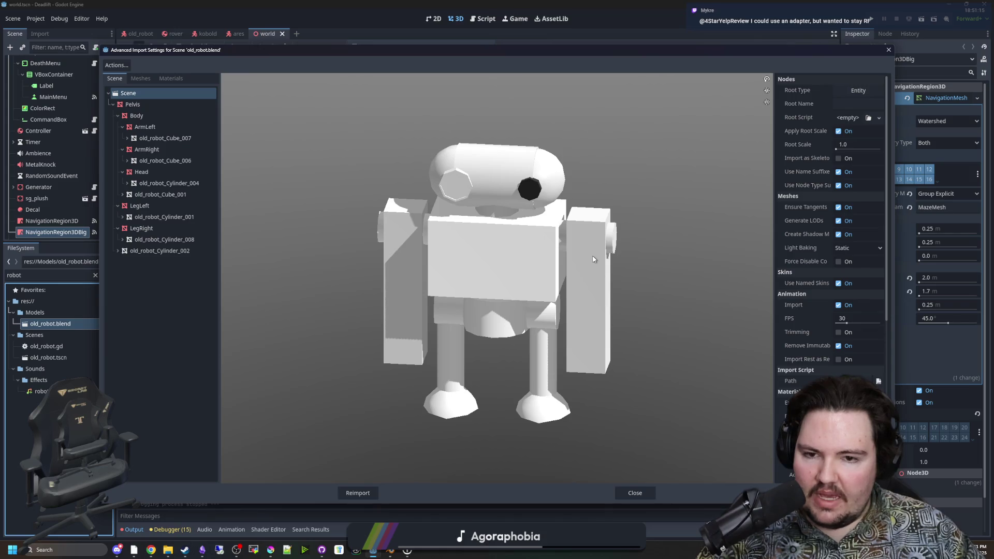
mouse_move(508, 272)
mouse_down()
mouse_move(679, 281)
mouse_move(651, 250)
mouse_move(584, 256)
mouse_move(497, 280)
mouse_up()
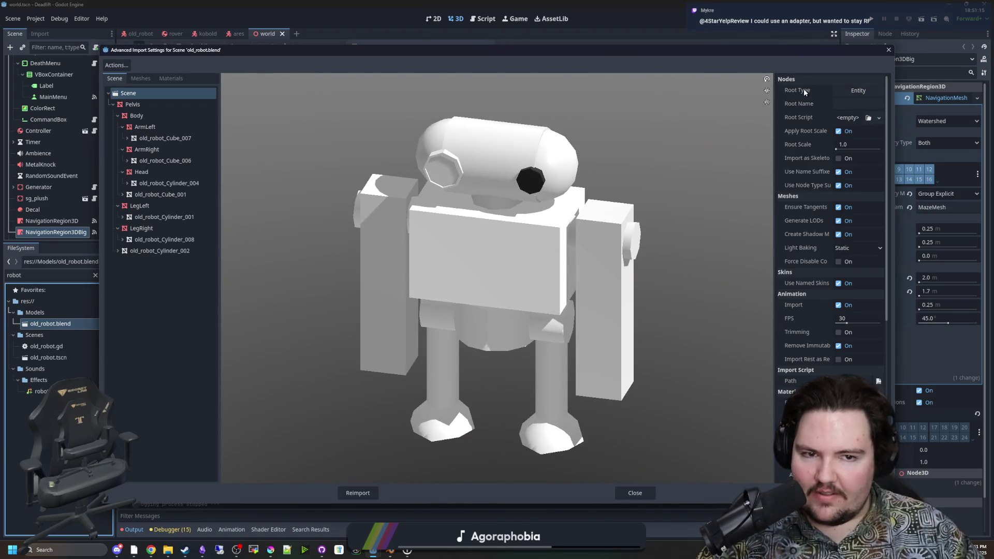
drag(559, 266, 555, 241)
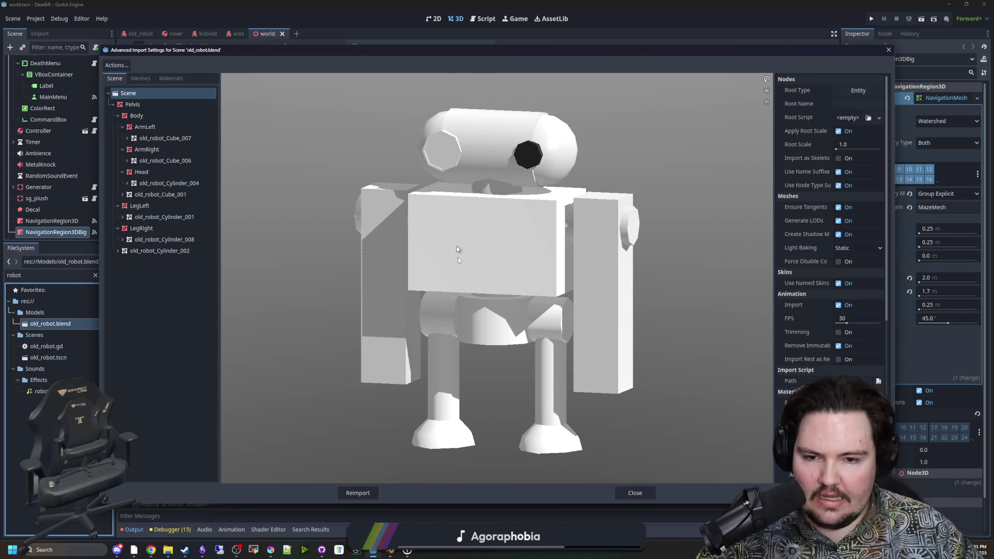
mouse_move(492, 223)
mouse_down()
mouse_move(648, 251)
mouse_move(694, 228)
mouse_move(534, 274)
mouse_up()
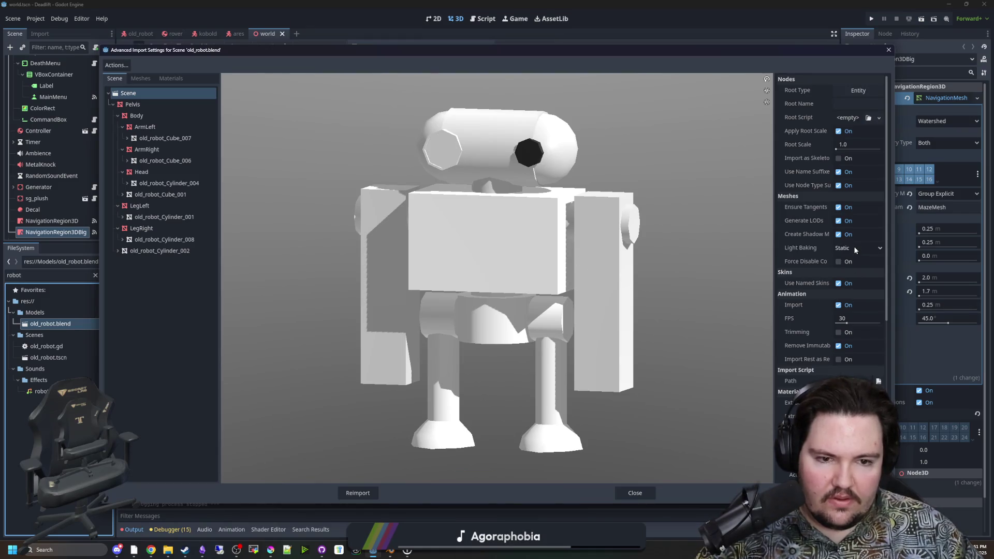
scroll(807, 325, down, 2)
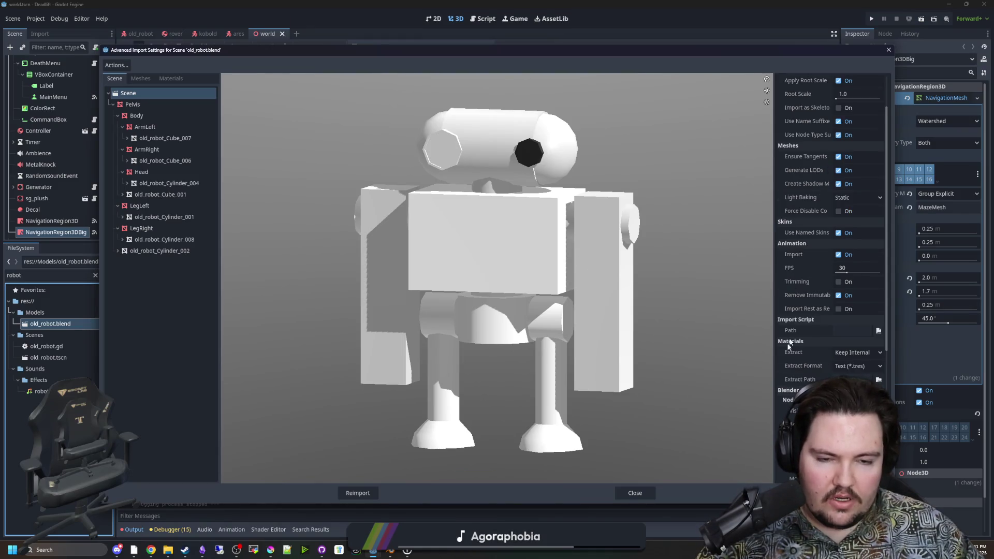
scroll(792, 314, down, 8)
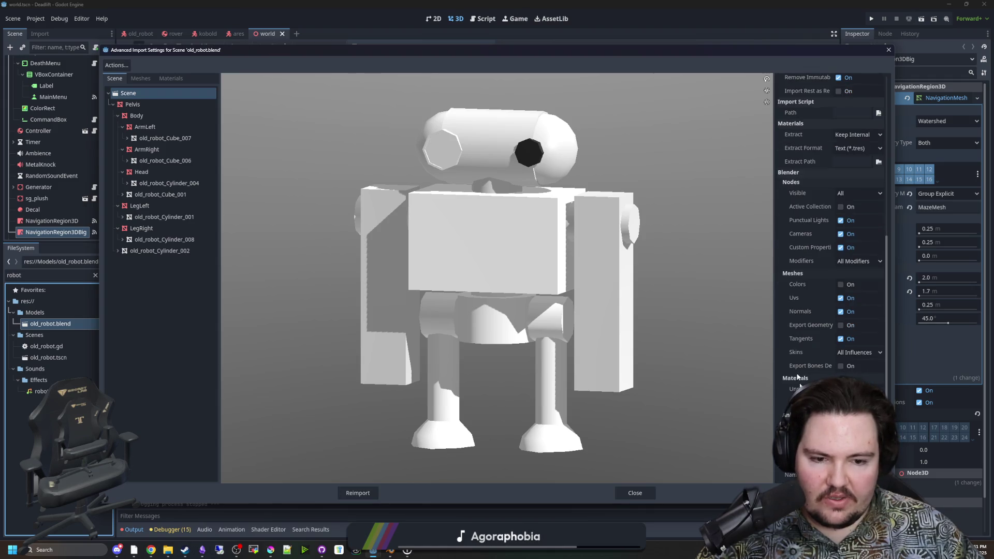
scroll(796, 383, up, 10)
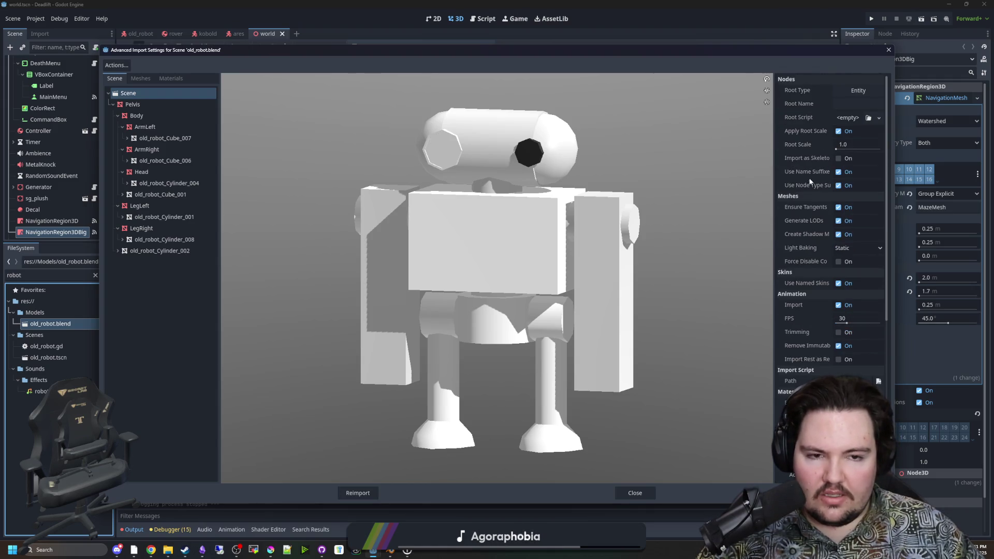
Check the Meshes and Scene tabs, then close the robot's import settings
click(136, 79)
click(115, 78)
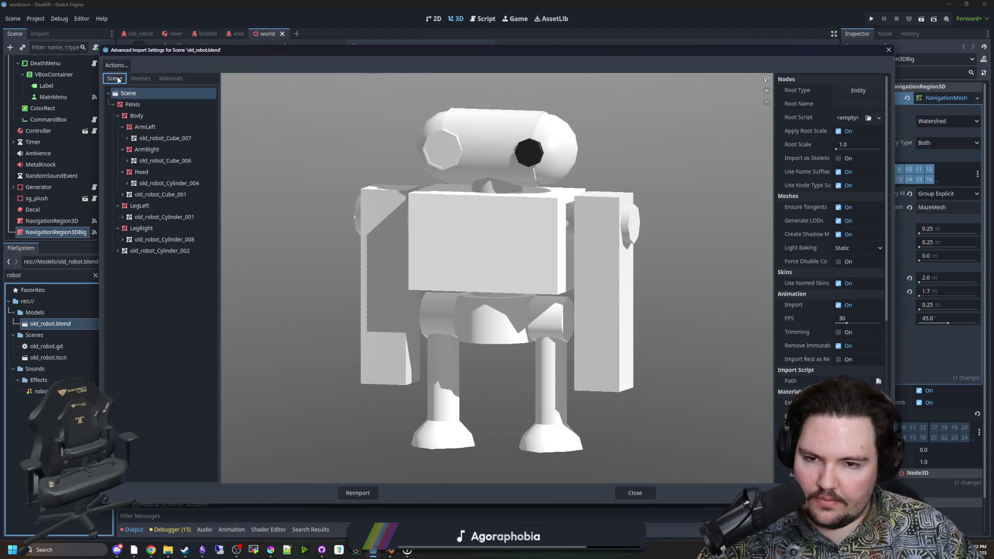
click(635, 493)
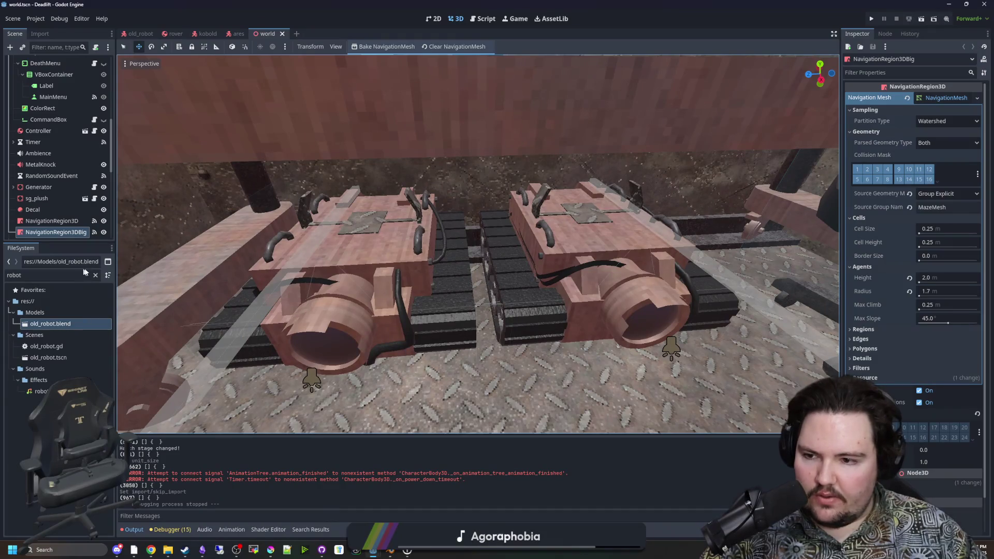
Change the FileSystem filter to 'rover' and open rover.blend's import settings
click(86, 273)
key(BackSpace)
key(BackSpace)
key(BackSpace)
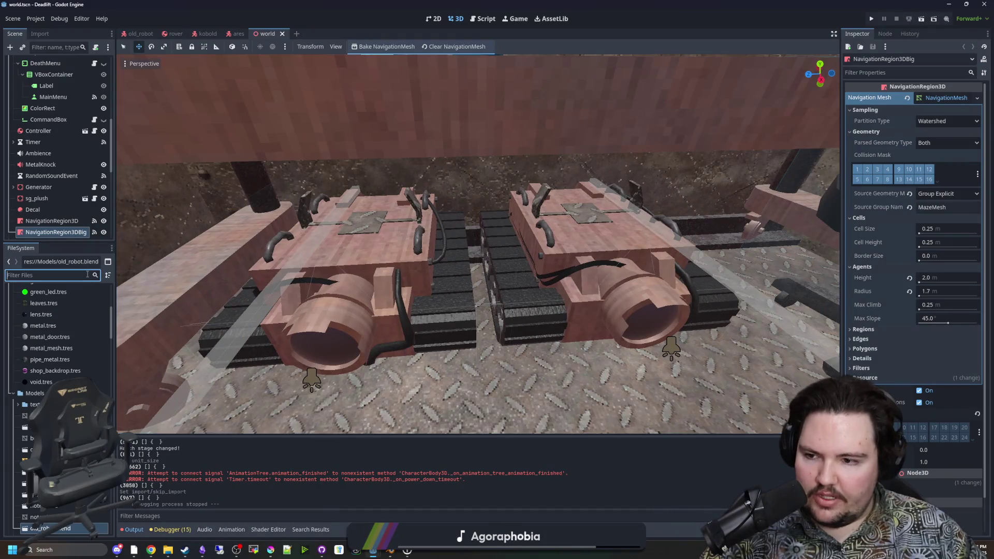
text(rover)
double_click(44, 324)
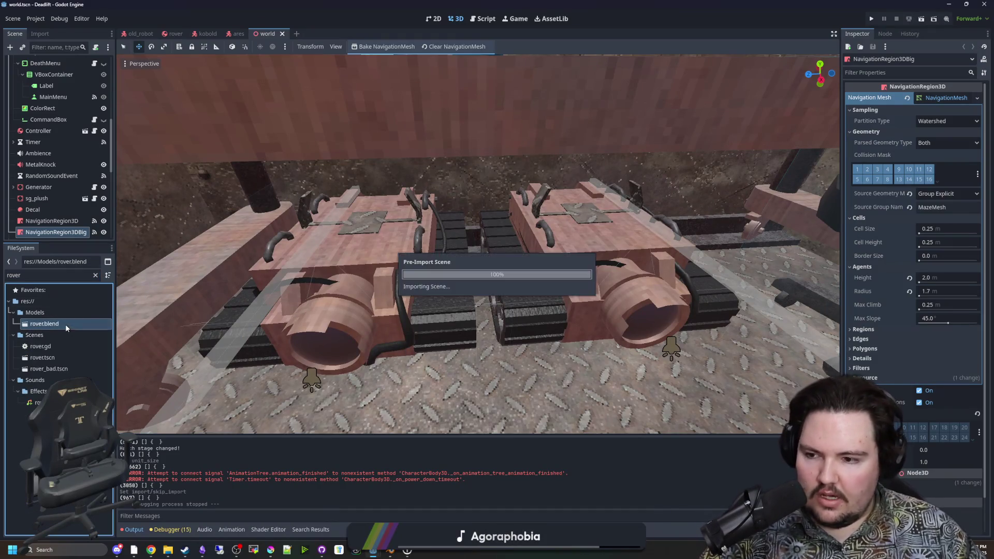
Orbit the rover preview, close the import settings, and clear the world scene selection
scroll(535, 275, down, 3)
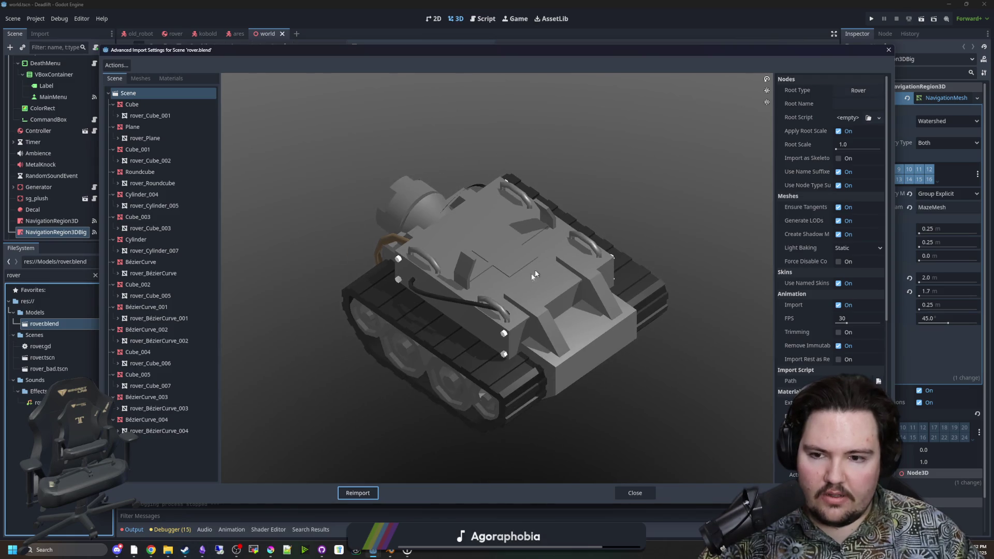
mouse_move(548, 318)
mouse_down()
mouse_move(624, 290)
mouse_move(611, 332)
mouse_move(627, 393)
mouse_up()
click(633, 493)
scroll(539, 309, down, 10)
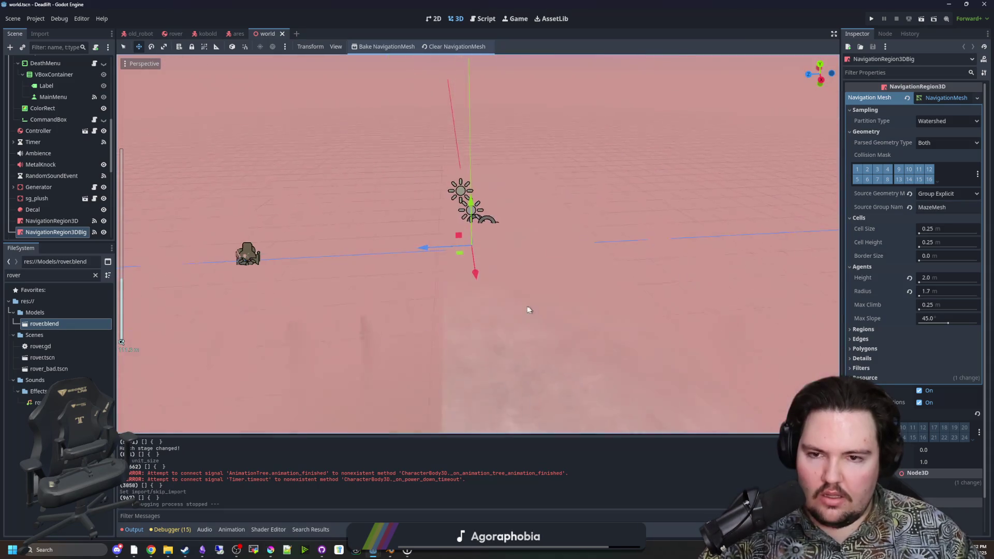
click(528, 309)
scroll(509, 288, up, 8)
scroll(509, 288, up, 10)
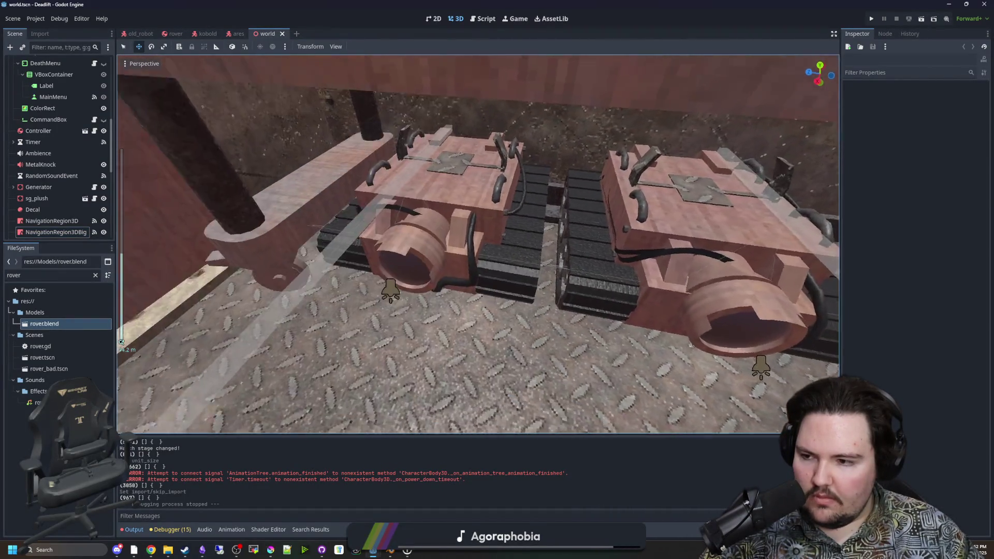
key(w)
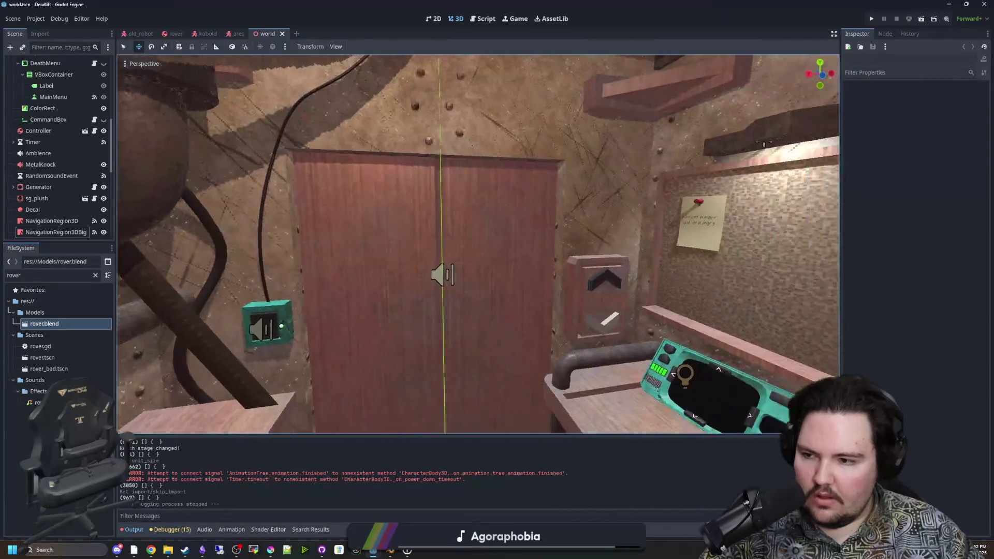
key(w)
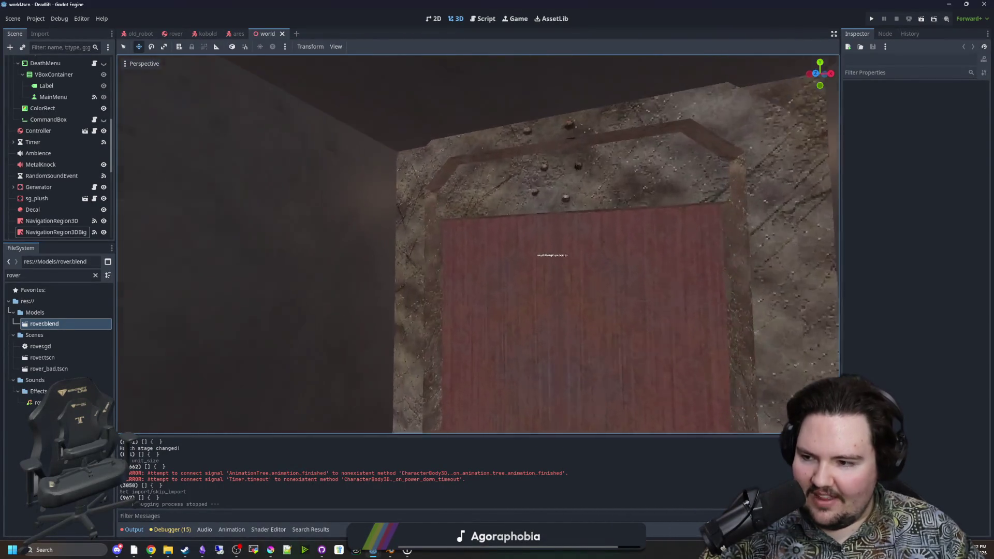
key(w)
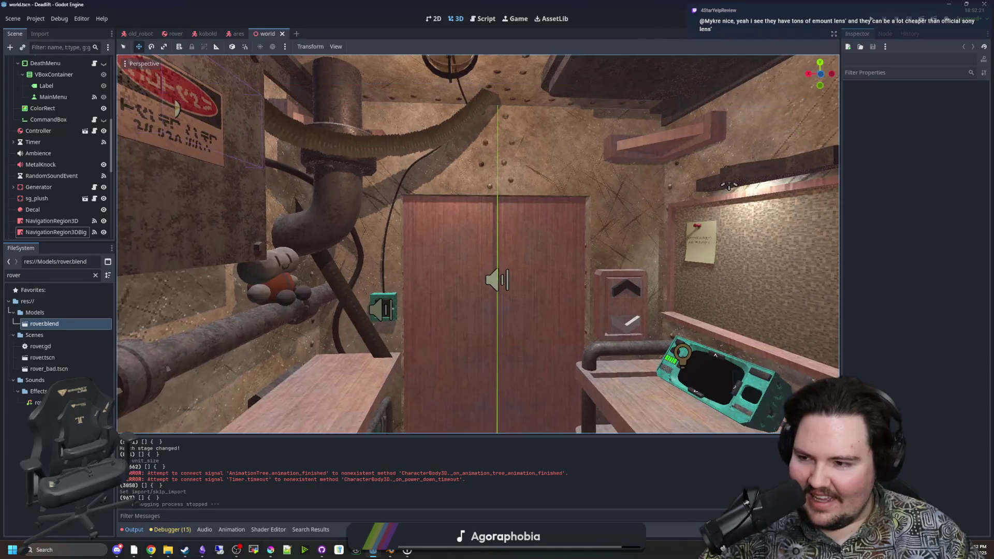
key(w)
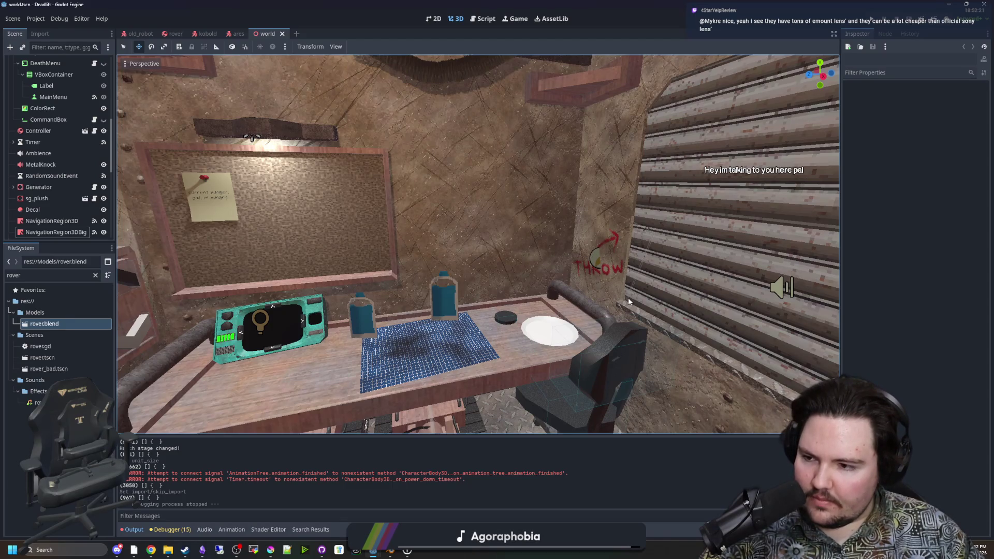
key(w)
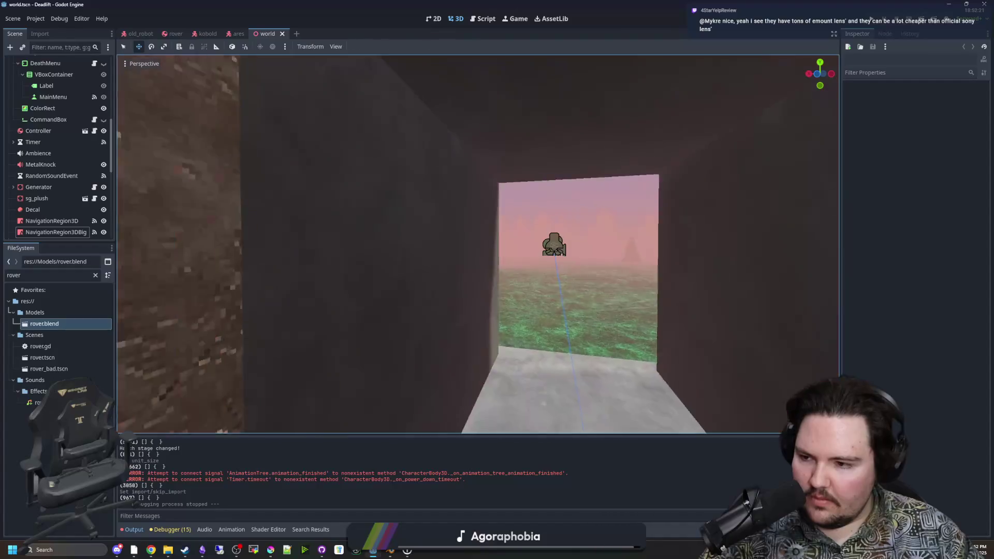
key(s)
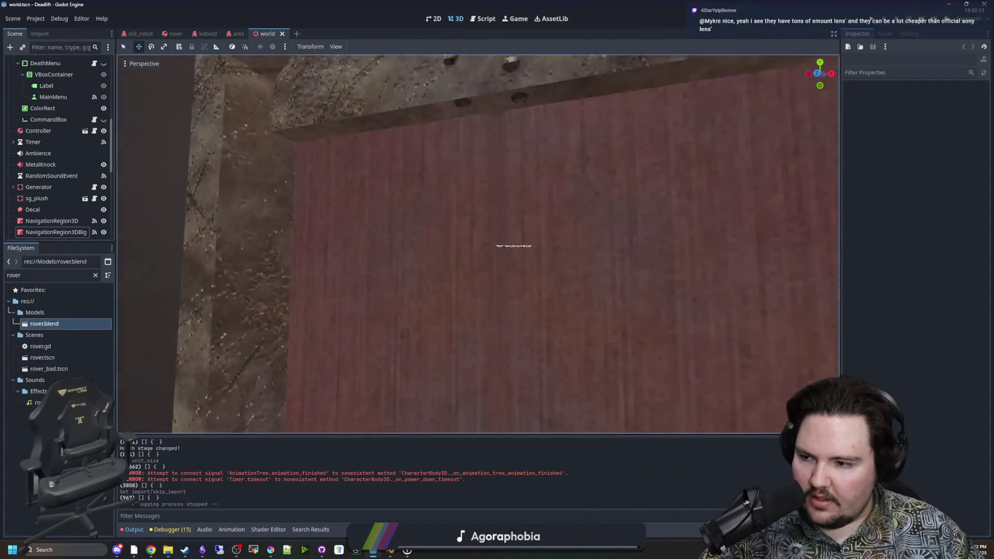
key(w)
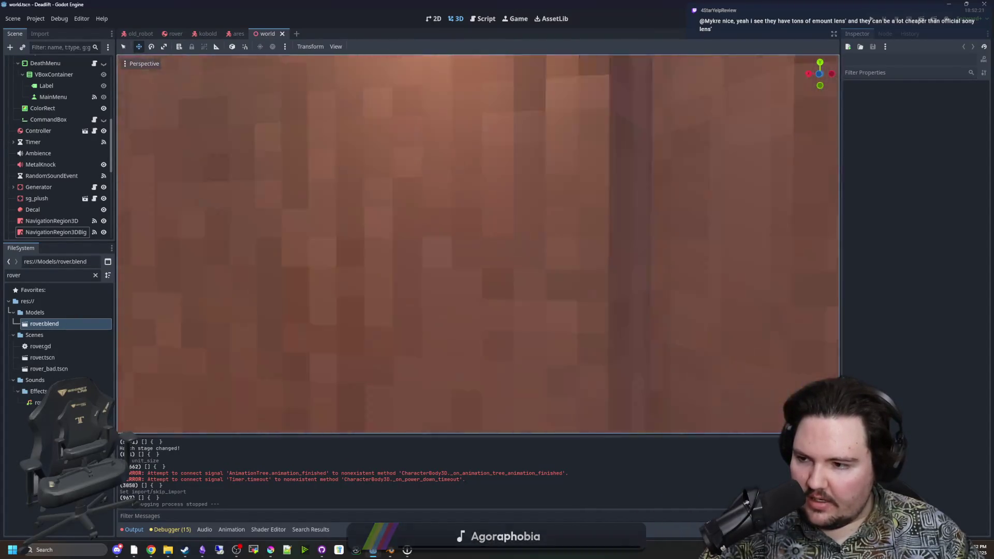
key(s)
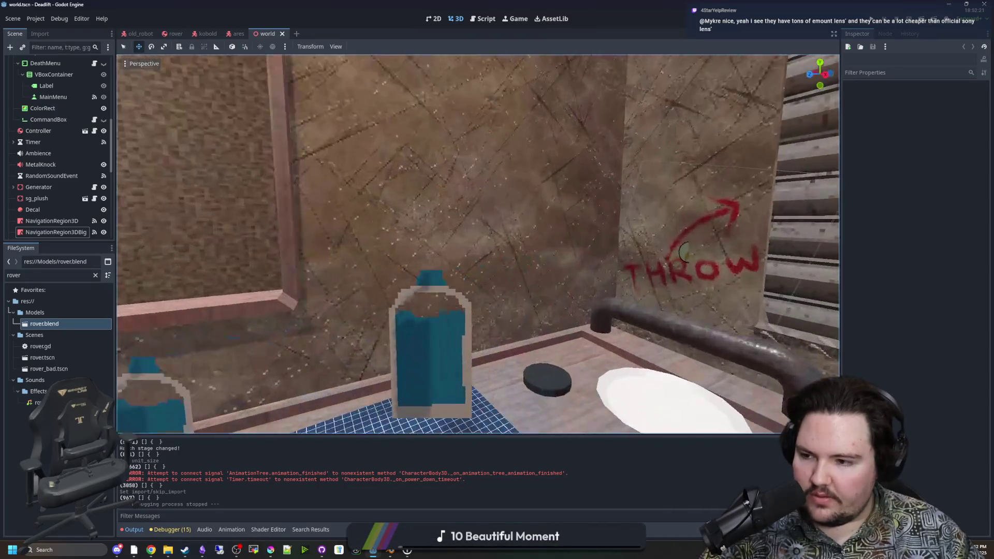
key(s)
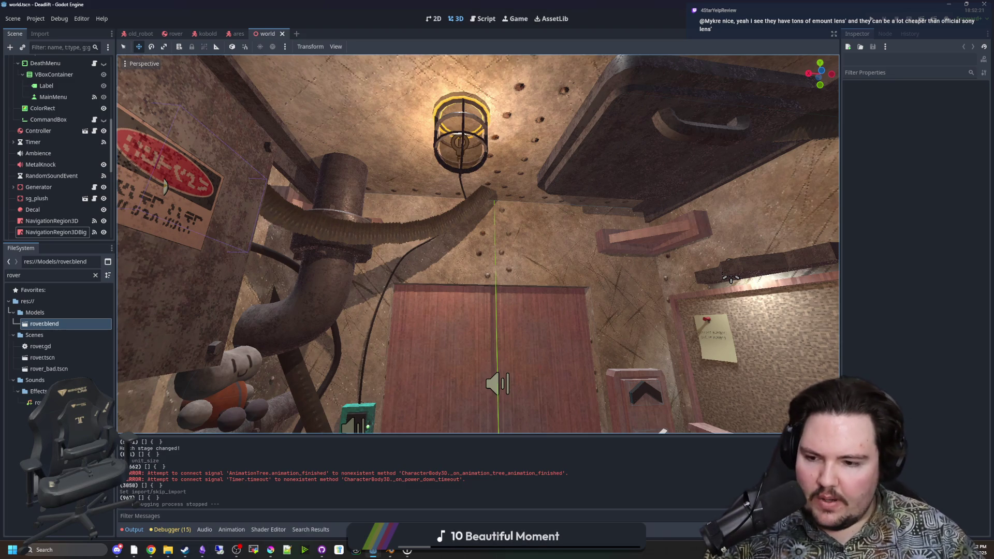
scroll(546, 383, up, 5)
scroll(477, 245, down, 10)
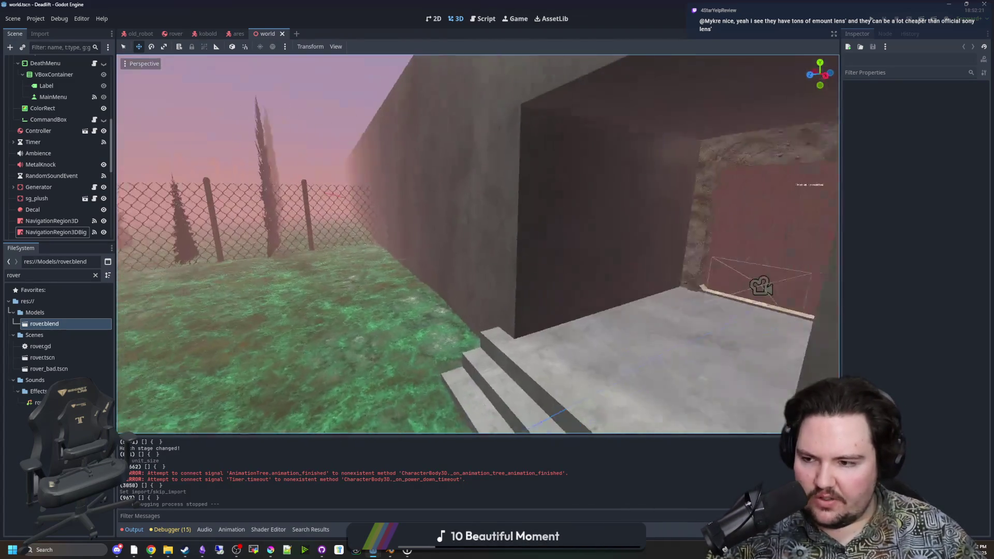
scroll(478, 245, down, 3)
scroll(477, 245, up, 8)
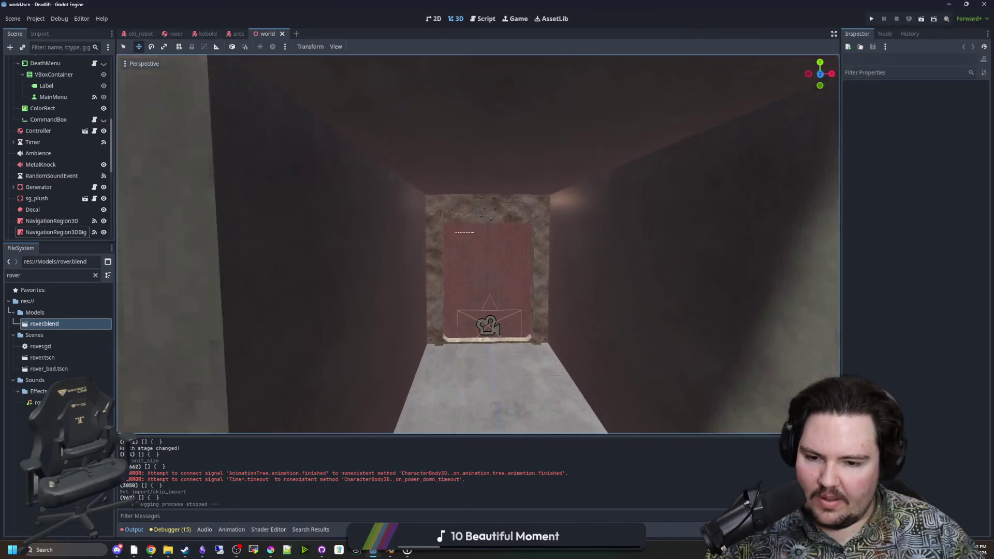
scroll(541, 361, up, 6)
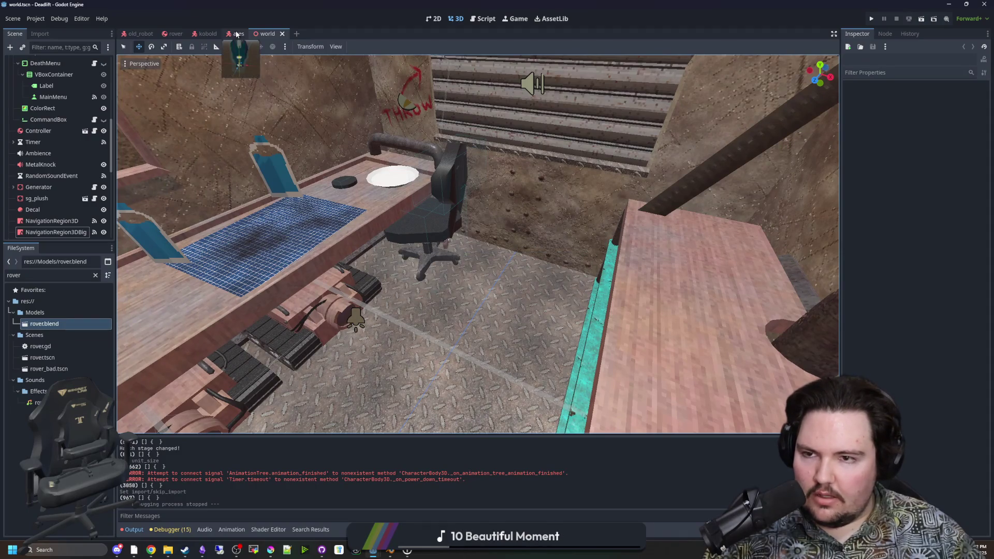
click(204, 35)
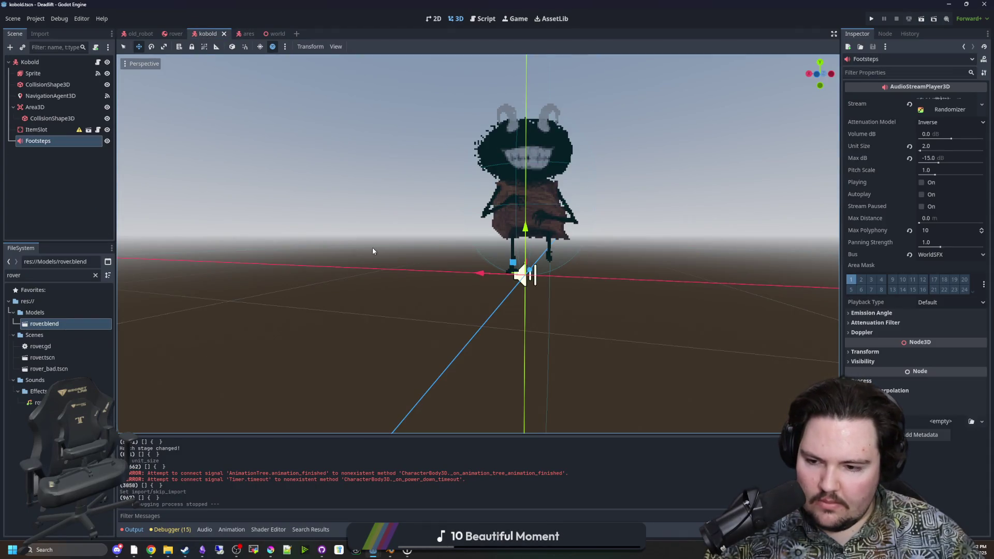
Open old_robot.gd from the old_robot scene and add blank lines above func _process
mouse_move(372, 248)
mouse_down()
mouse_move(373, 218)
mouse_move(376, 266)
mouse_up()
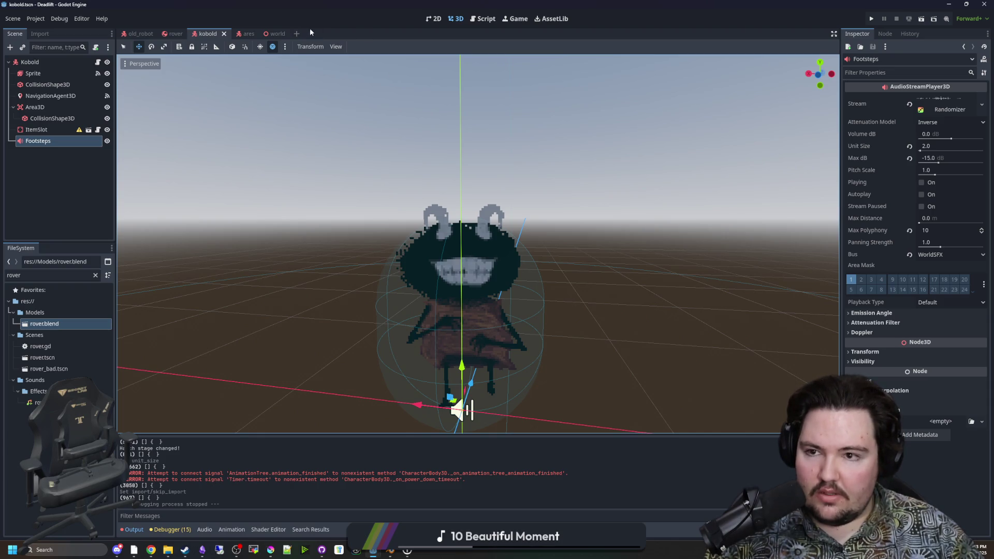
click(140, 33)
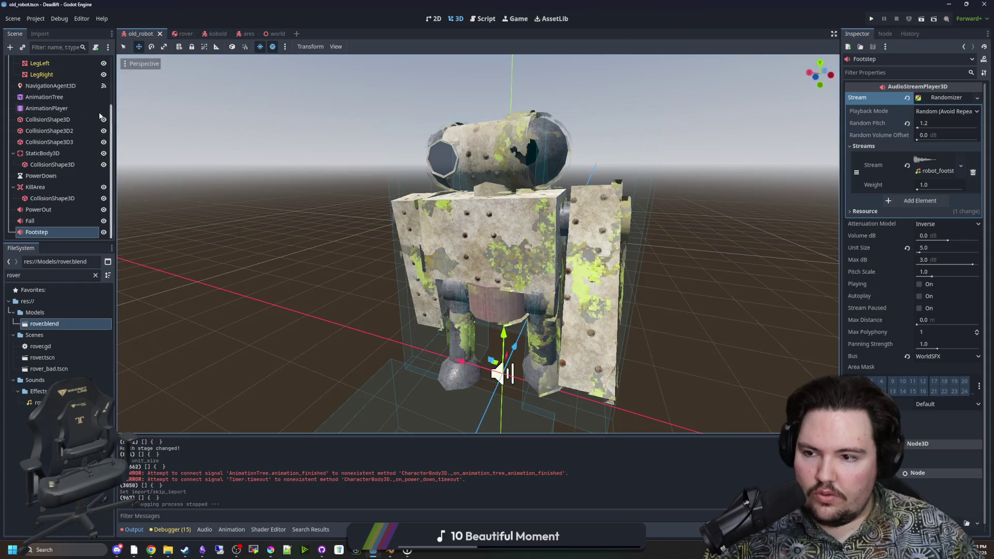
click(72, 176)
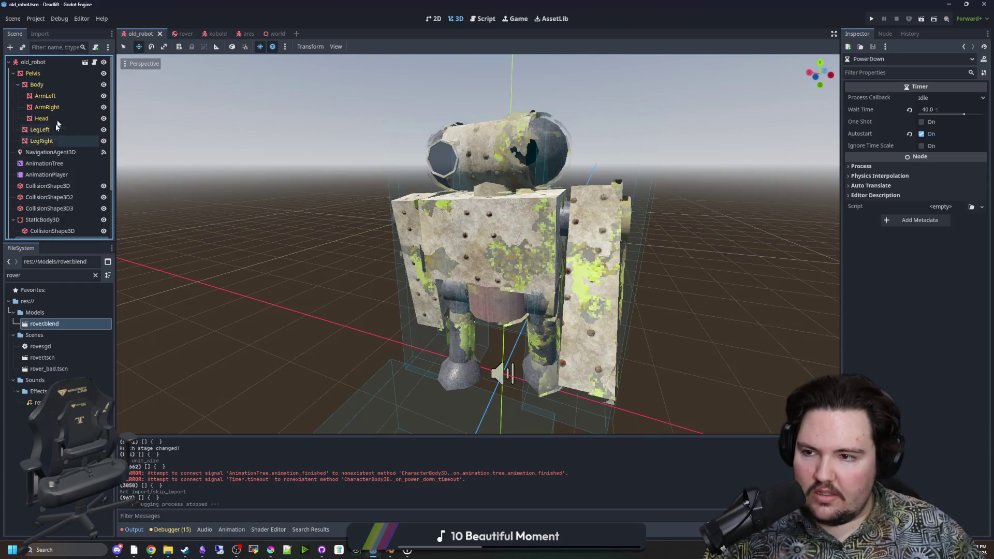
key(ctrl+F3)
scroll(430, 192, up, 8)
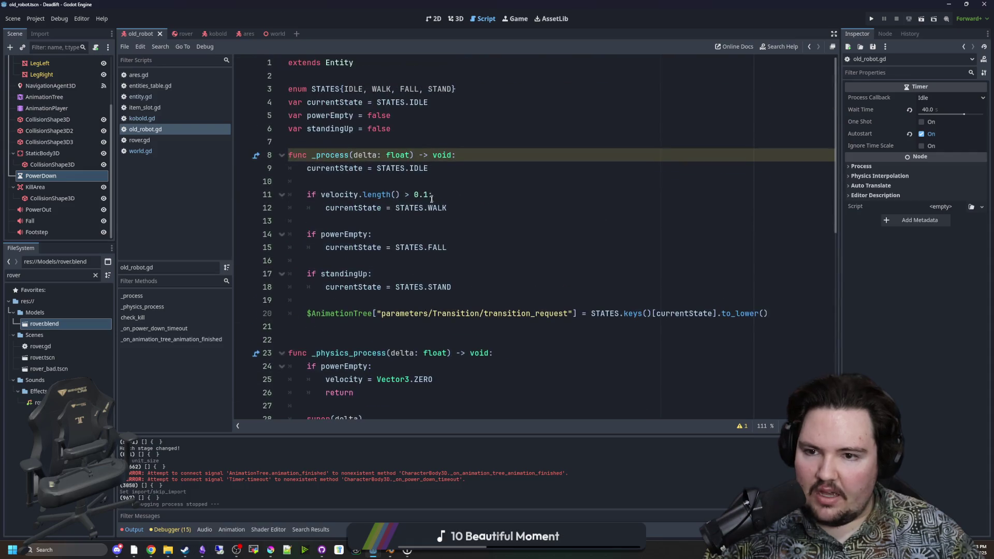
scroll(488, 290, down, 10)
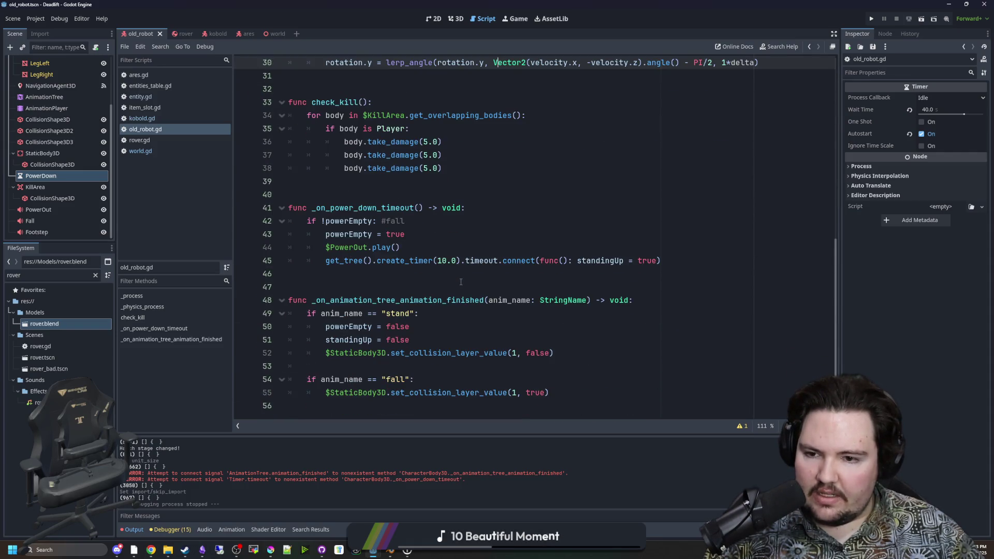
scroll(458, 282, up, 10)
click(335, 143)
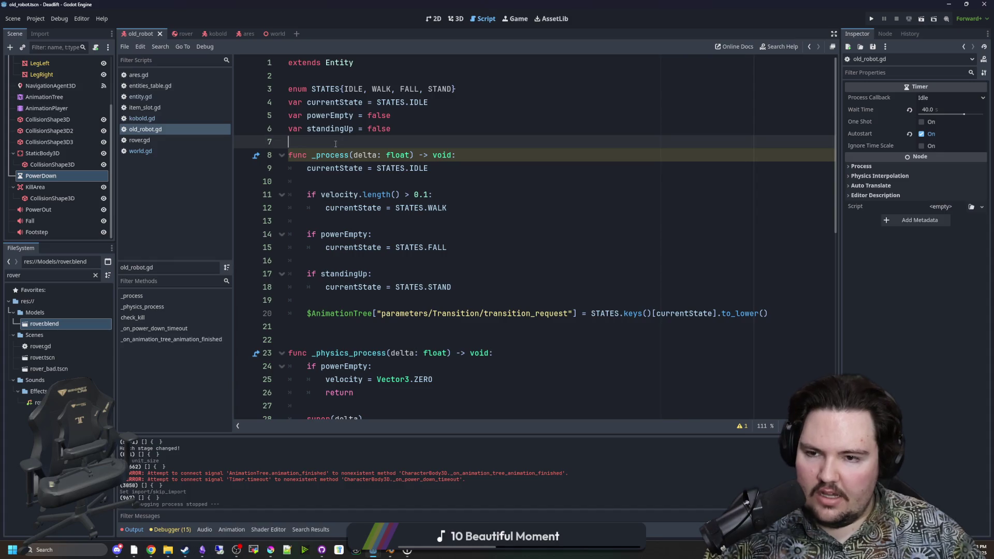
key(Return)
key(Return)
key(Up)
Write a func _ready() header with an empty body line
text(func _r)
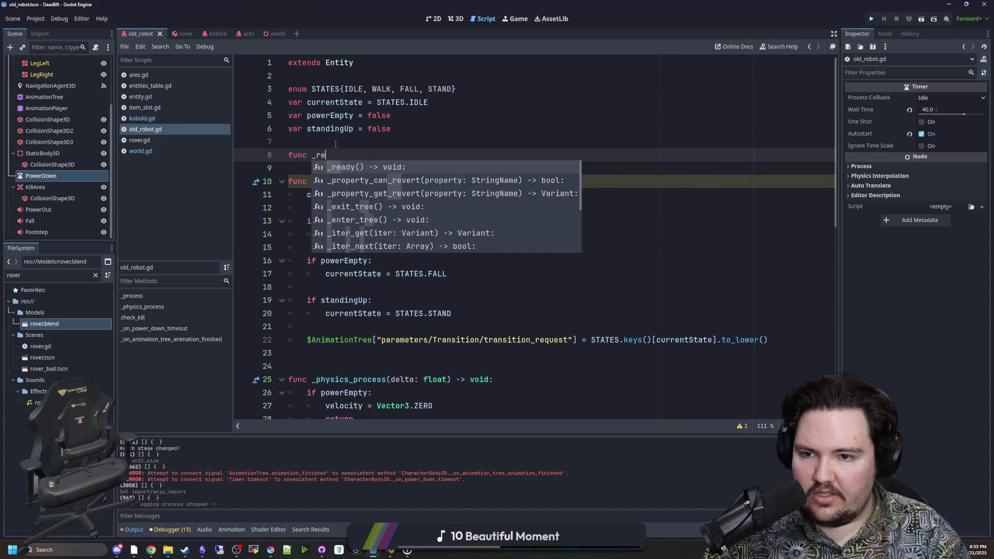
key(Return)
key(Return)
text(pa)
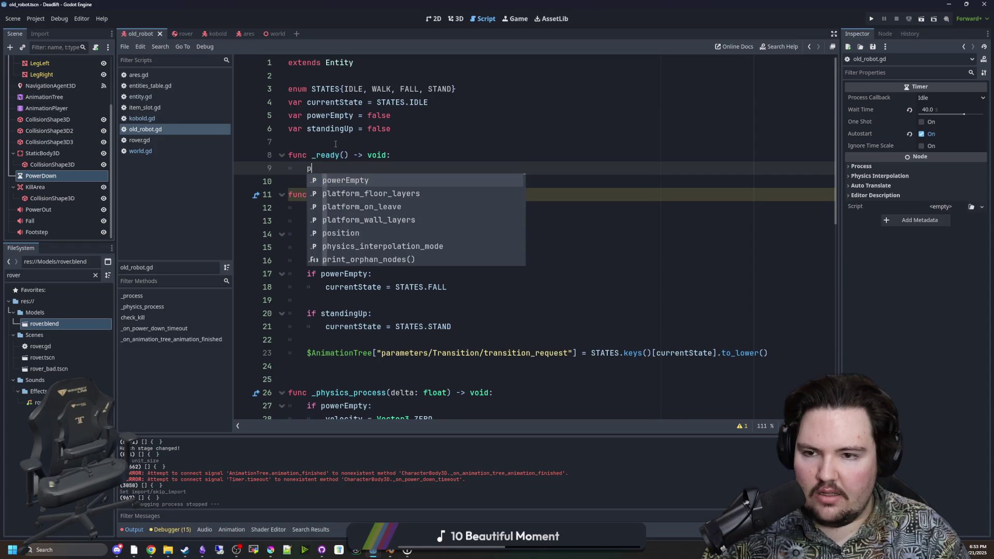
key(BackSpace)
key(BackSpace)
key(Return)
click(326, 167)
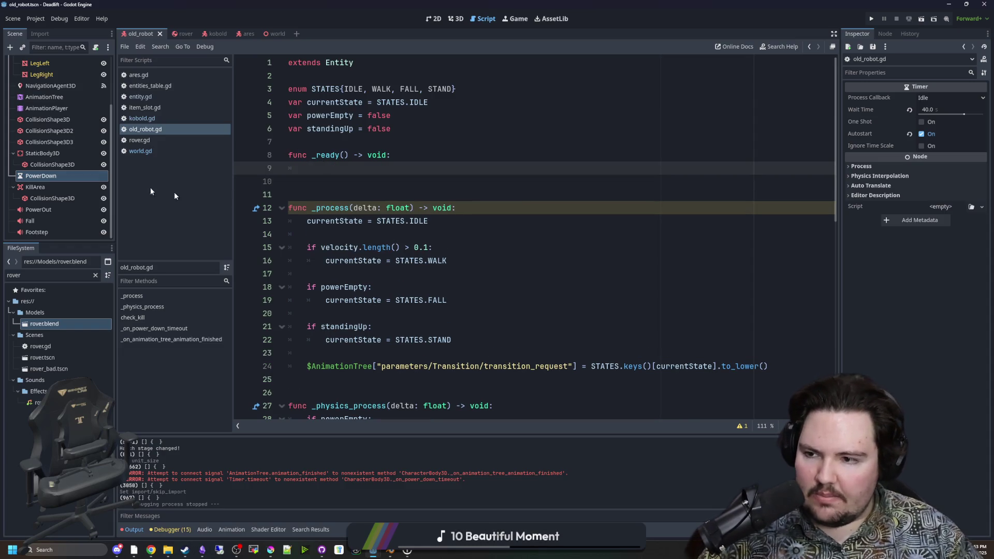
Drag PowerDown into _ready and connect its timeout to _on_power_down_timeout
mouse_move(52, 179)
mouse_down()
mouse_move(288, 193)
mouse_move(305, 171)
mouse_move(332, 169)
mouse_up()
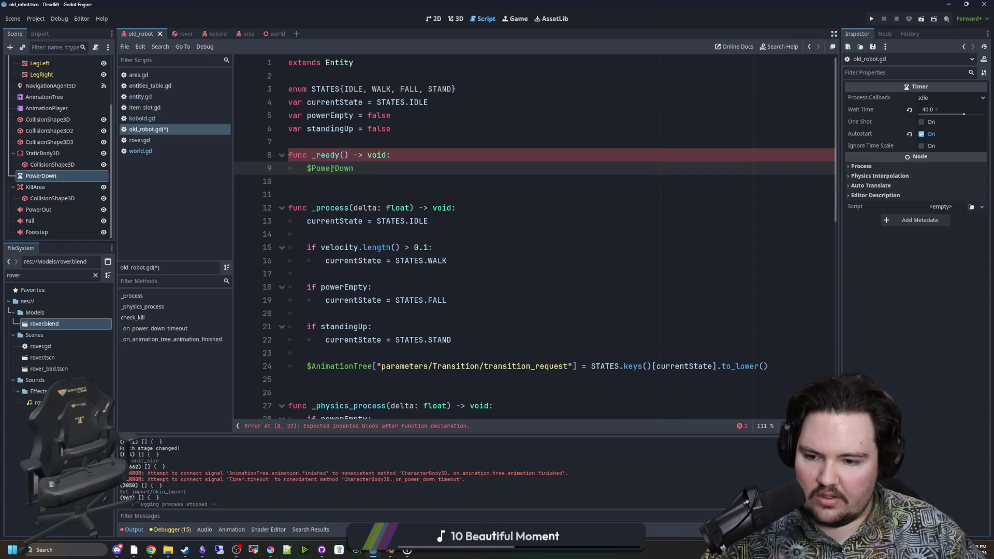
text(.)
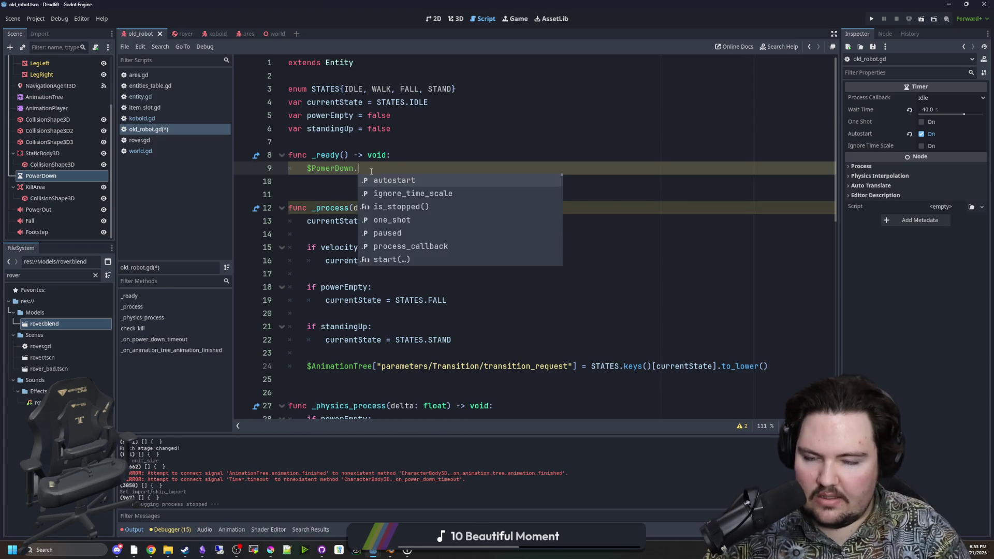
text(timeout.connect)
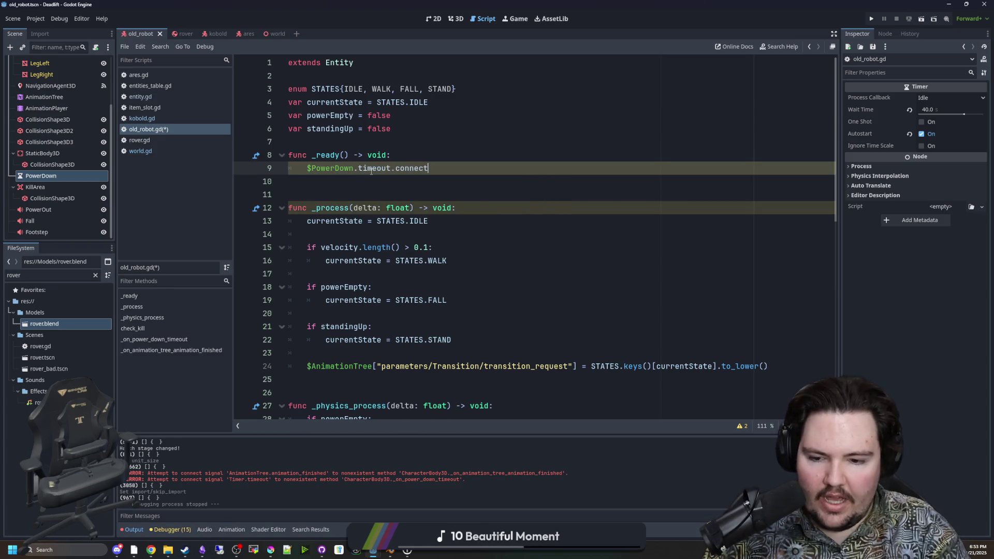
text((_on)
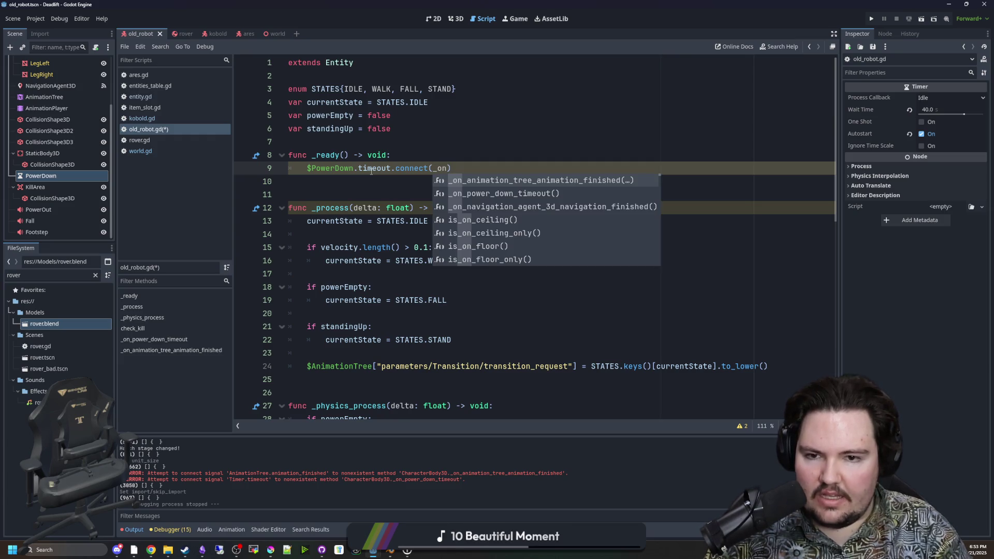
key(Down)
key(Return)
key(BackSpace)
key(BackSpace)
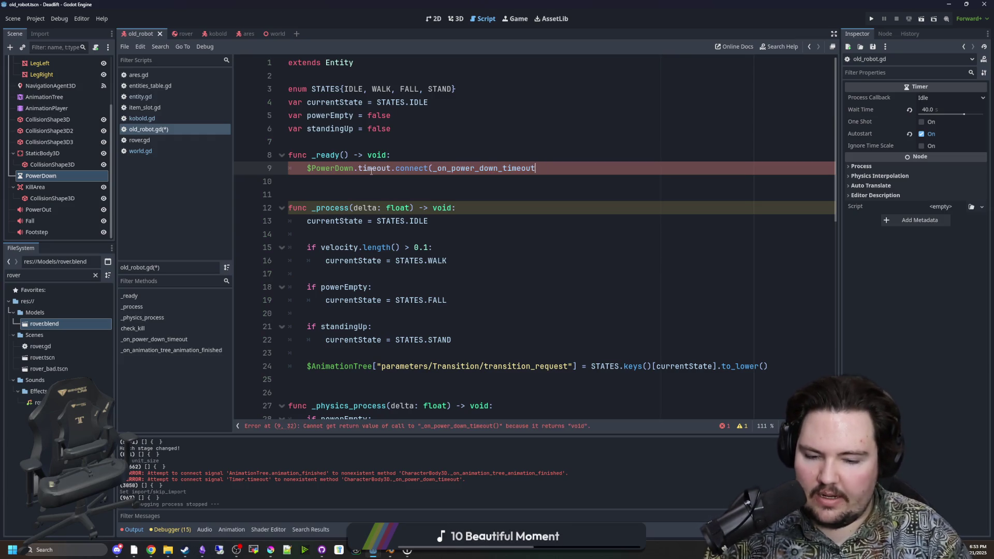
text())
key(Return)
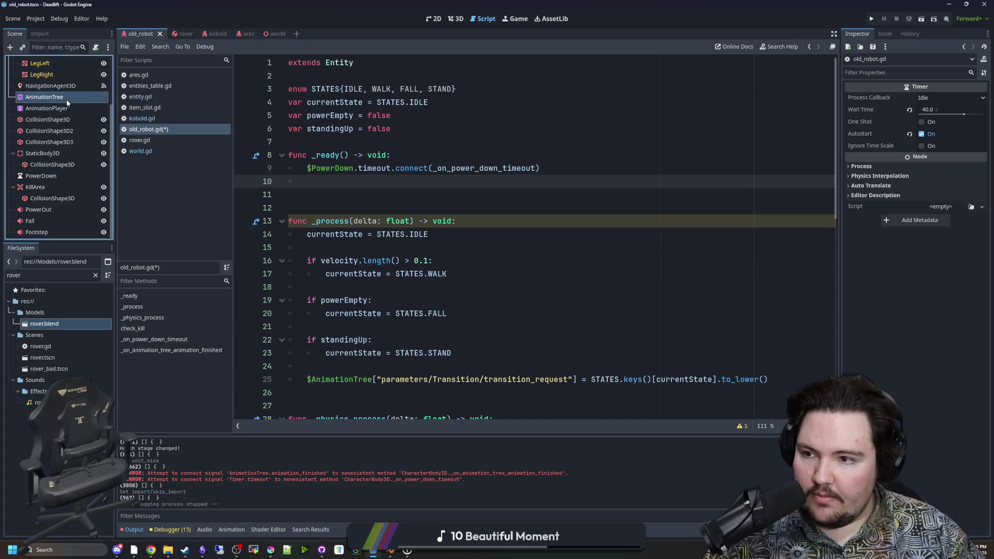
Drag the AnimationTree node onto line 10 and check its signals
click(66, 98)
drag(67, 99, 334, 182)
click(885, 33)
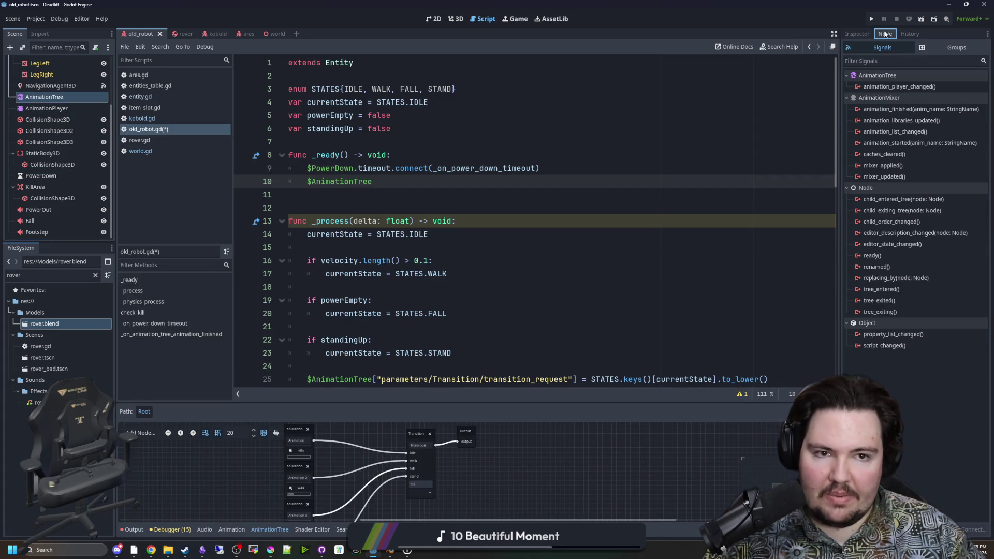
click(430, 181)
text(.)
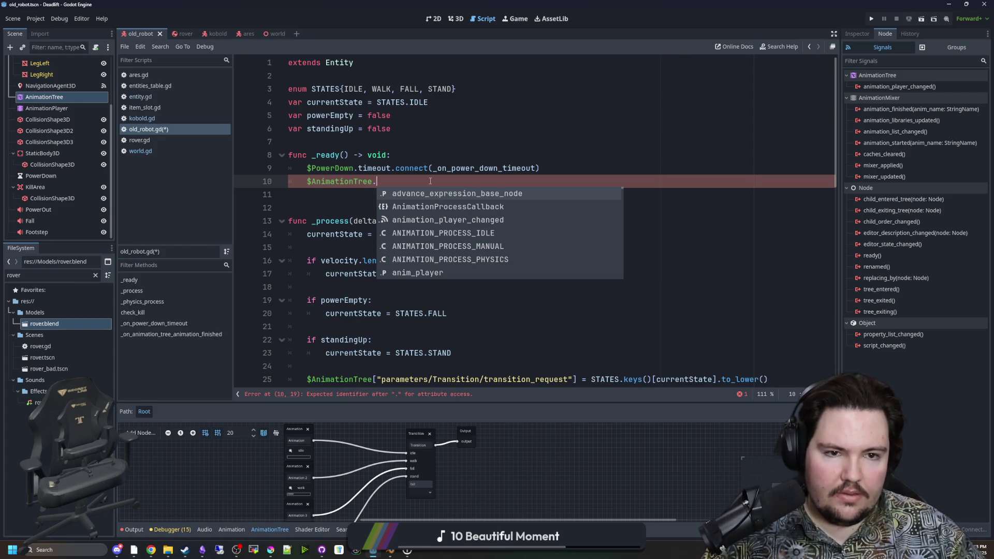
Complete $AnimationTree.animation_finished.connect(_on_animation_tree_animation_finished) on line 10
click(134, 530)
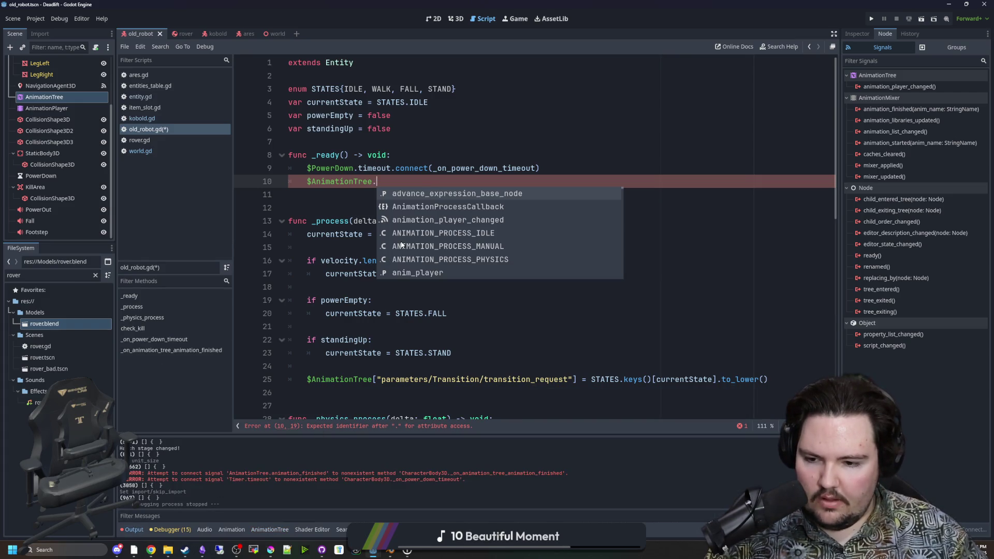
key(Escape)
text(animat)
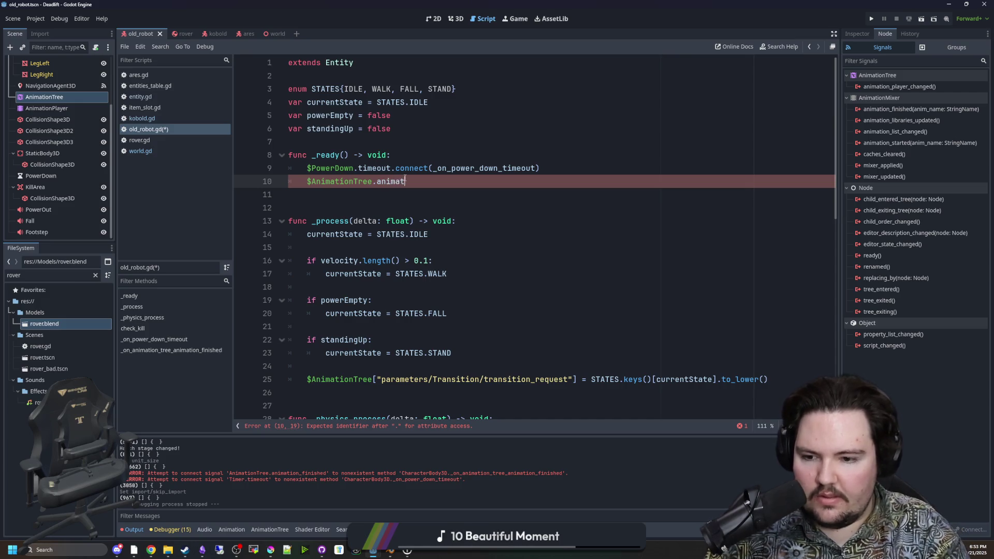
text(ion_fi)
key(Return)
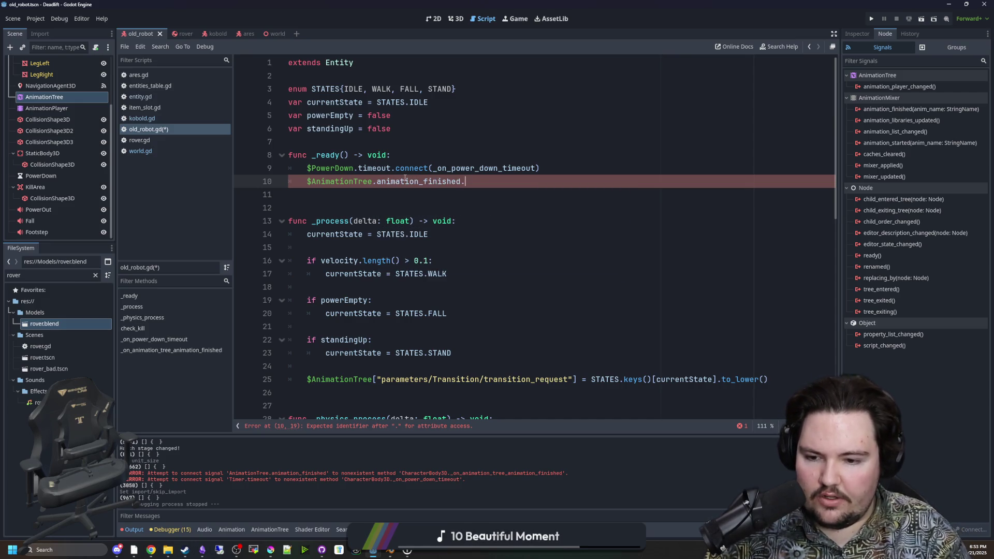
text(connect()
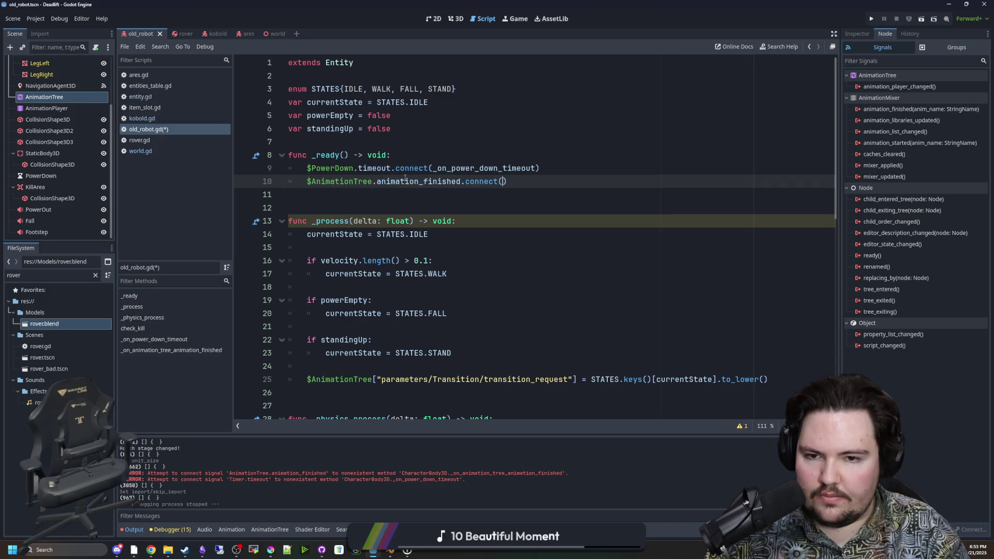
text(_on_anim)
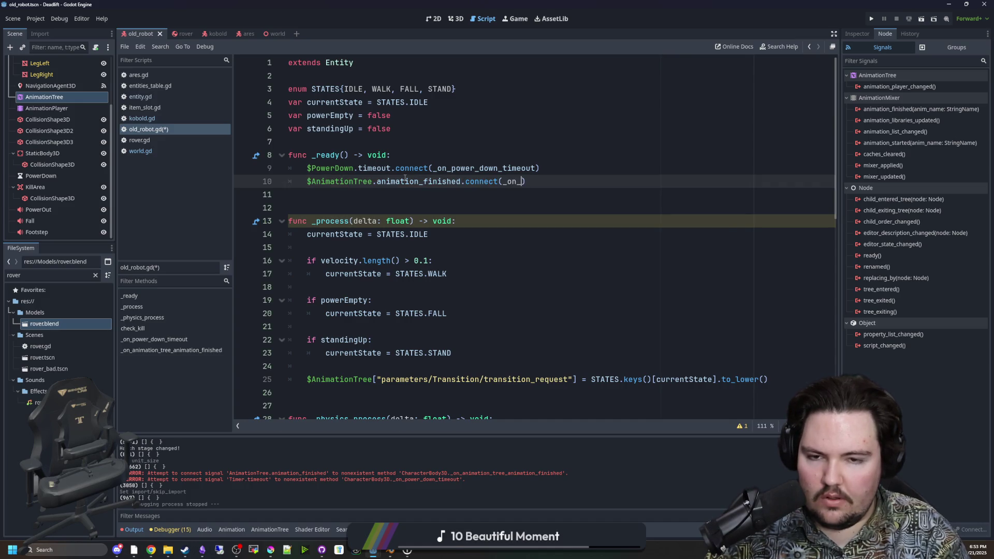
key(Return)
key(BackSpace)
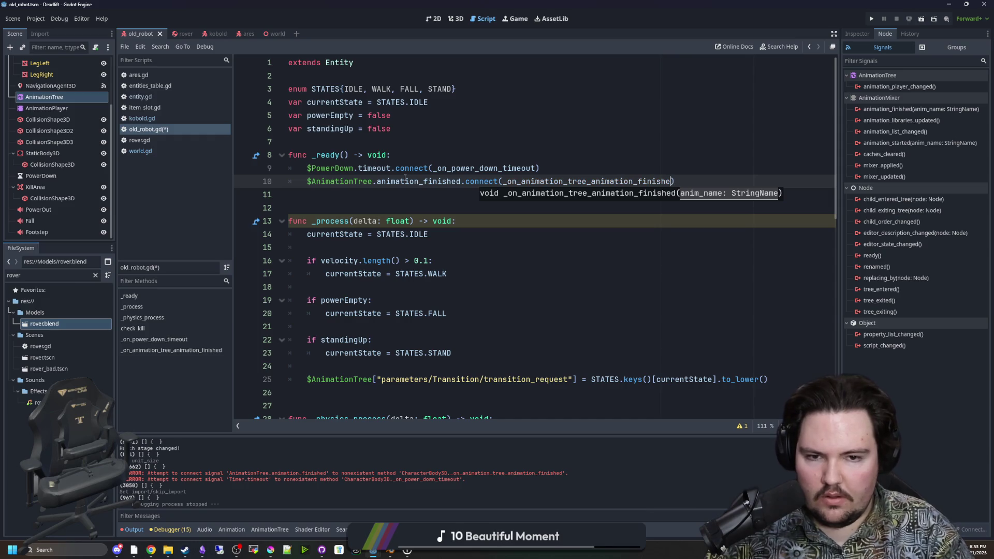
key(End)
click(392, 213)
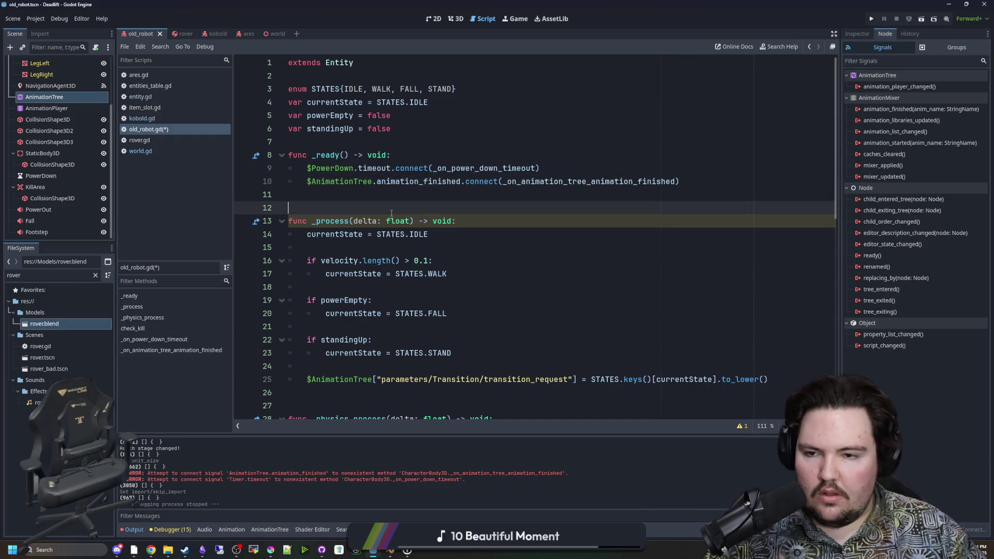
Save old_robot.gd after the _ready connections
scroll(419, 220, down, 11)
click(379, 272)
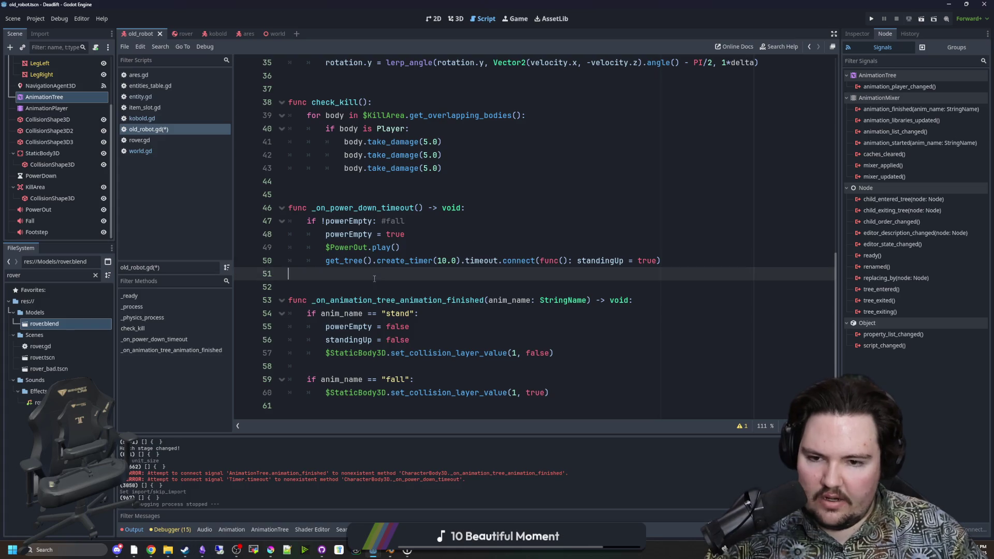
scroll(379, 274, up, 5)
key(ctrl+s)
Check the NavigationAgent3D signals, save the scene, and switch to the rover scene
scroll(381, 270, down, 5)
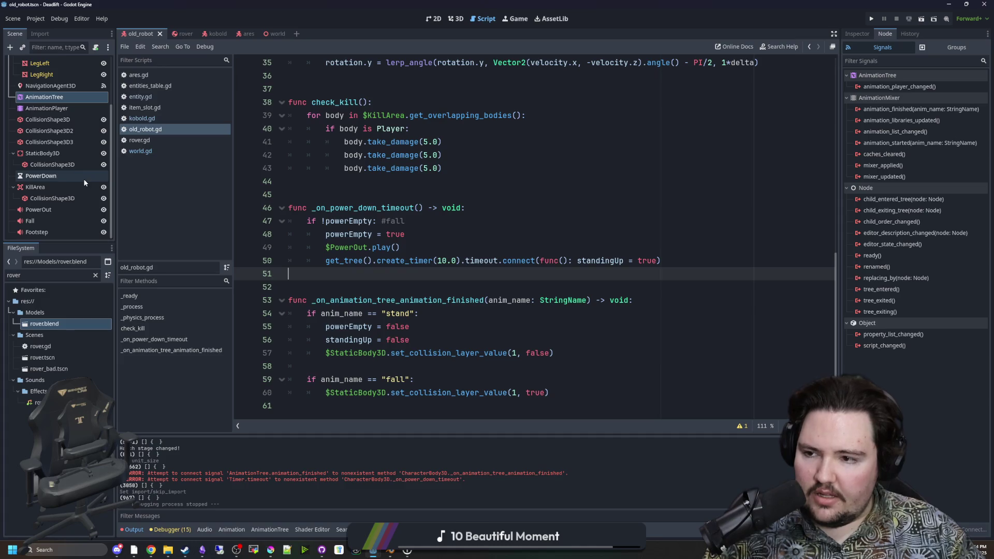
scroll(83, 178, up, 1)
scroll(73, 188, up, 2)
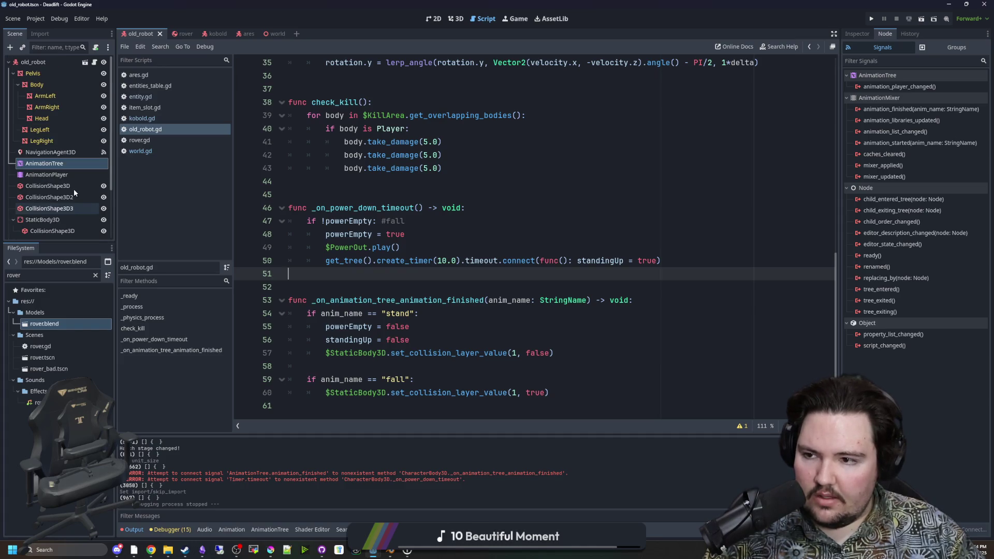
click(67, 153)
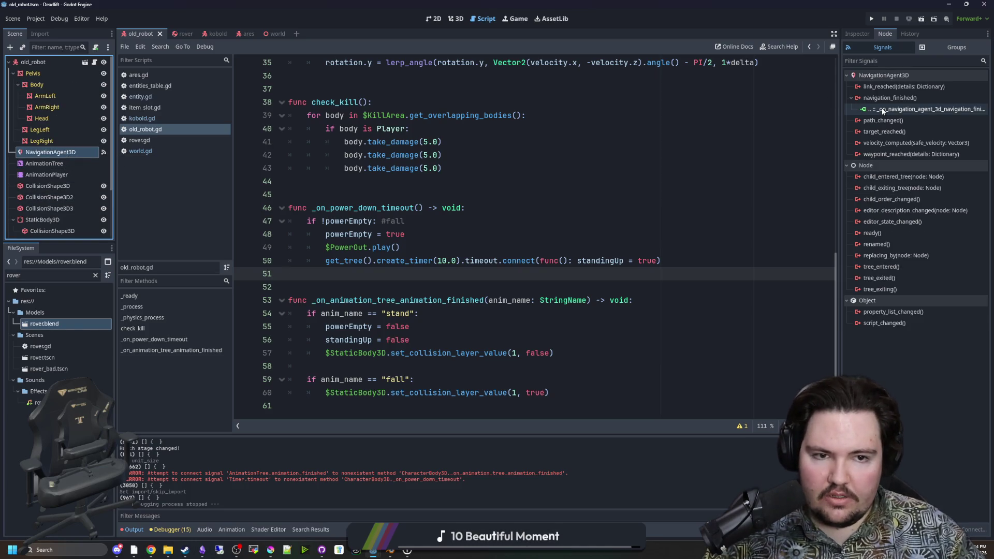
click(409, 221)
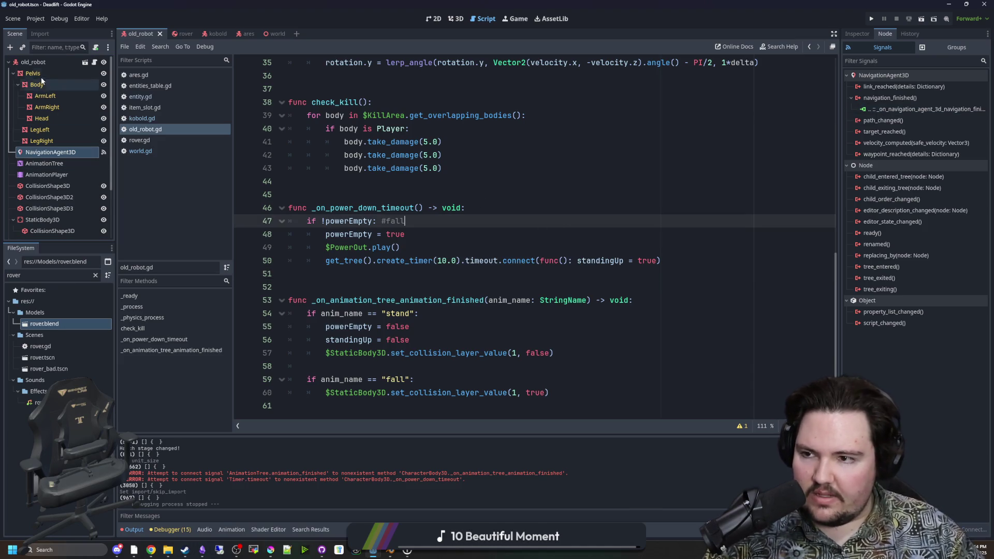
click(411, 194)
key(ctrl+s)
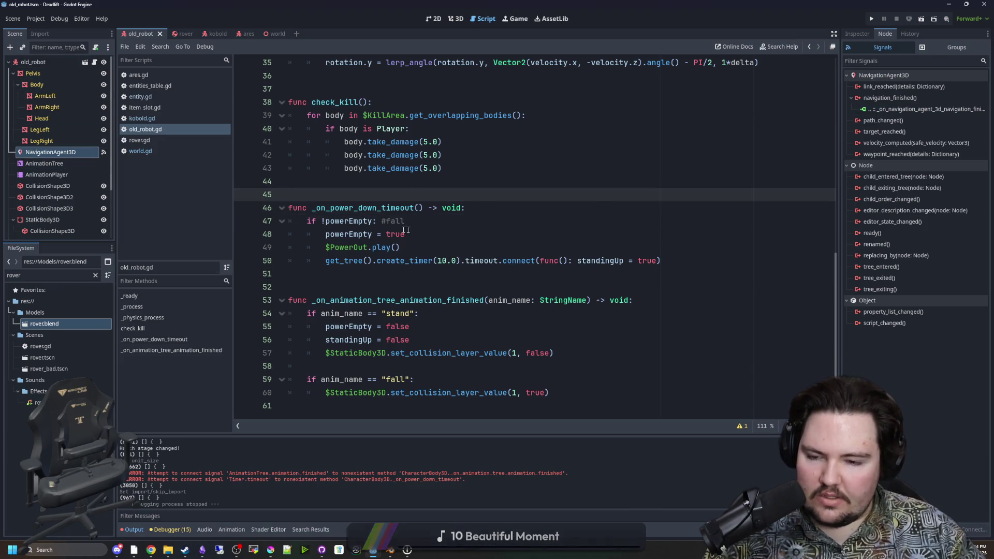
key(ctrl+s)
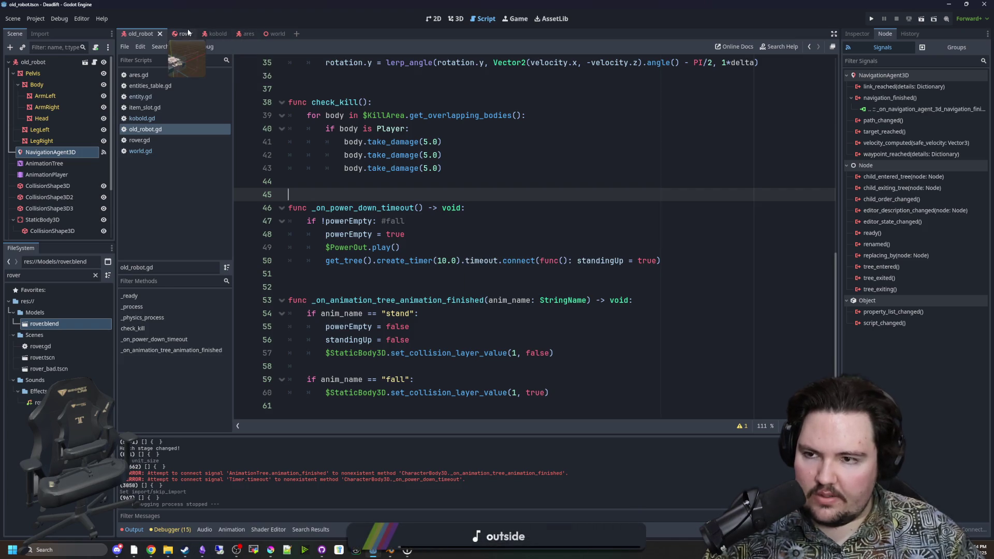
click(187, 30)
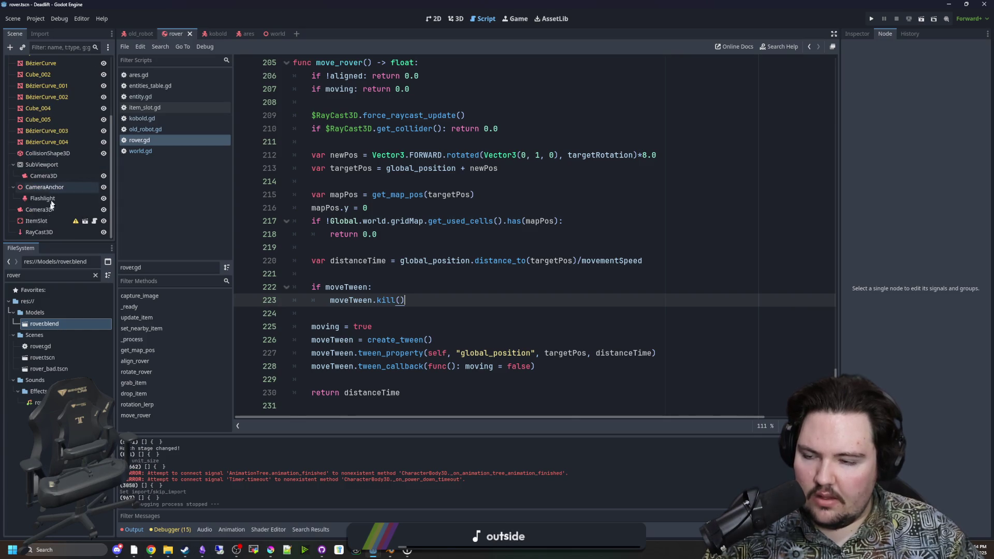
Scroll up through rover.gd to review lines 136 to 145
scroll(41, 232, up, 3)
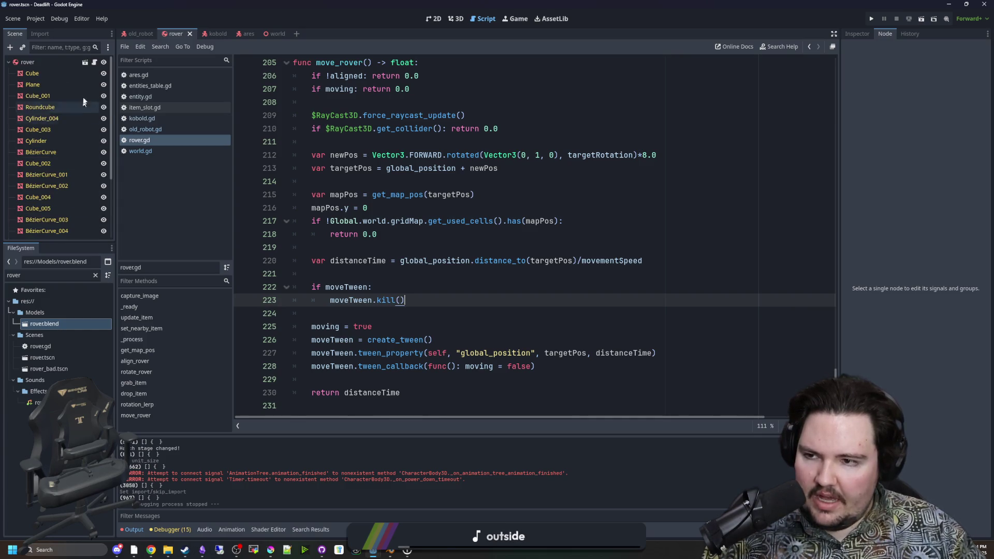
scroll(470, 219, up, 5)
scroll(470, 218, up, 20)
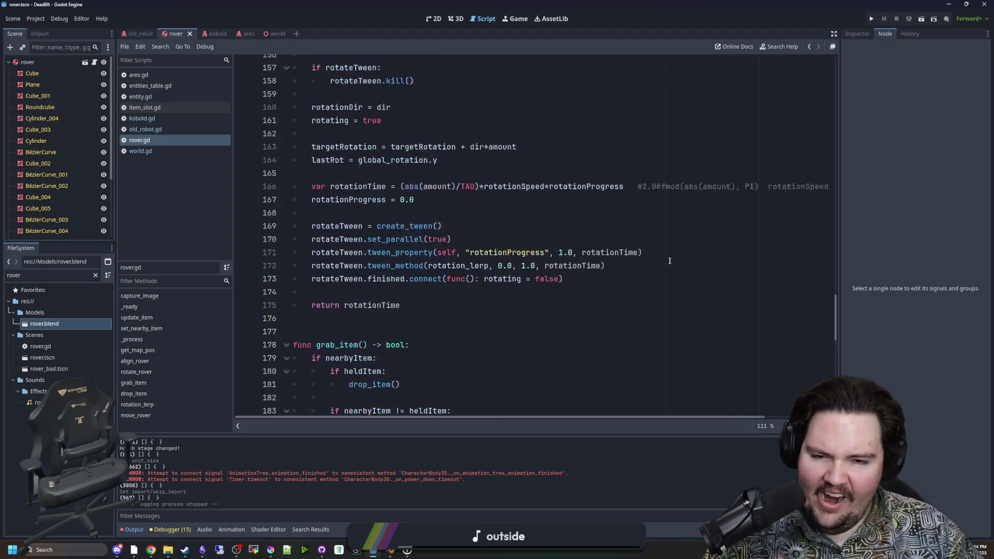
click(364, 340)
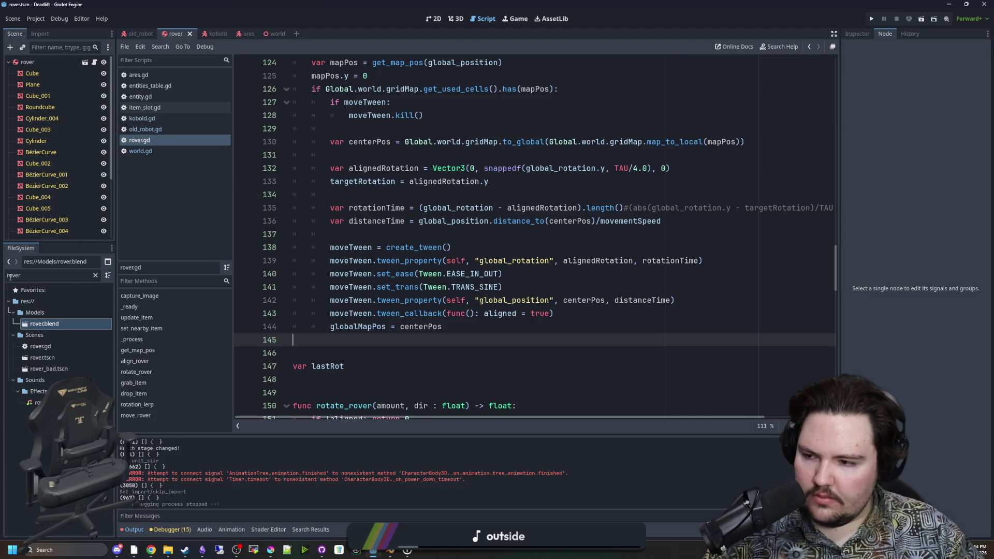
click(492, 222)
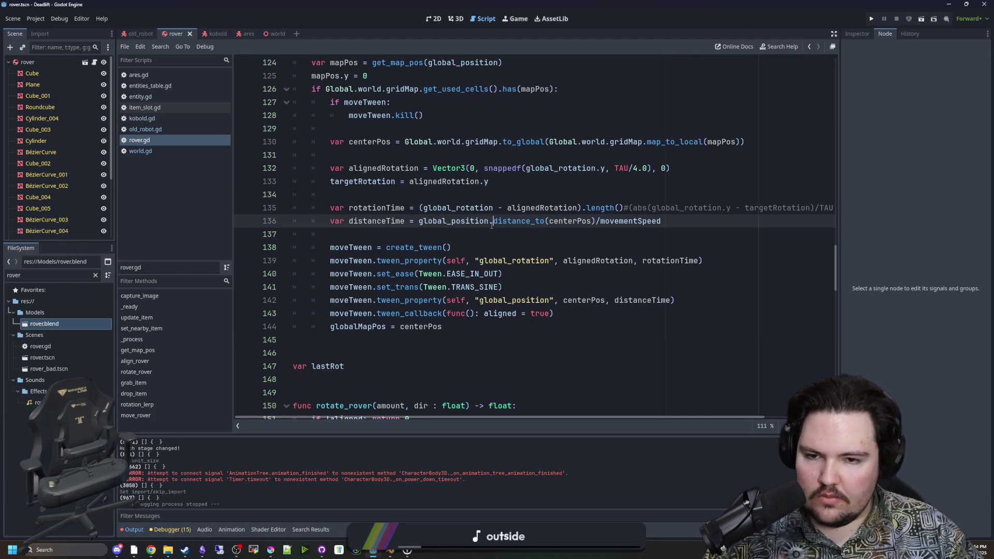
Switch to the 3D workspace, view the ares scene, then bring up the kobold scene
click(455, 18)
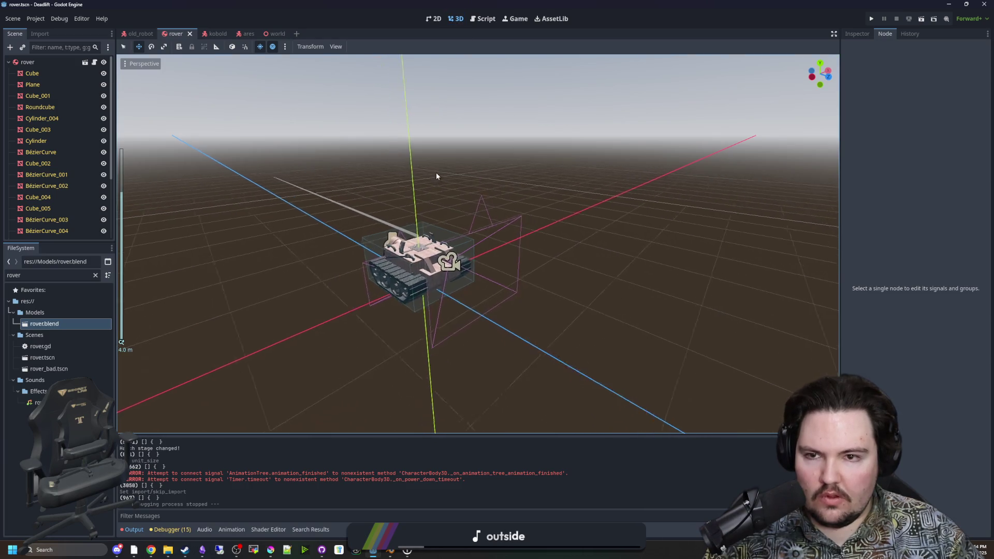
click(239, 33)
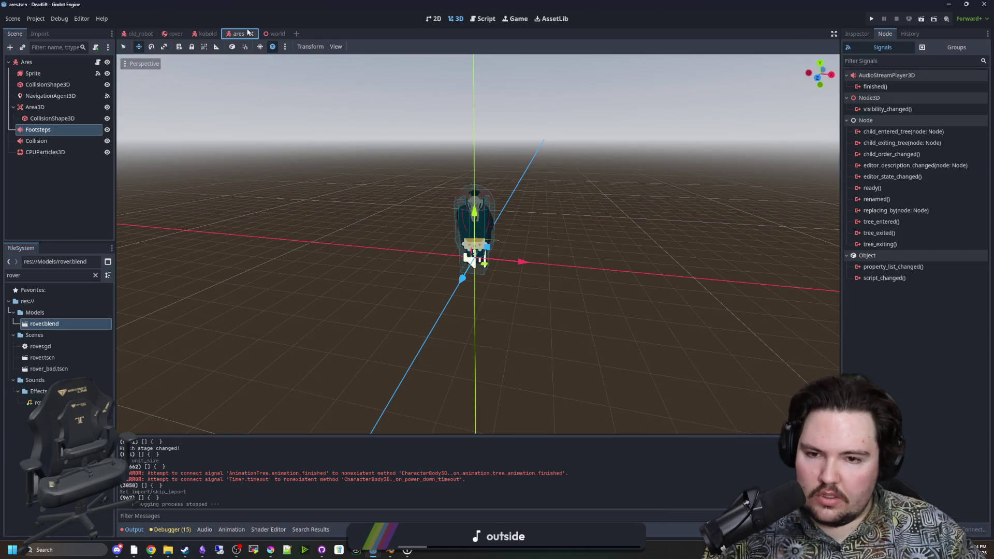
click(204, 33)
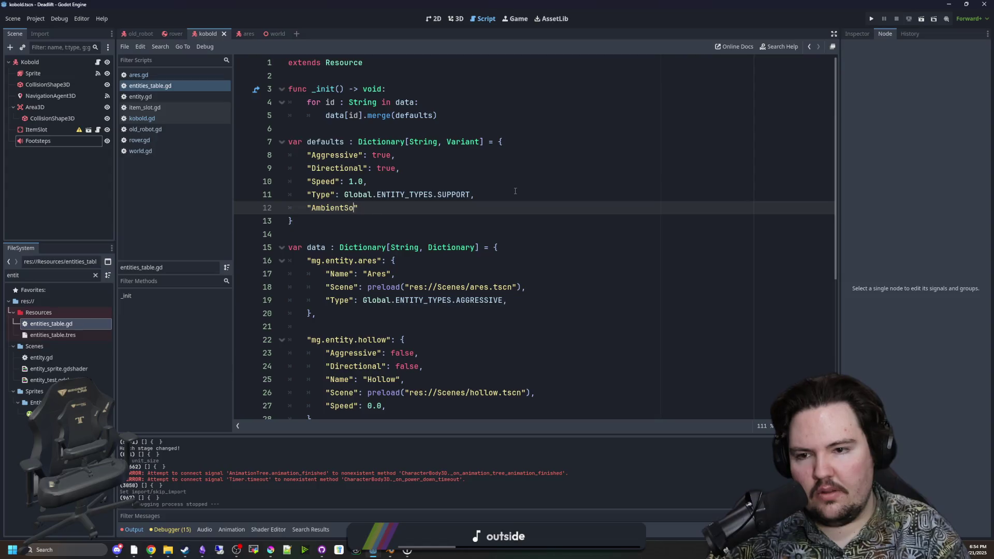
Finish the AmbientSounds = [] line and add an "AmbientData" = {} entry below it
text(unds" = [],)
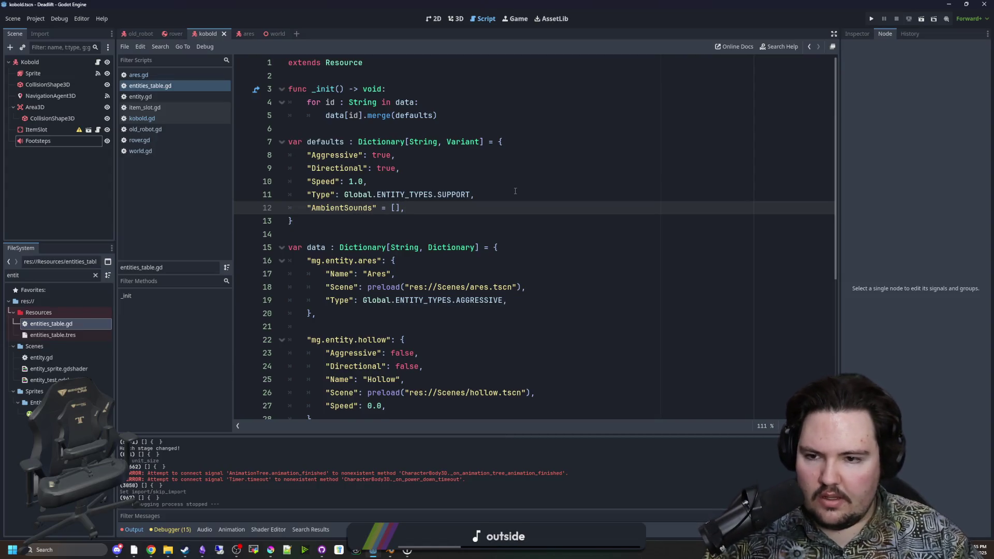
key(Return)
text("Ambient)
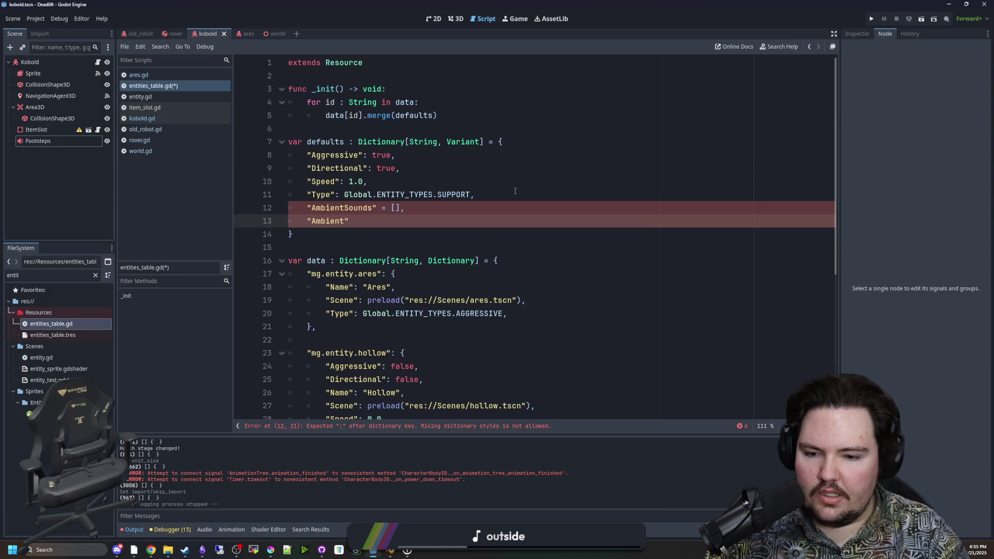
text(Data")
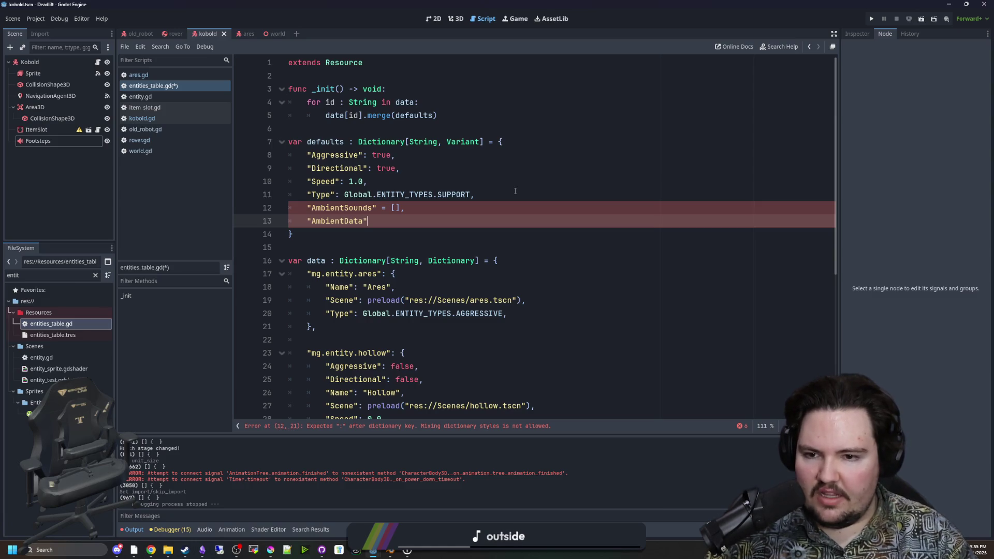
text( = {},)
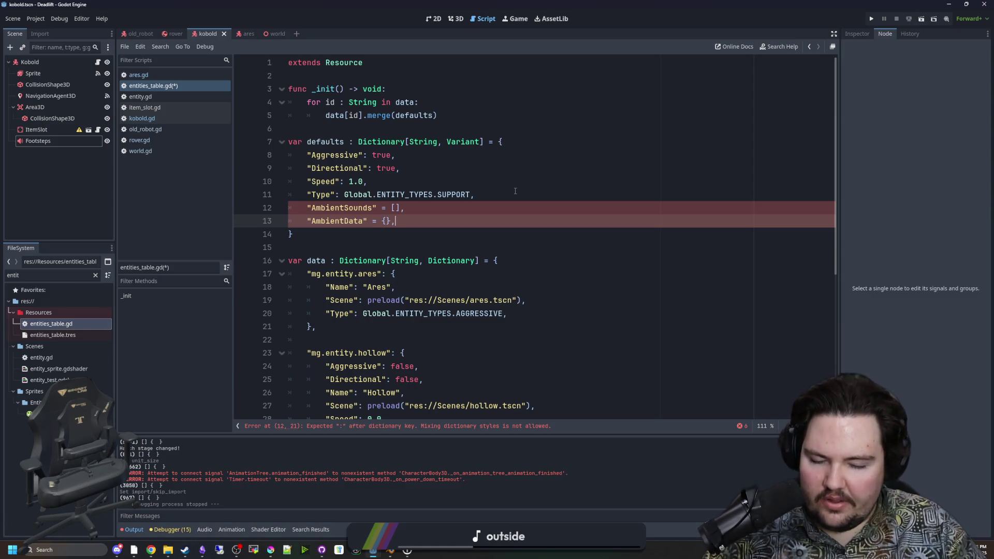
Replace the '=' separators with ':' in the AmbientSounds and AmbientData entries
click(430, 207)
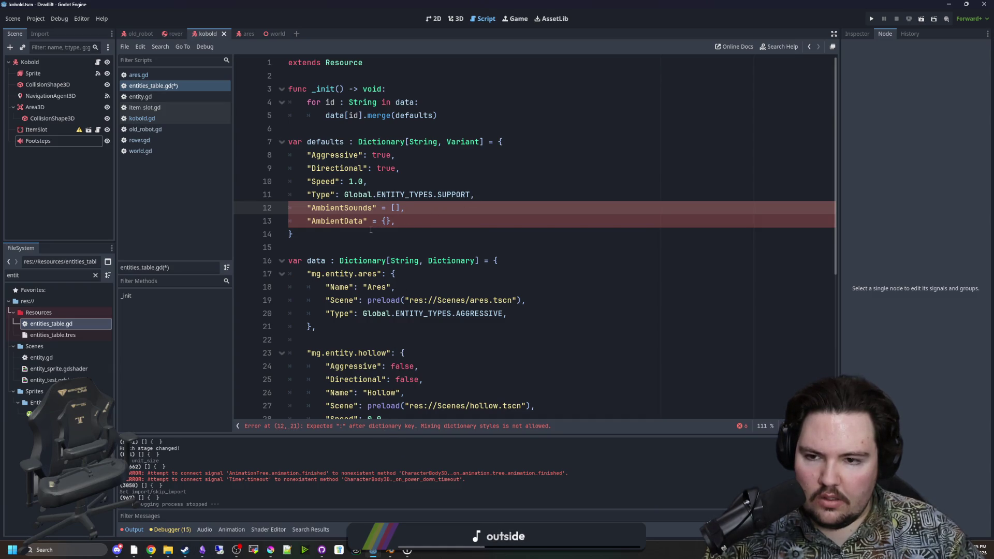
click(386, 208)
click(387, 208)
key(BackSpace)
key(BackSpace)
text(:)
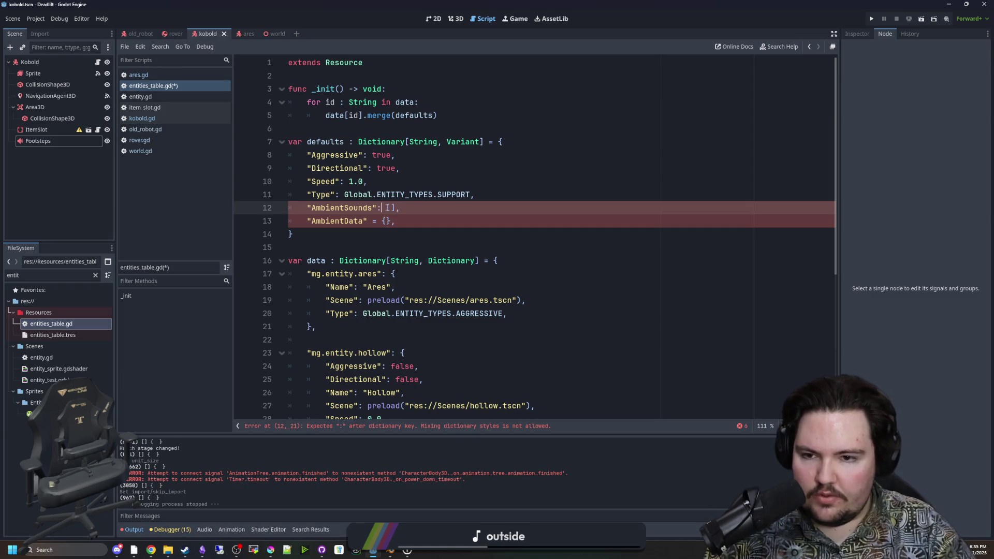
click(380, 221)
key(BackSpace)
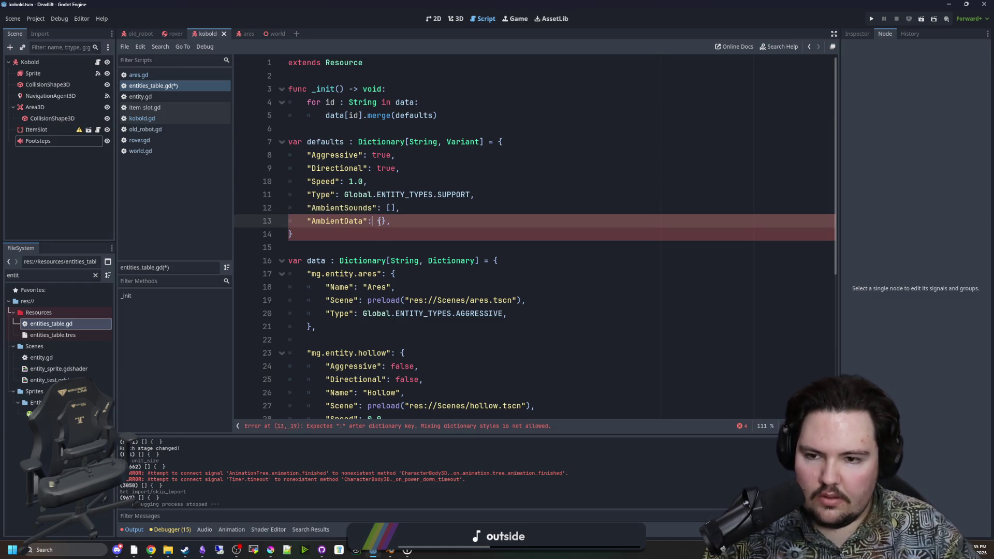
Delete the AmbientSounds line and select the AmbientData entry
drag(381, 208, 306, 208)
click(391, 242)
triple_click(360, 208)
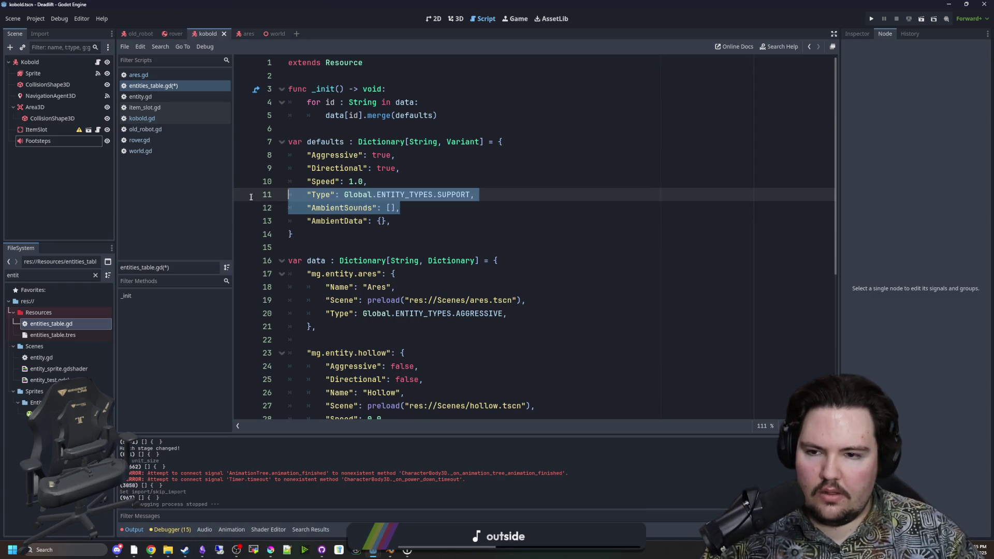
key(BackSpace)
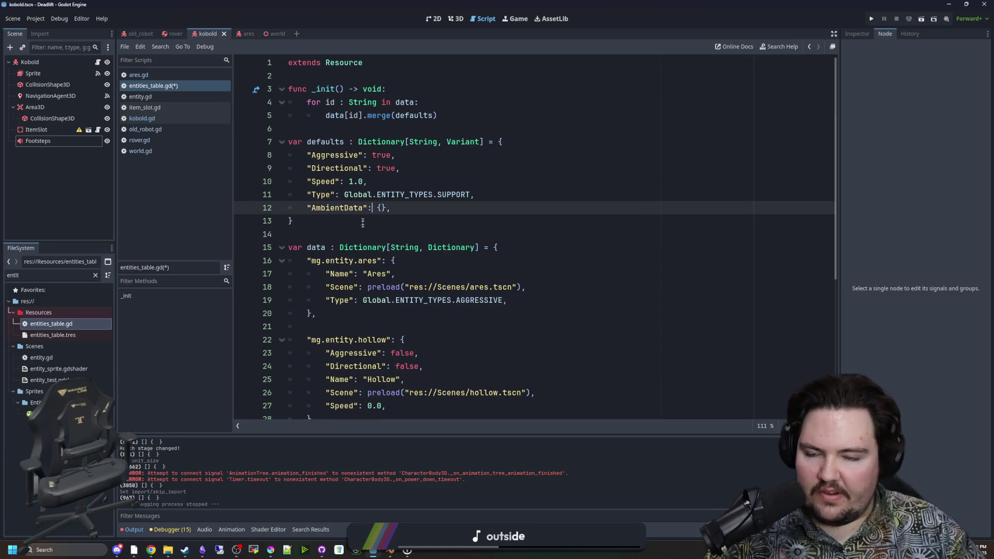
double_click(360, 208)
drag(409, 211, 304, 211)
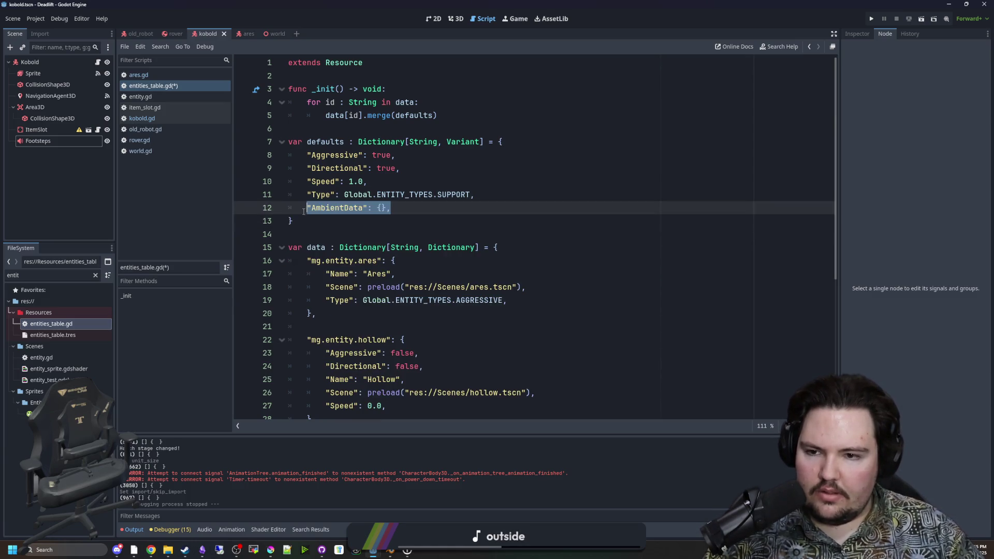
scroll(389, 262, down, 5)
Paste the AmbientData entry under kobold's Speed line and expand its braces
click(420, 261)
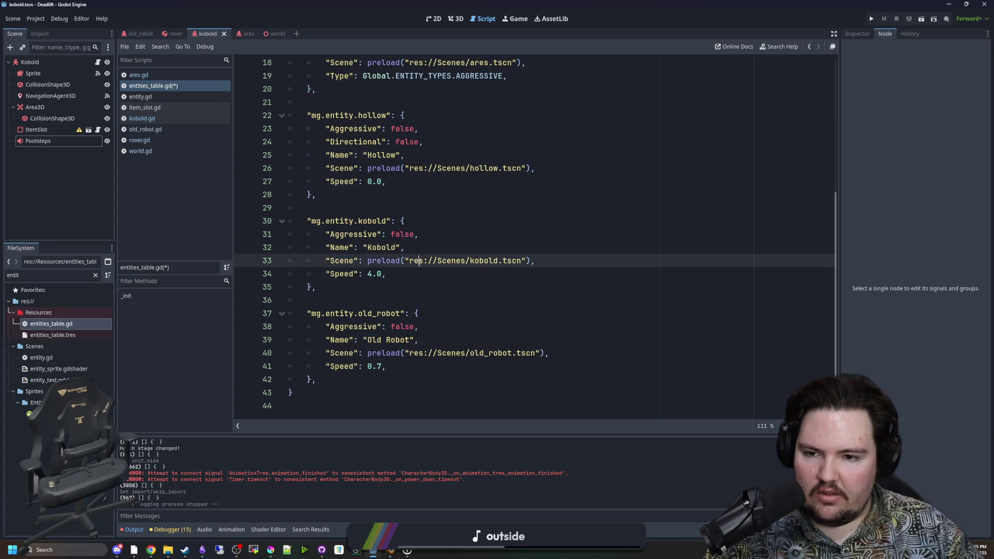
click(409, 274)
key(Return)
text("AmbientData": {},)
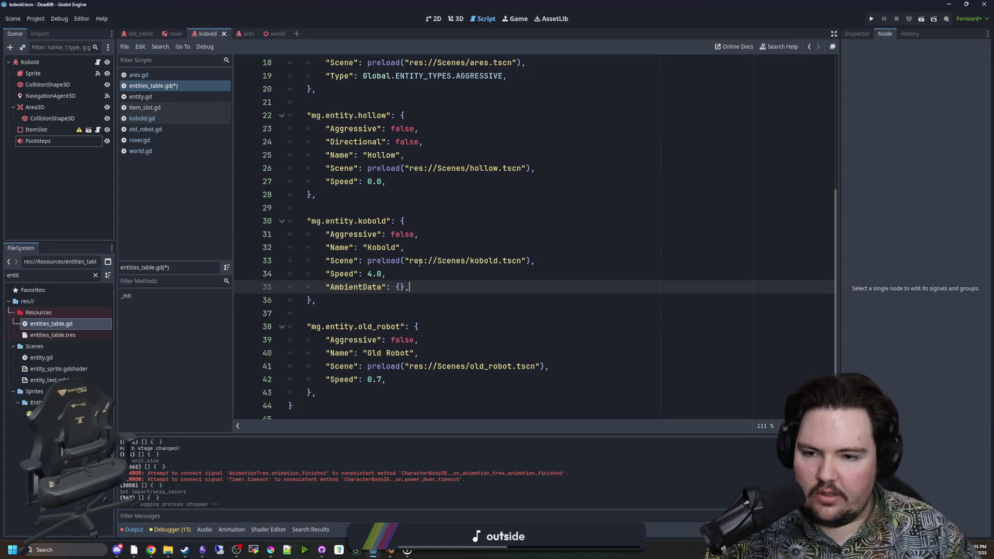
click(401, 288)
key(Return)
Add "Streams": [], "PitchRange": Vector2(0.8,1.2) and "Time": Vector2(5.0, 30.0) inside AmbientData
text("Streams")
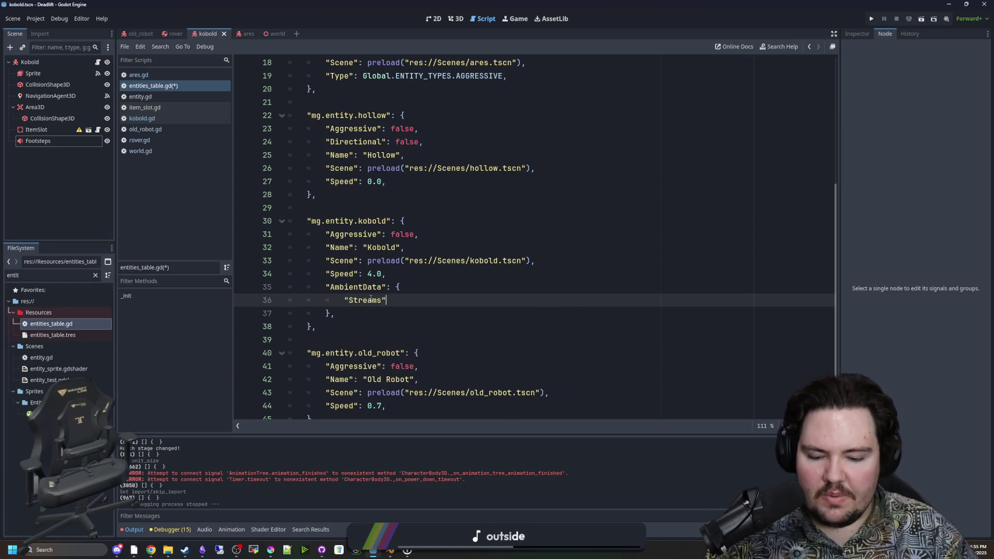
text( [],)
key(Return)
text(")
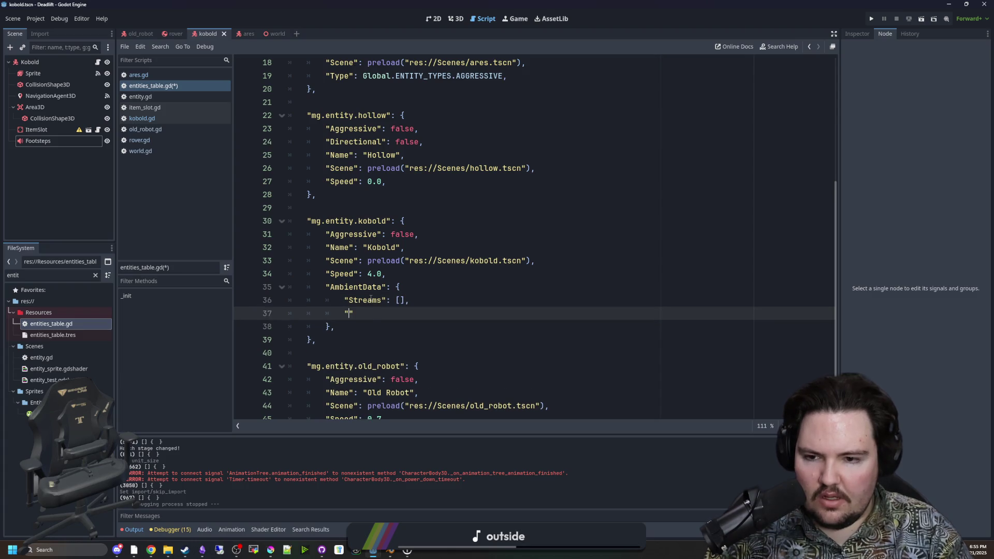
text(Aud)
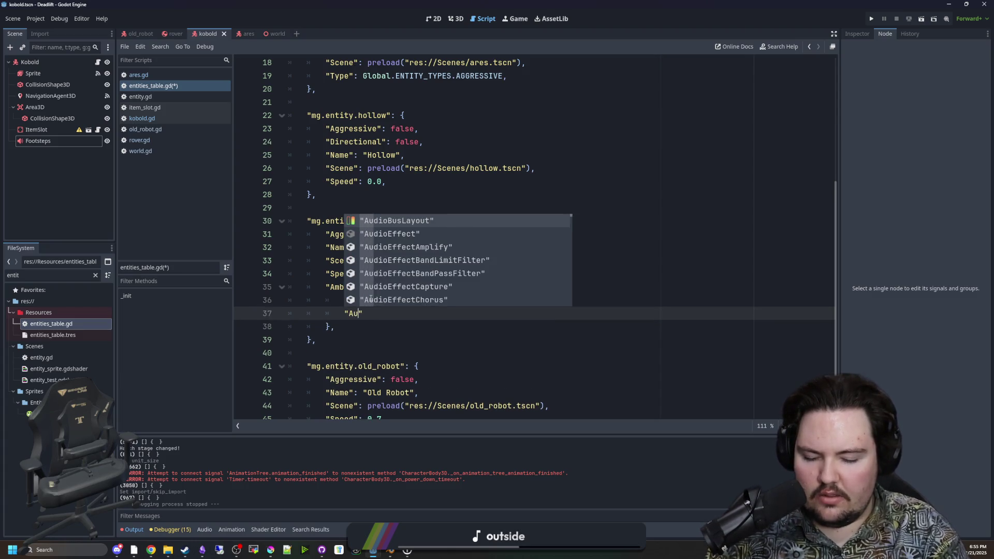
key(BackSpace)
key(BackSpace)
key(BackSpace)
text(PitchR)
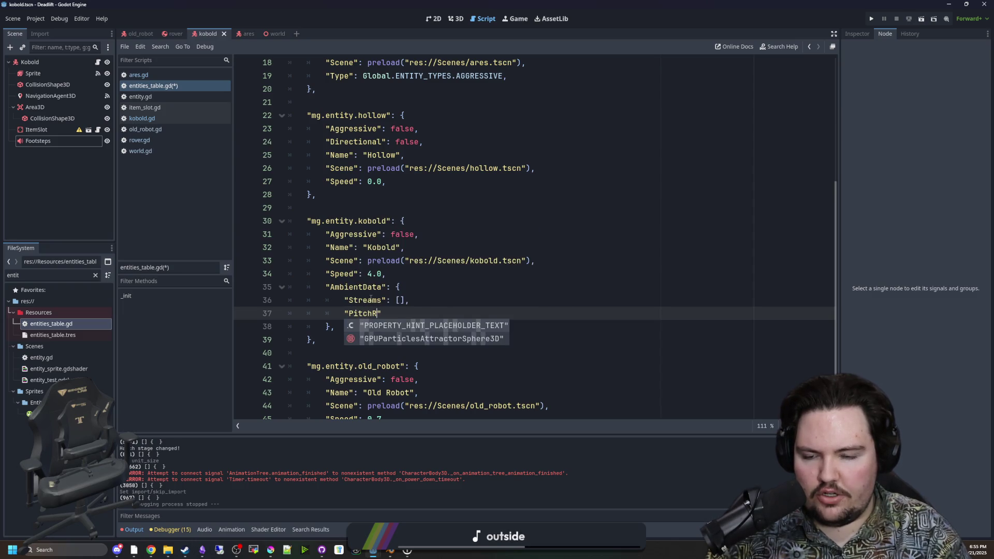
text(ange")
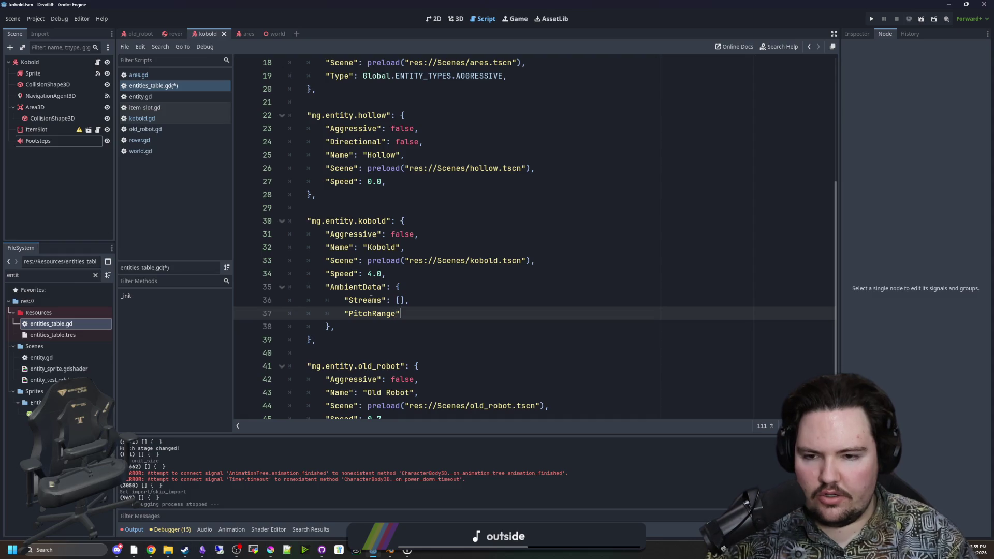
text(: )
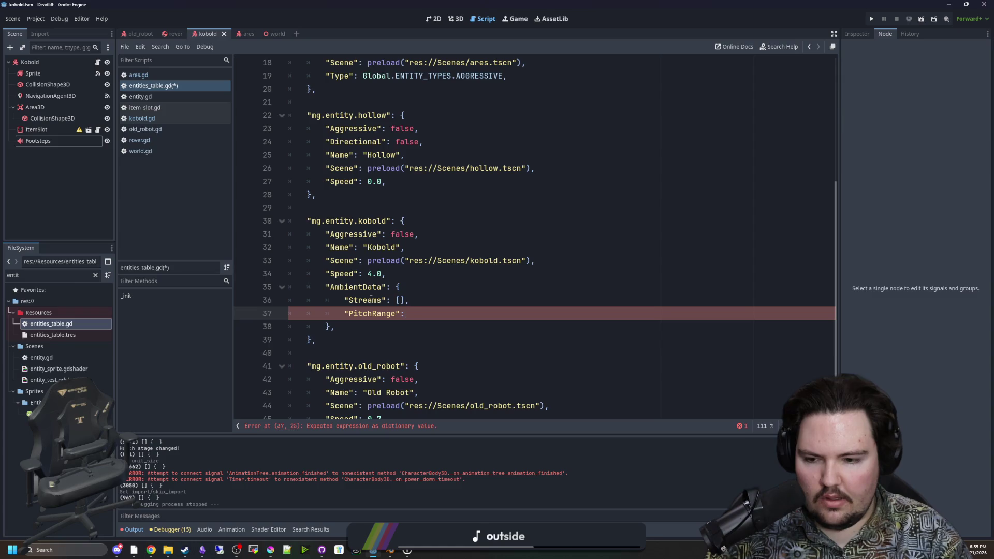
text(Vector2()
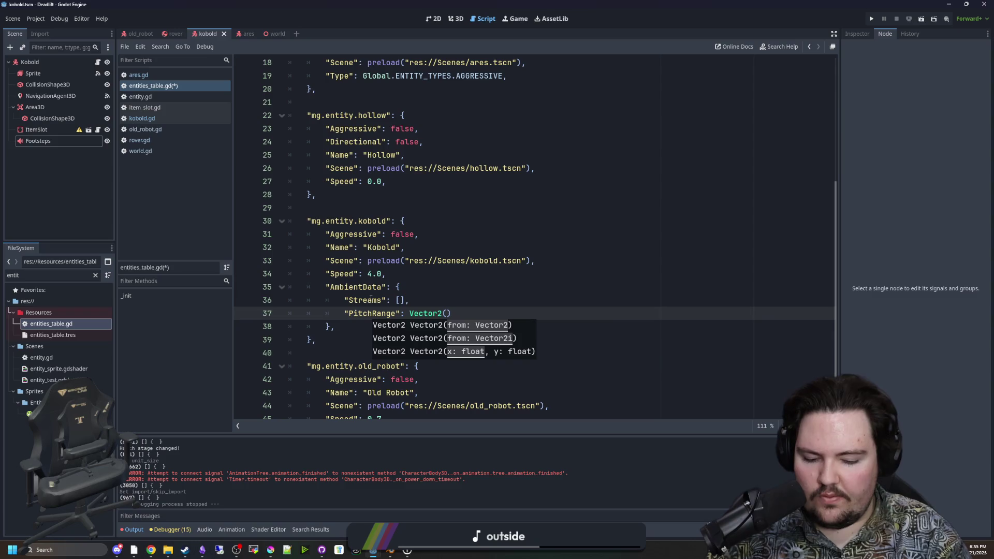
text(0.8,1.2))
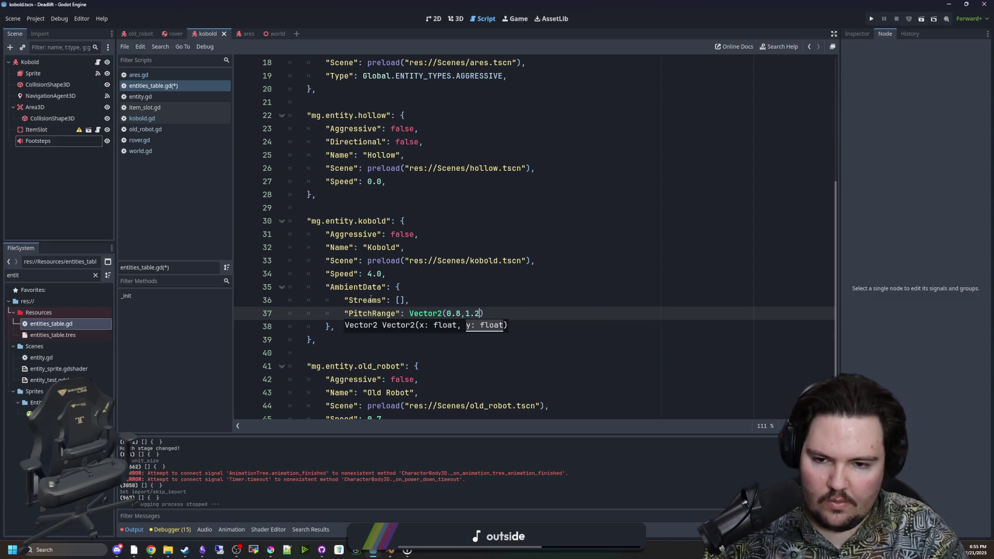
text(,)
key(Return)
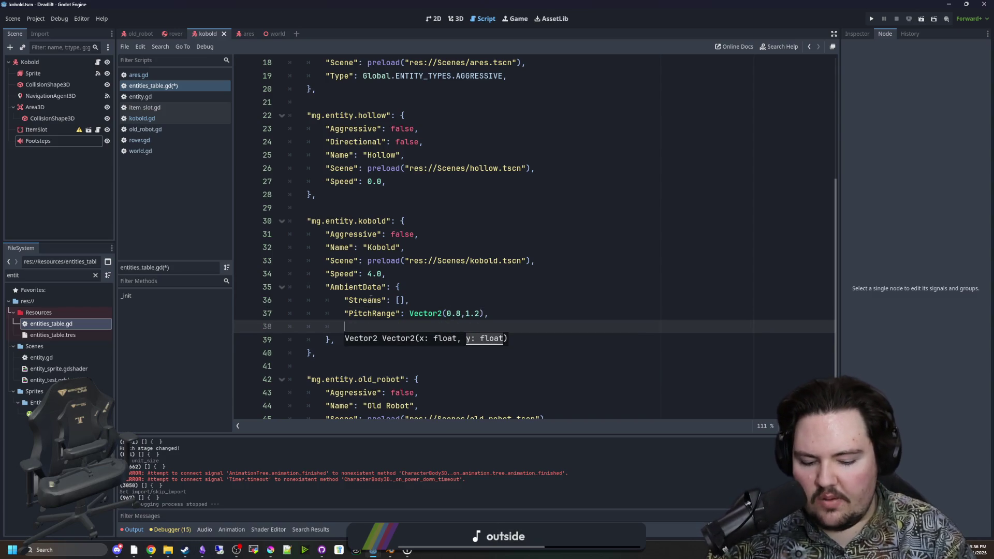
text("A)
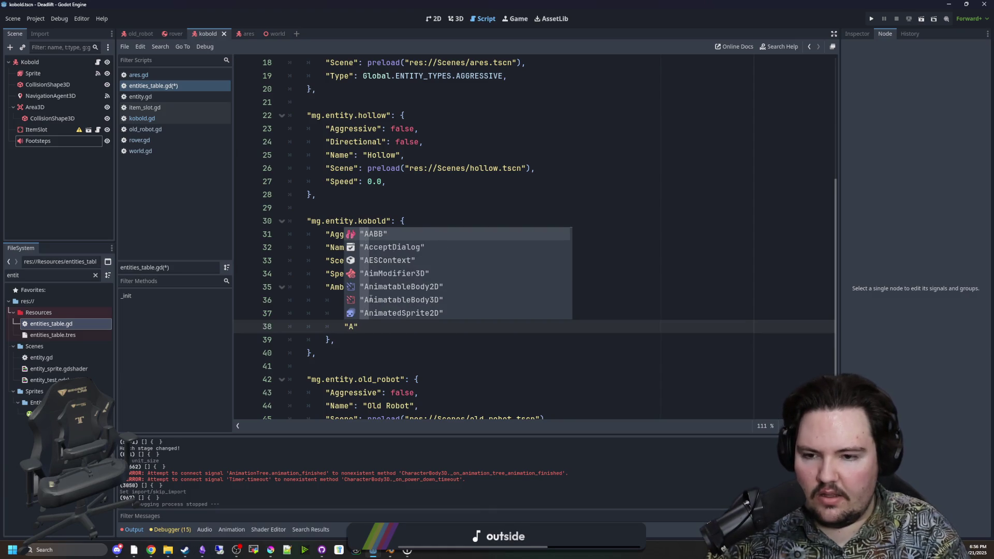
text(mbie)
key(BackSpace)
key(BackSpace)
key(BackSpace)
key(BackSpace)
text(Time")
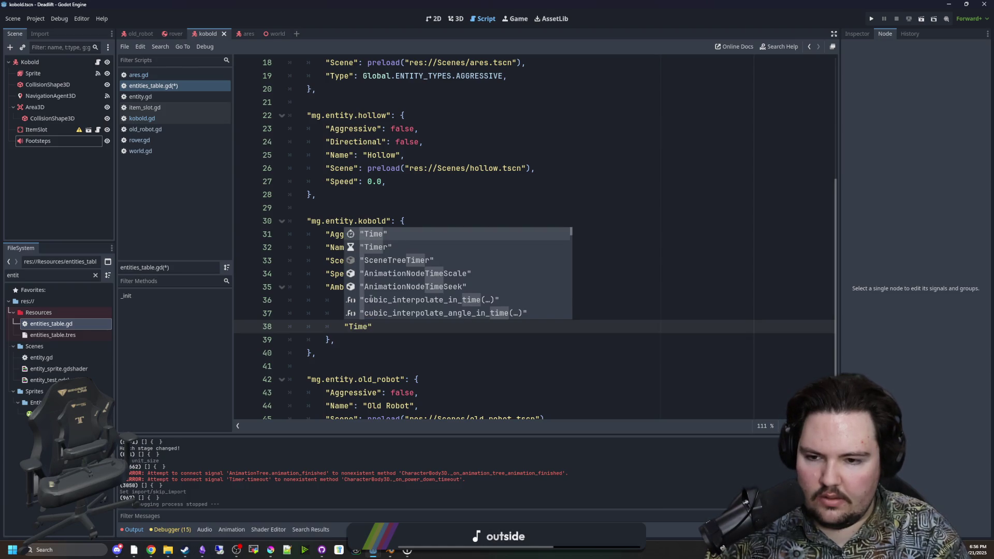
text(: Vect)
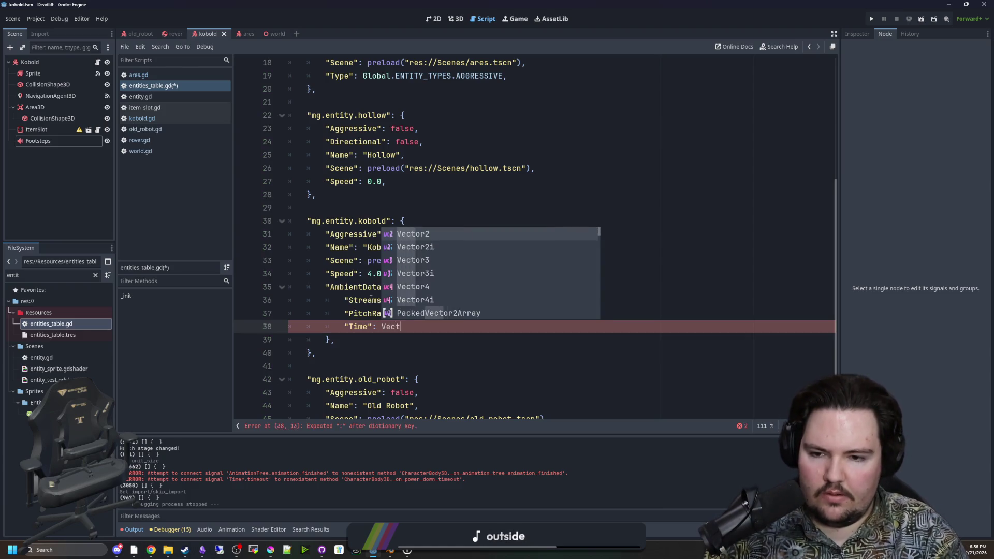
text(or2()
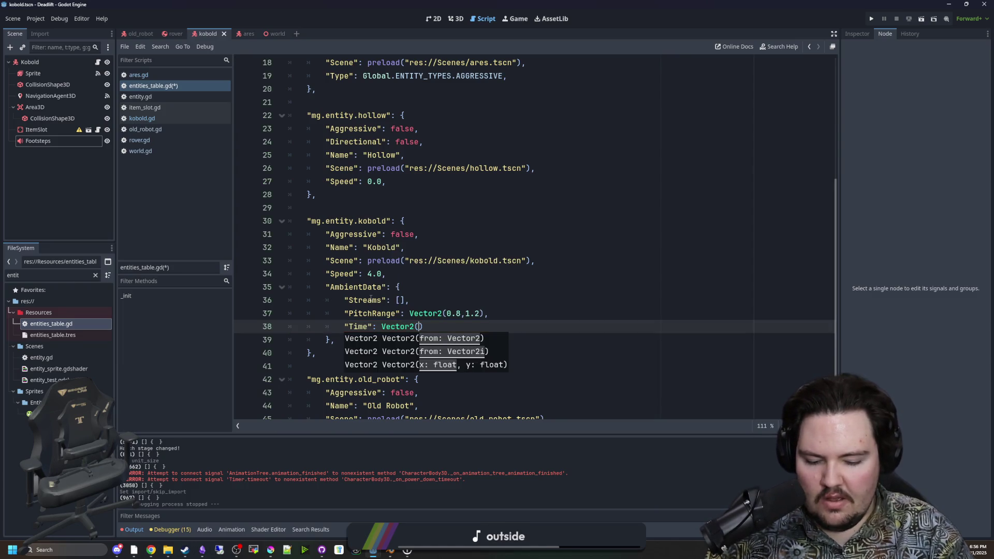
text(5.0, 30.0)
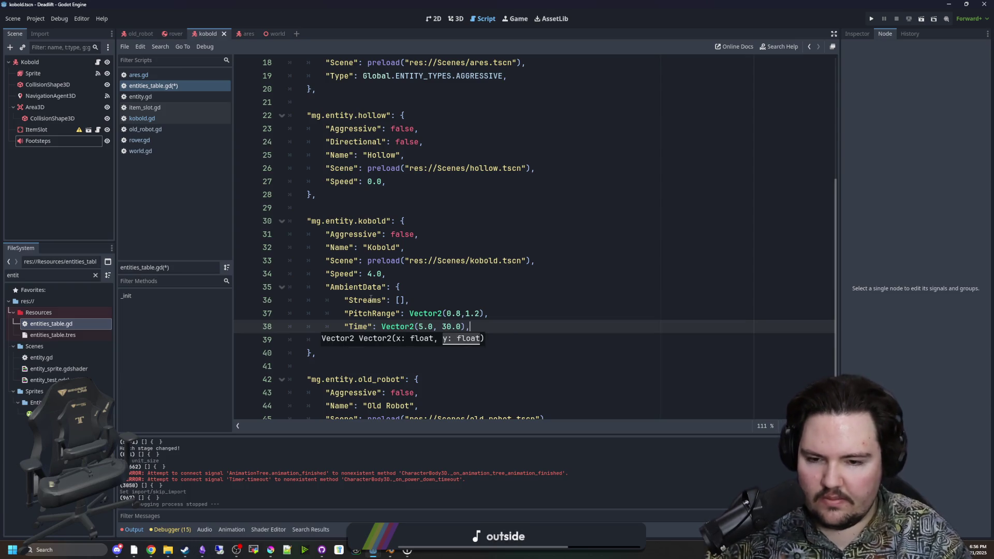
Select the whole kobold AmbientData block
click(450, 302)
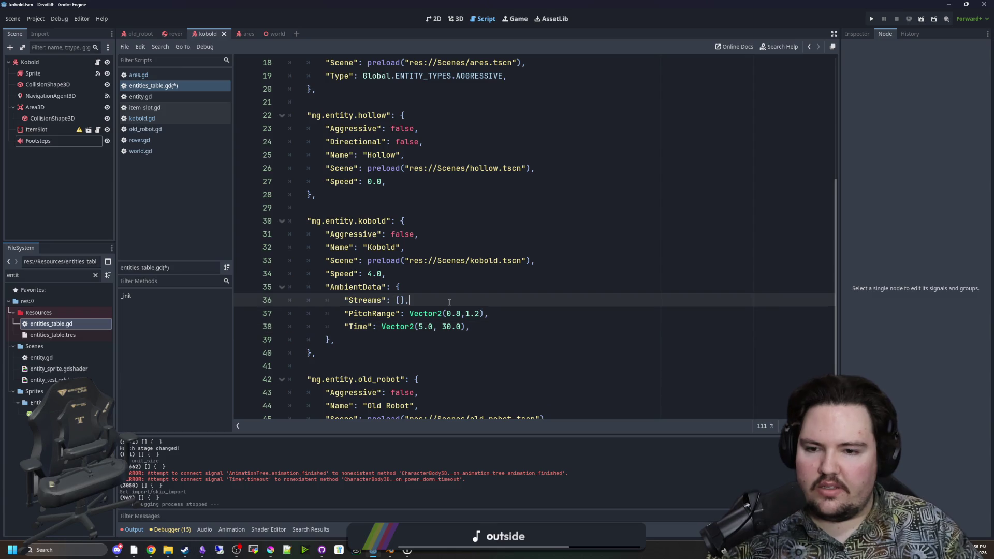
click(361, 285)
click(334, 339)
drag(334, 339, 262, 281)
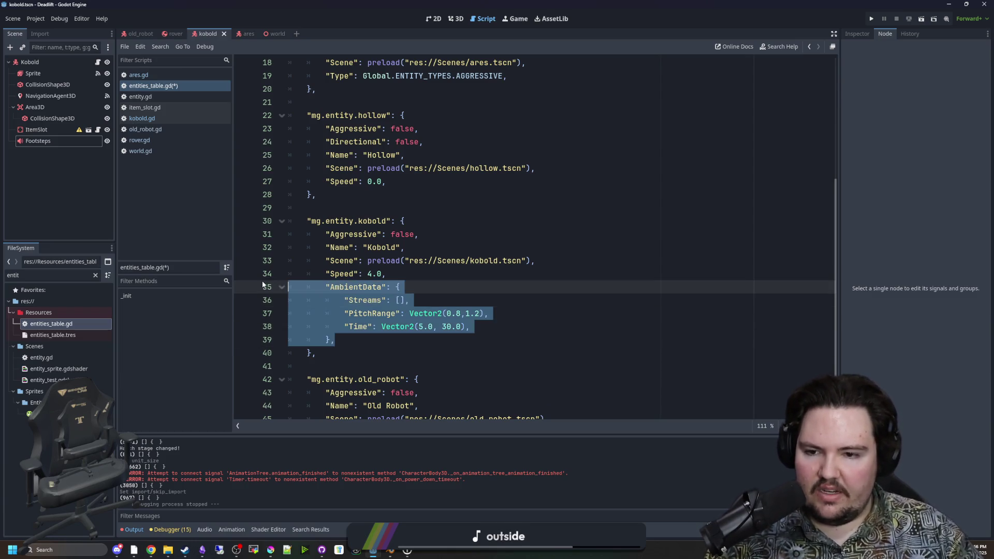
Reselect the Kobold AmbientData dictionary block in entities_table.gd
click(328, 339)
scroll(328, 339, down, 1)
drag(334, 300, 233, 249)
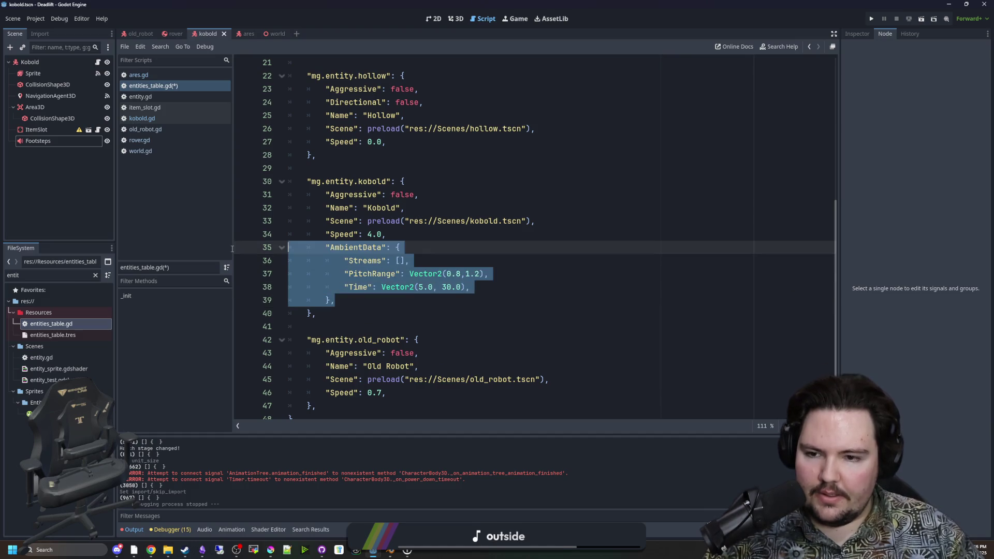
scroll(450, 260, up, 7)
scroll(328, 265, down, 7)
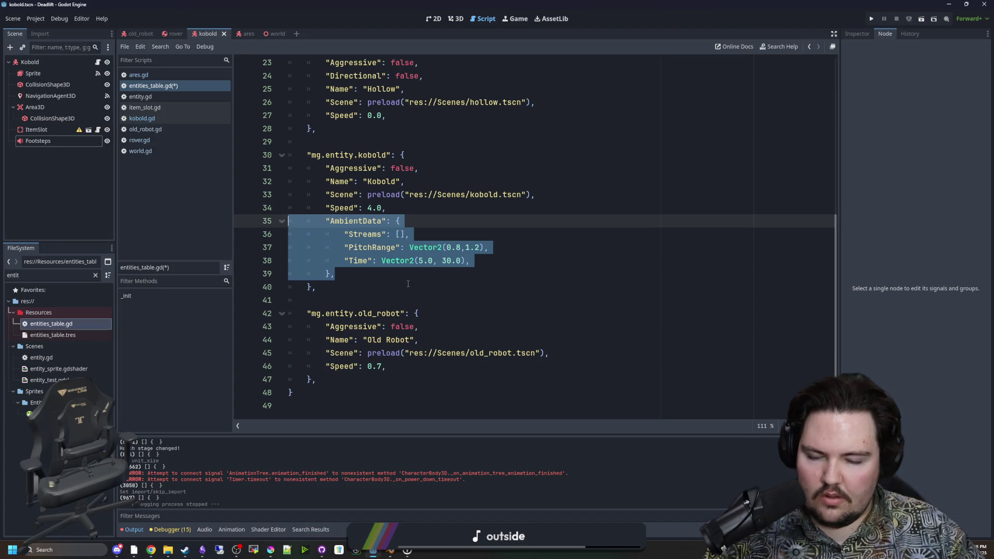
scroll(386, 244, up, 5)
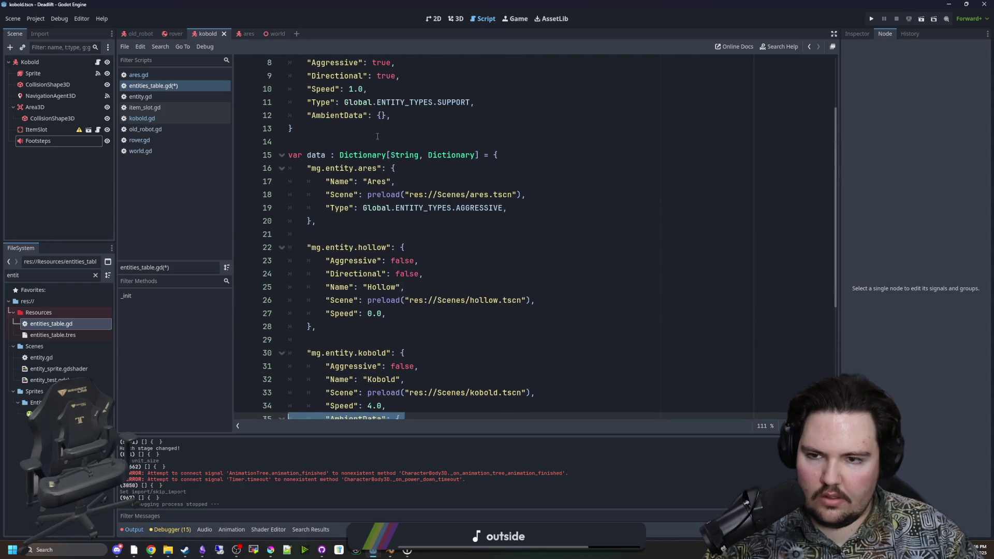
scroll(378, 136, up, 3)
scroll(355, 273, down, 7)
click(354, 286)
drag(354, 273, 289, 221)
key(ctrl+c)
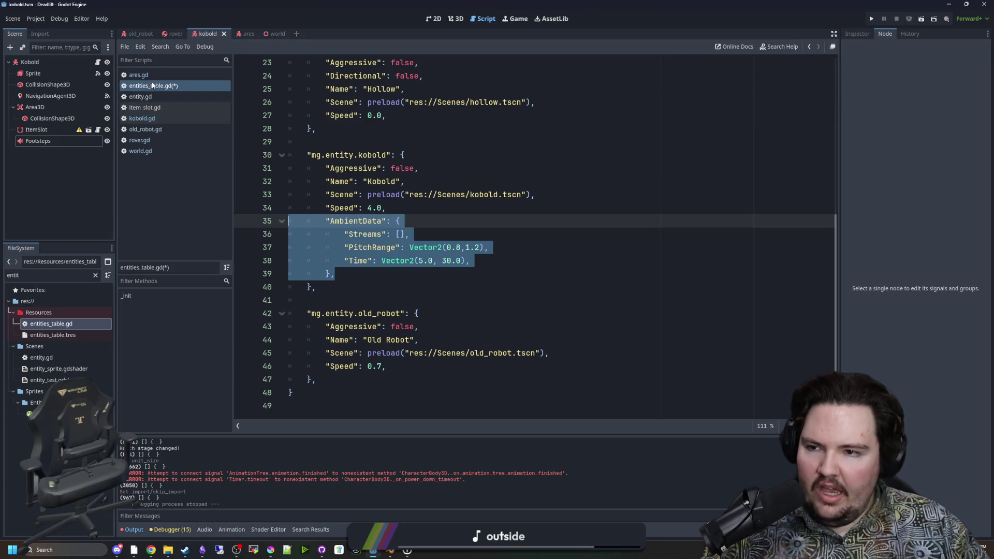
Look through the entity.gd and kobold.gd scripts
click(162, 96)
scroll(384, 235, up, 15)
scroll(384, 235, up, 4)
click(156, 118)
click(392, 143)
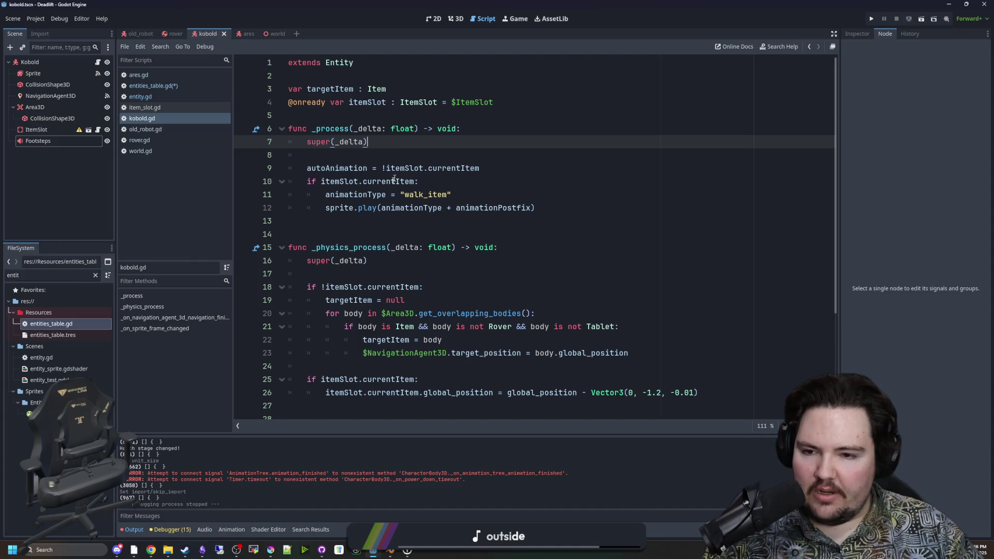
scroll(394, 178, down, 8)
scroll(394, 178, up, 8)
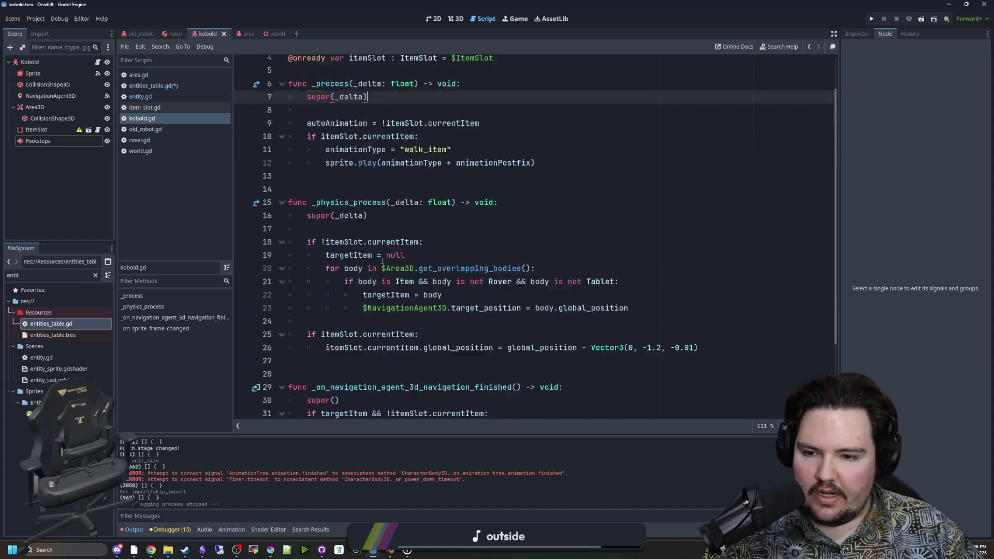
Start a super() call on a new line under old_robot.gd's _ready declaration
click(152, 129)
scroll(386, 179, up, 15)
click(405, 157)
key(Return)
text(s)
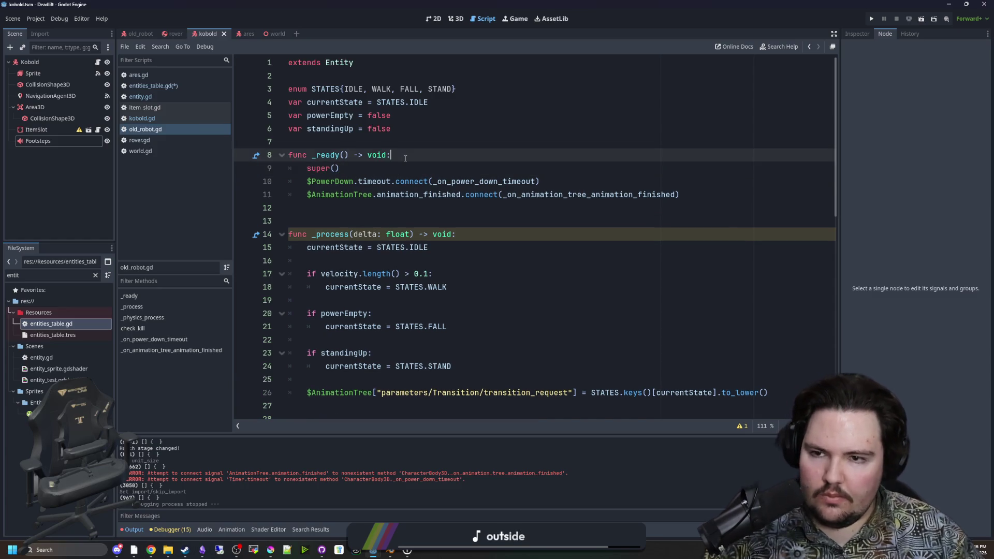
Save entities_table.gd and return to old_robot.gd
click(176, 88)
key(ctrl+s)
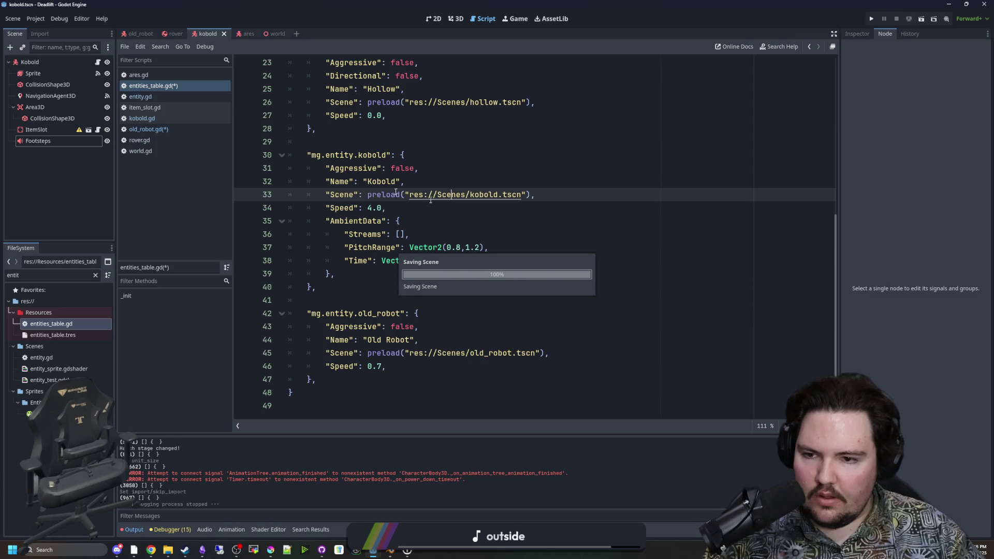
click(146, 129)
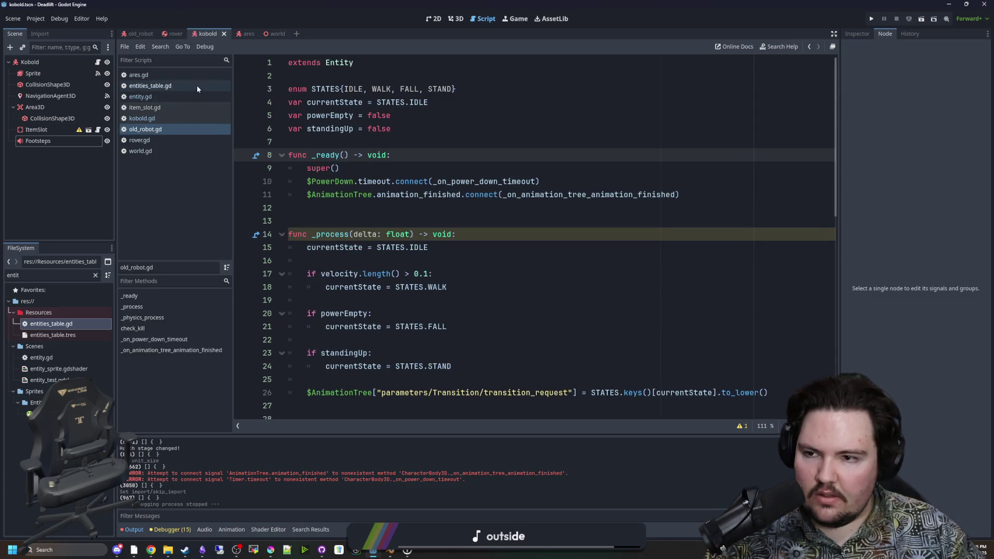
ctrl+click(339, 63)
Paste the AmbientData block into entity.gd's _ready, dedent it one level, and add blank lines above it
scroll(411, 208, down, 6)
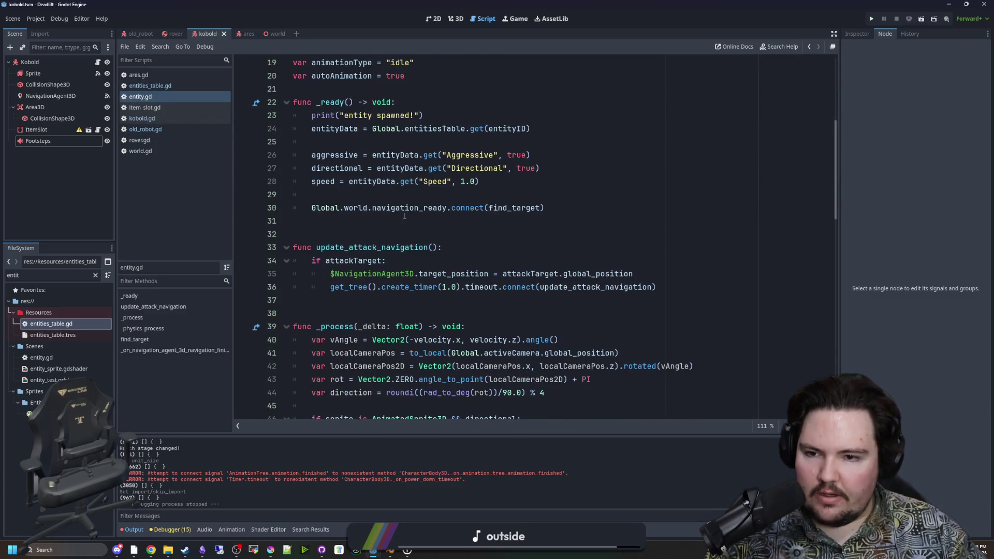
click(380, 194)
key(Return)
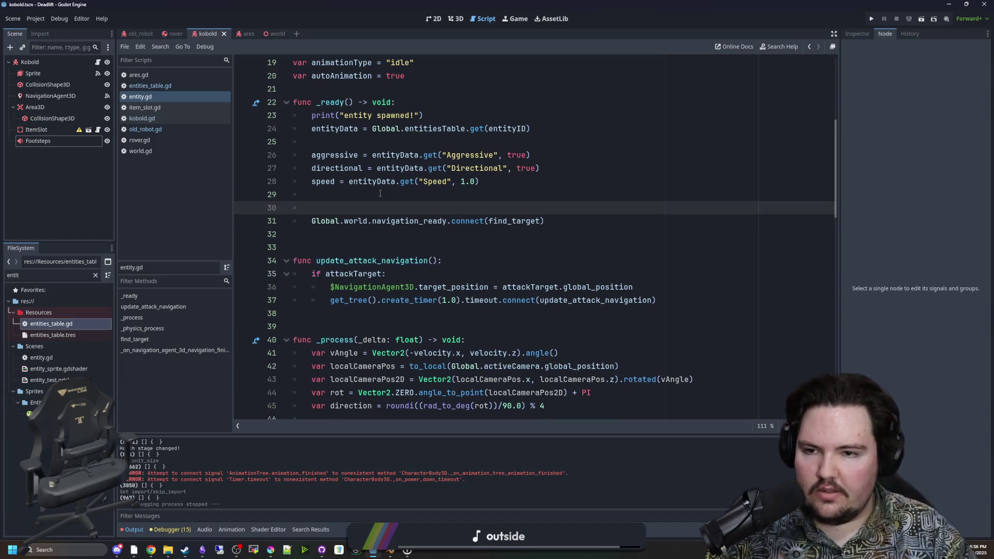
key(ctrl+v)
click(343, 210)
drag(339, 260, 328, 195)
key(shift+Tab)
click(327, 199)
key(Return)
key(Return)
key(Up)
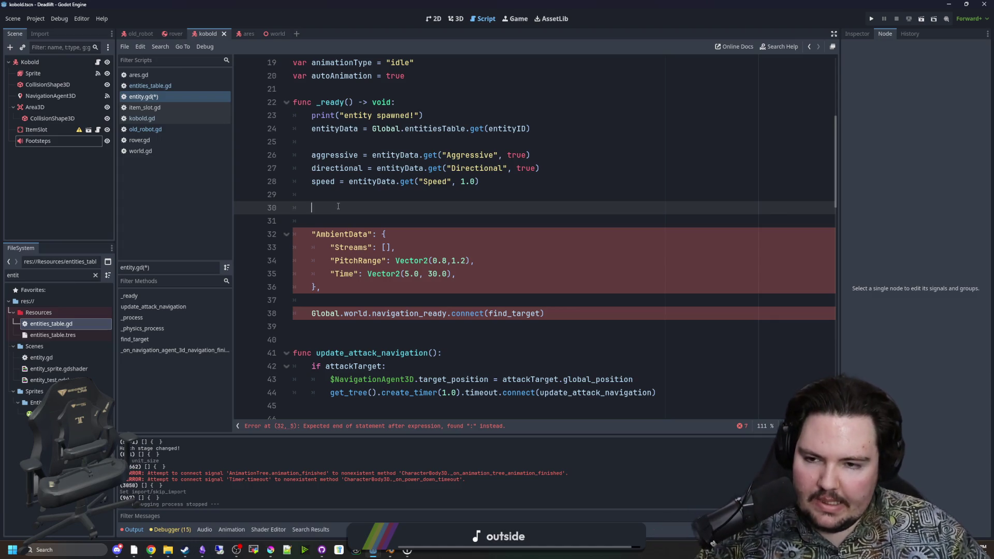
Write var ambientPlayer = AudioStreamPlayer3D.new() above the pasted block
text(AudioStream)
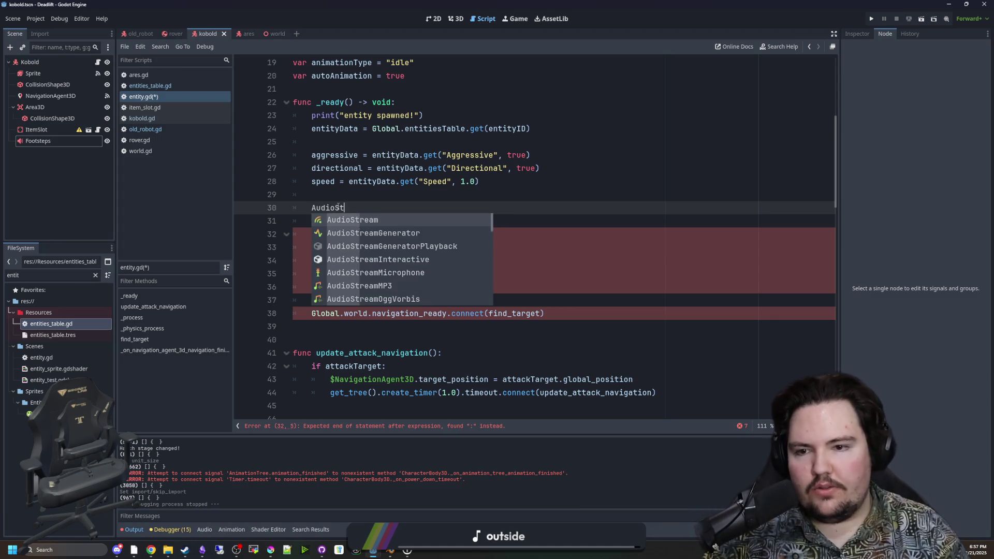
key(Down)
key(Down)
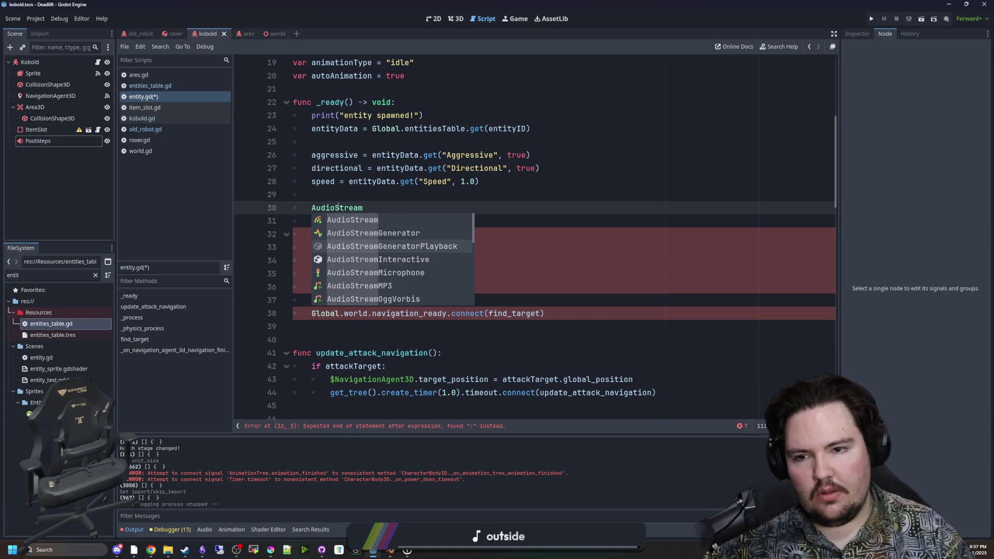
key(Escape)
text(Player)
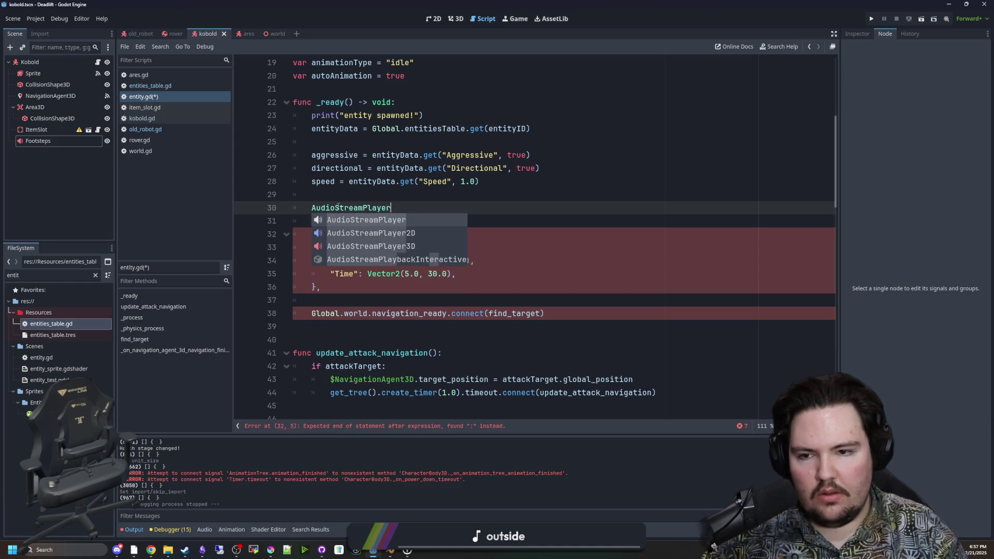
key(Escape)
text(3D.)
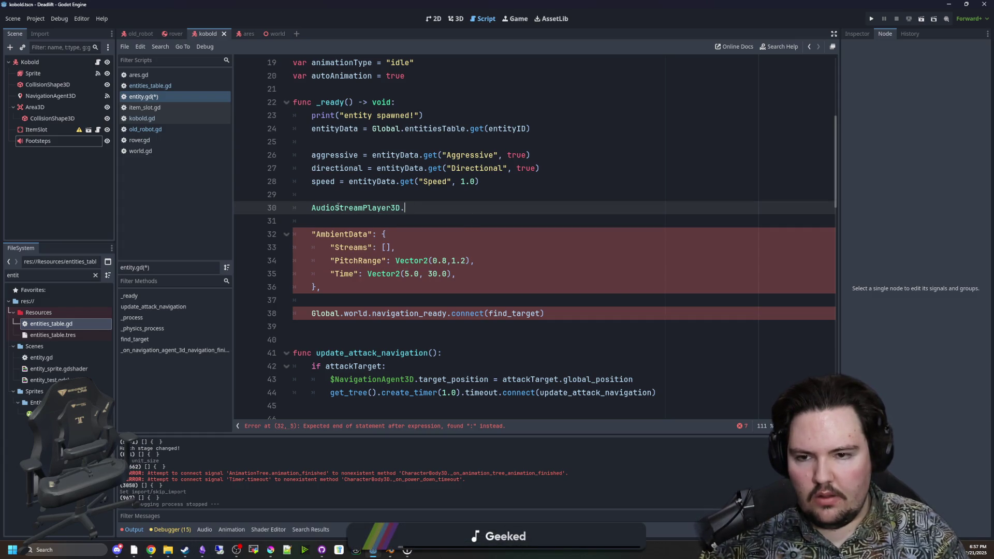
text(new()
key(Return)
key(Return)
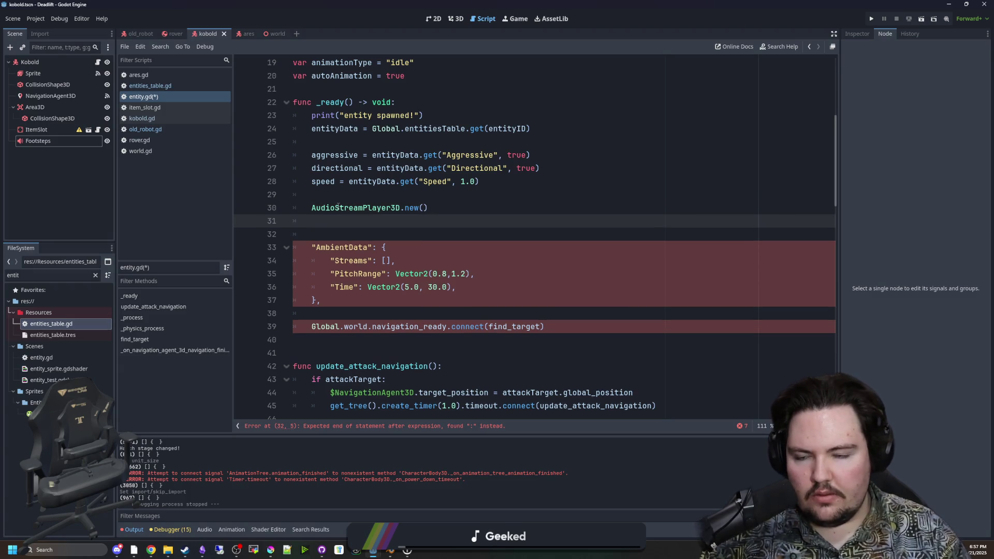
click(310, 208)
text(var am)
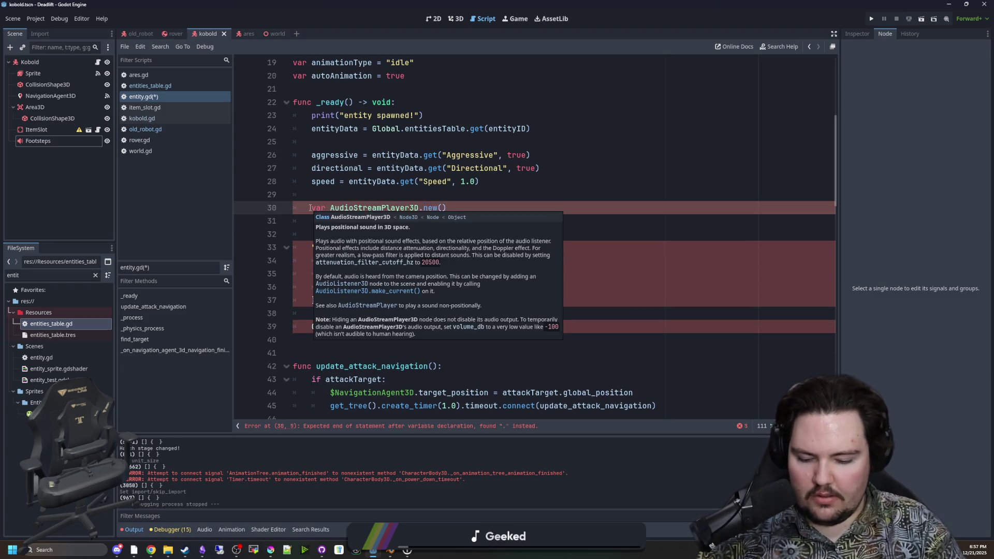
text(bientPlasy)
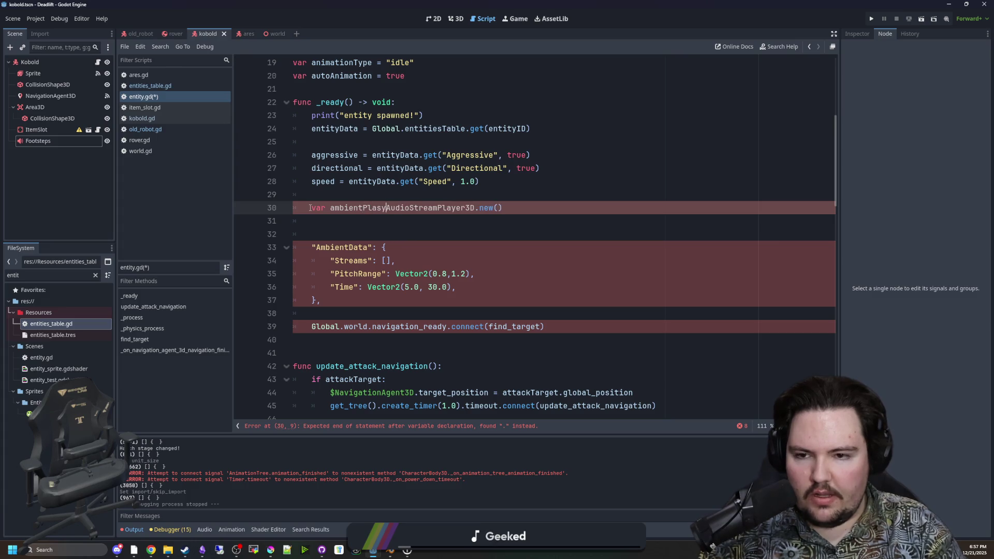
text(er =)
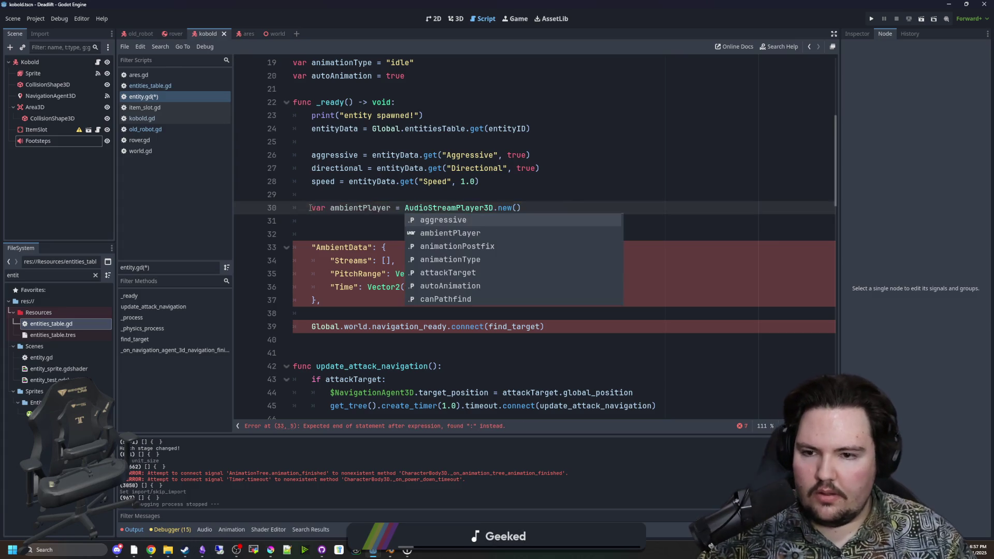
scroll(379, 287, up, 2)
double_click(380, 286)
Declare the member var ambiencePlayer : AudioStreamPlayer3D on line 22 of entity.gd
click(358, 168)
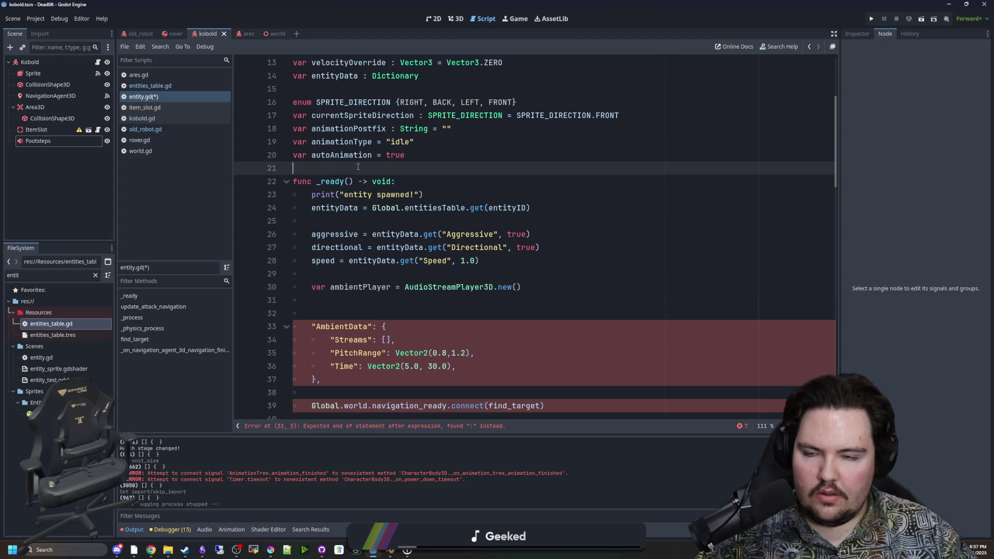
key(Return)
key(Return)
text(var ambience)
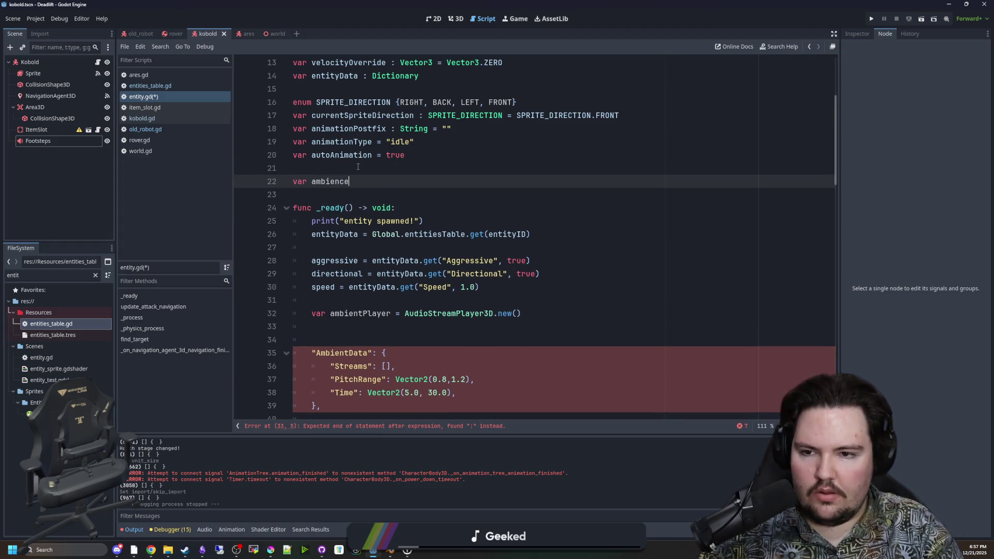
text(Player)
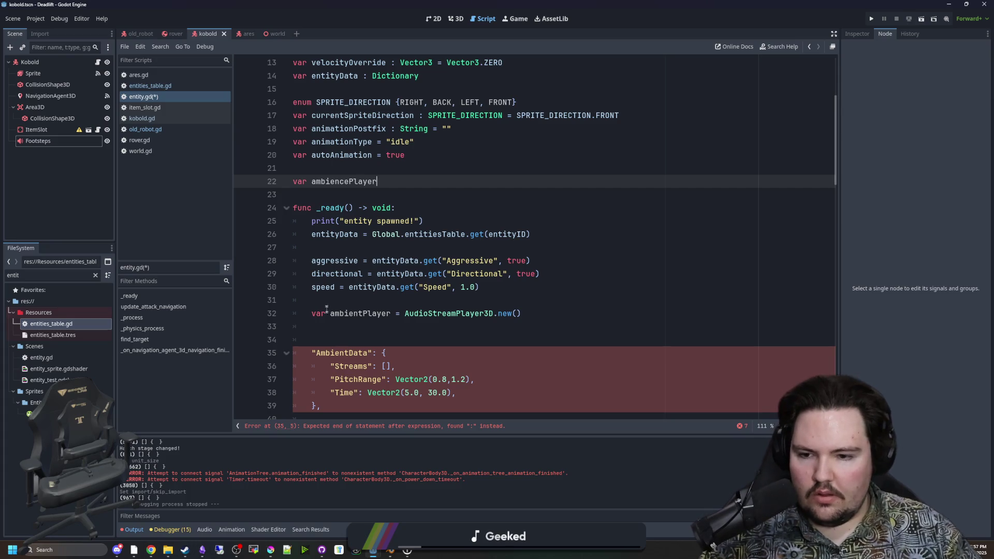
double_click(339, 353)
click(396, 186)
key(BackSpace)
key(BackSpace)
key(BackSpace)
text(AudioS)
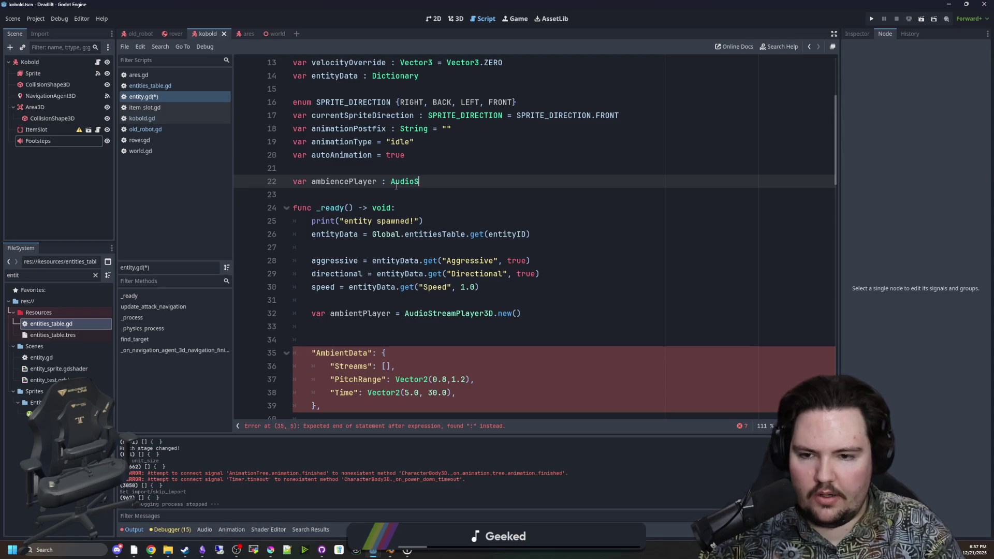
text(treamPlayer3D)
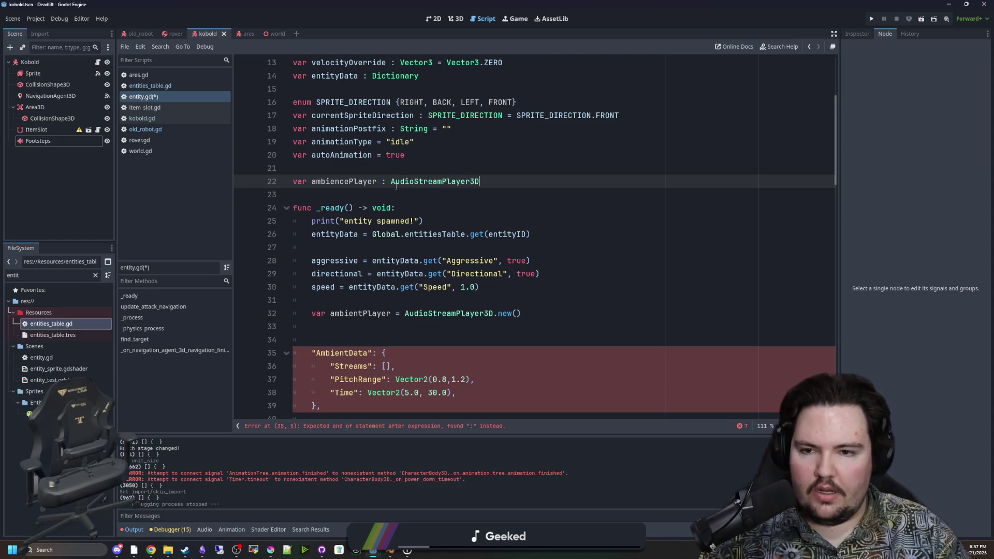
Rename ambientPlayer to ambiencePlayer on line 32
scroll(392, 185, down, 1)
scroll(352, 303, down, 1)
double_click(354, 236)
text(ambiencePlayer)
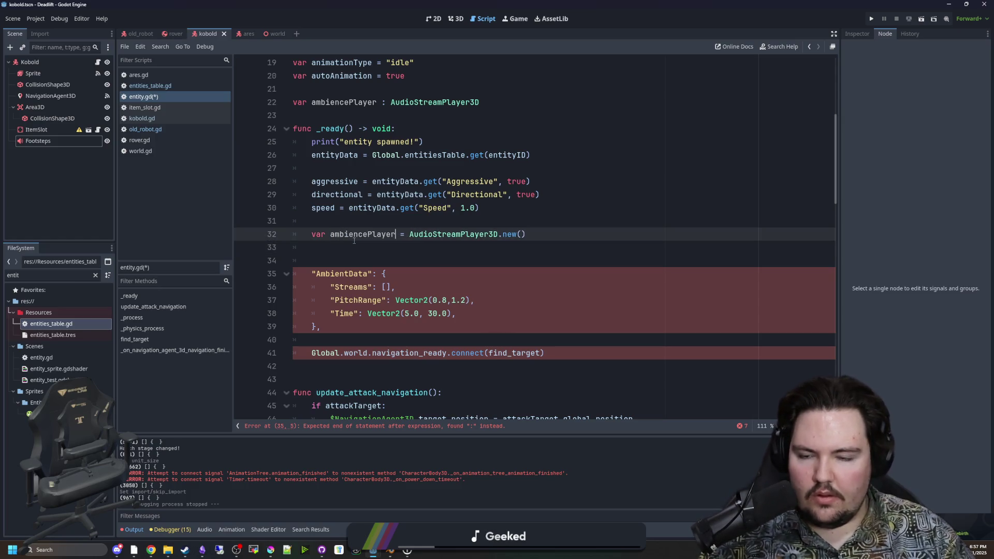
click(164, 122)
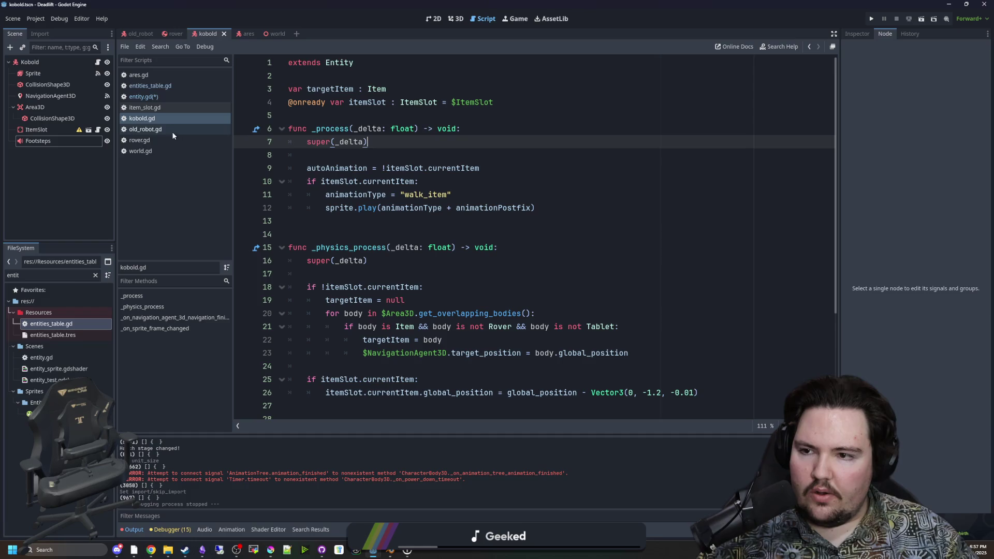
Rename the Kobold entry's key to AmbienceData in entities_table.gd and select the block
click(150, 85)
double_click(356, 221)
text(ambiencePlayer)
click(417, 211)
click(335, 221)
key(BackSpace)
text(A)
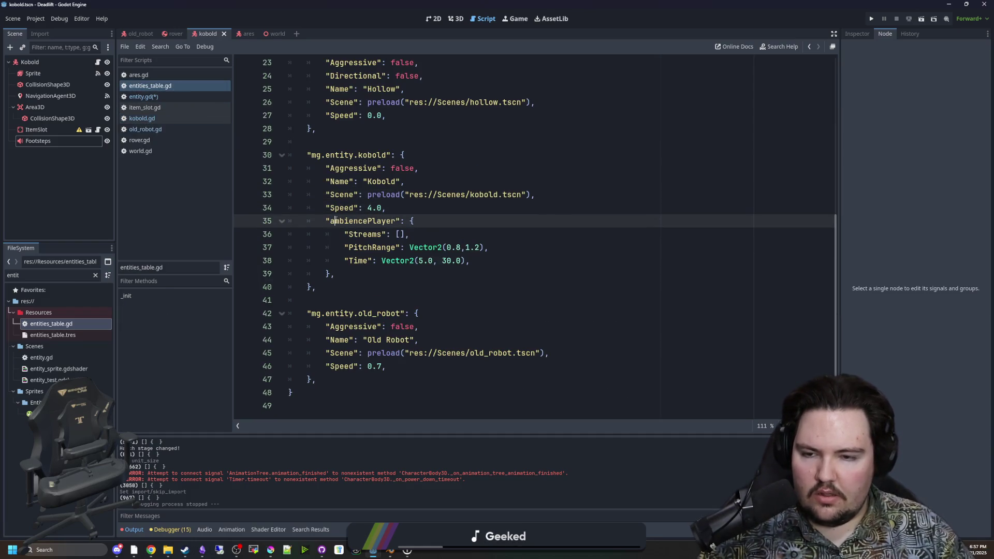
drag(395, 221, 334, 222)
text(Data)
click(336, 273)
shift+click(290, 222)
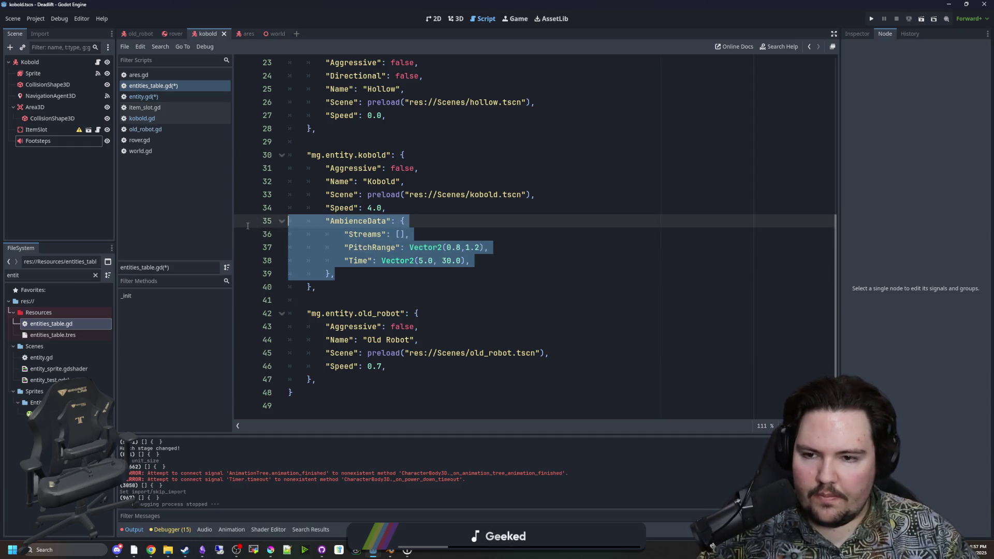
Replace entity.gd's old AmbientData block with the AmbienceData block and dedent it one level
click(147, 97)
click(348, 248)
scroll(348, 251, down, 1)
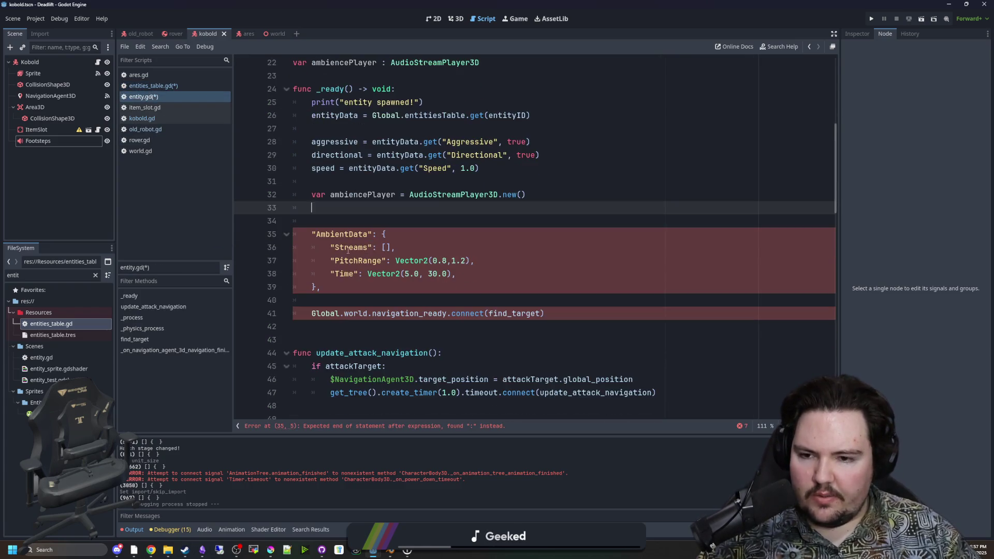
drag(342, 283, 294, 228)
text("AmbienceData": { 			"Streams": [], 			"PitchRange": Vector2(0.8,1.2), 			"Time": Vector2(5.0, 30.0), 		},)
drag(339, 286, 331, 273)
shift+click(293, 231)
key(shift+Tab)
Add add_child(ambiencePlayer) on line 34 and begin an ambience.bus = "WorldSFX" line above it
click(349, 210)
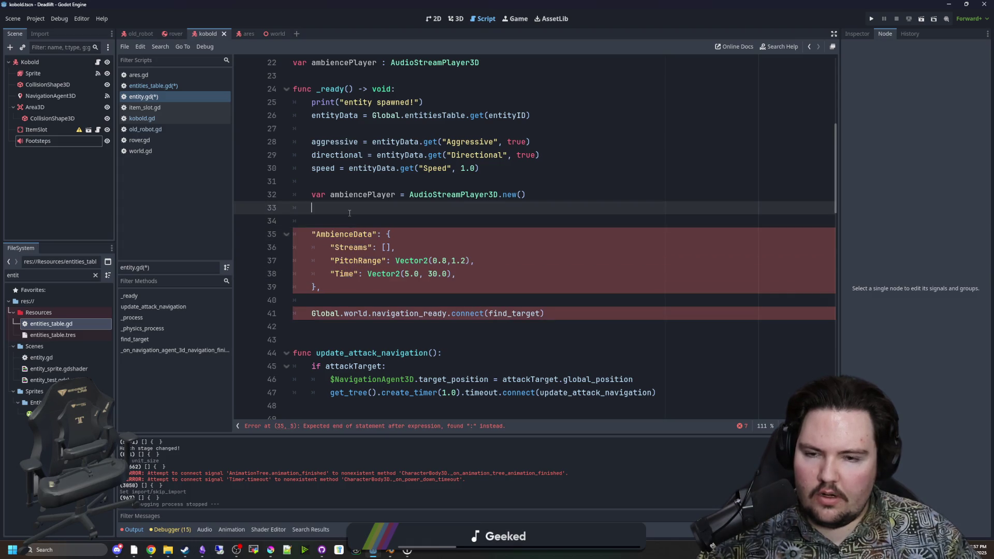
text(add_child(am)
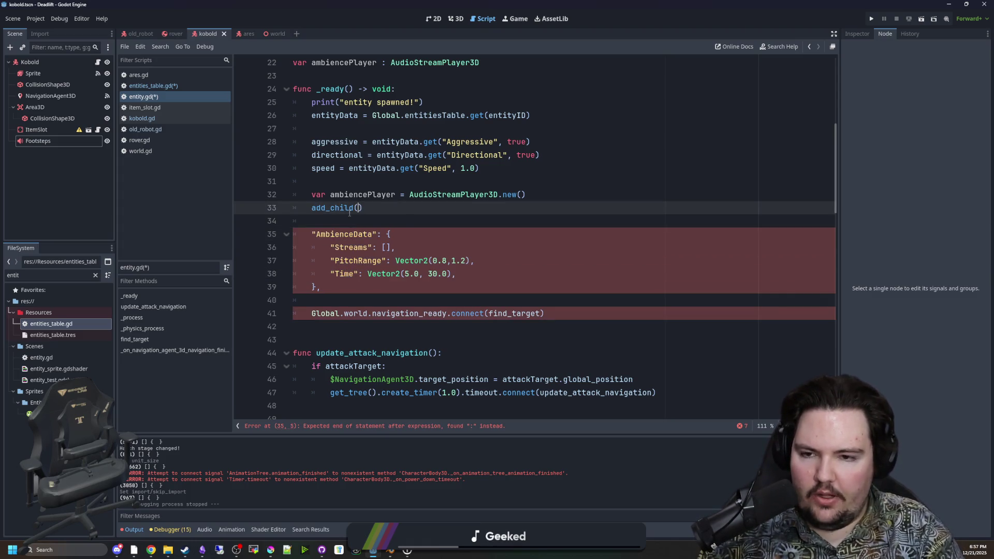
text(bience)
key(Return)
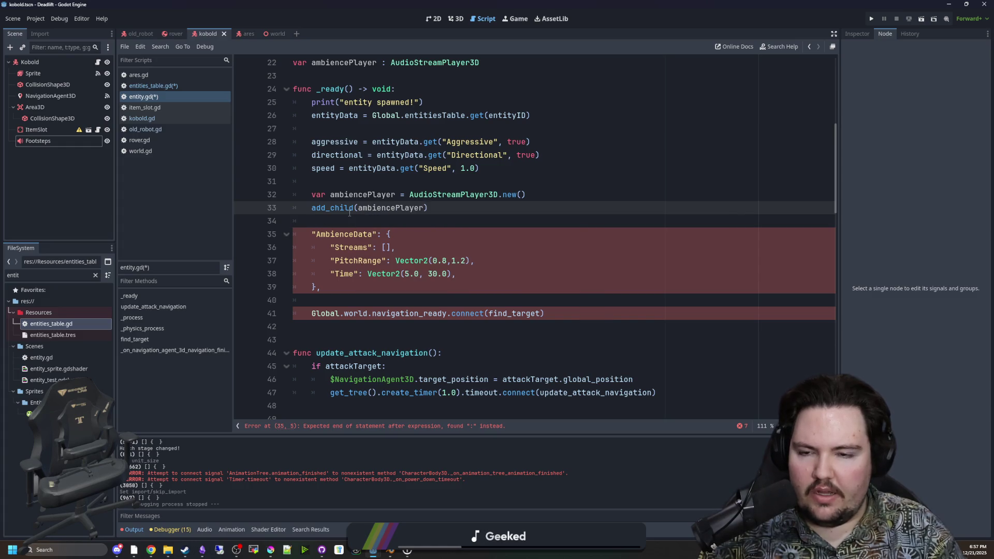
click(551, 192)
key(Return)
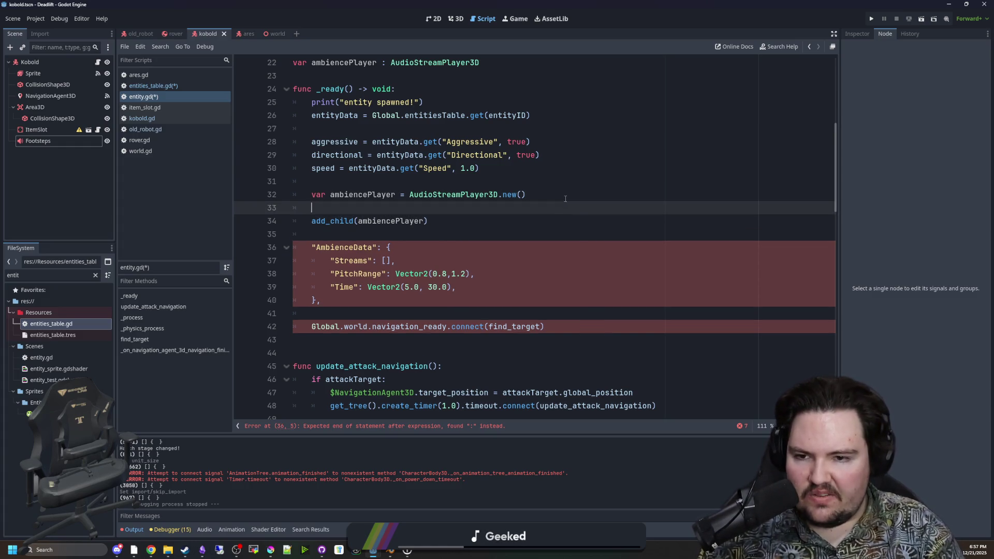
text(ambience.bus = "WorldSFX)
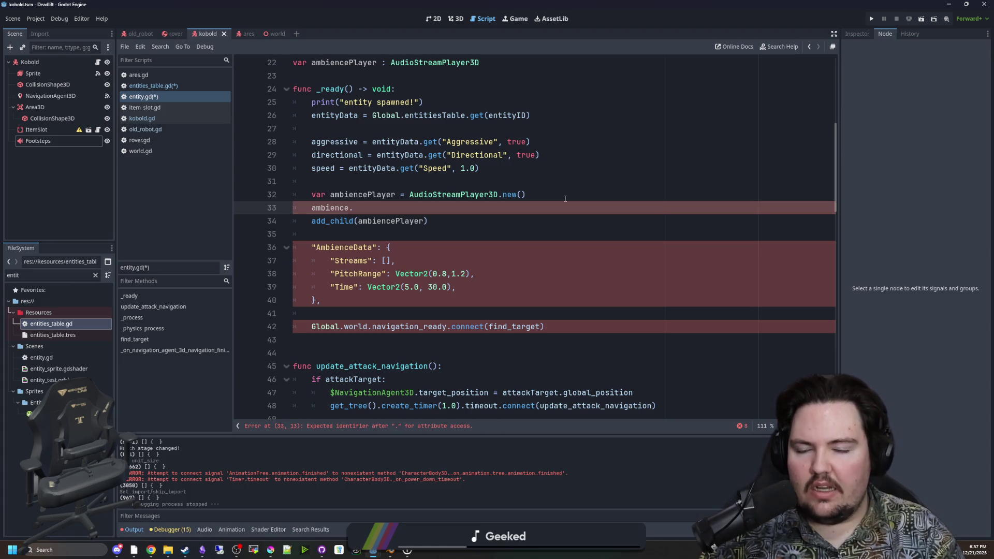
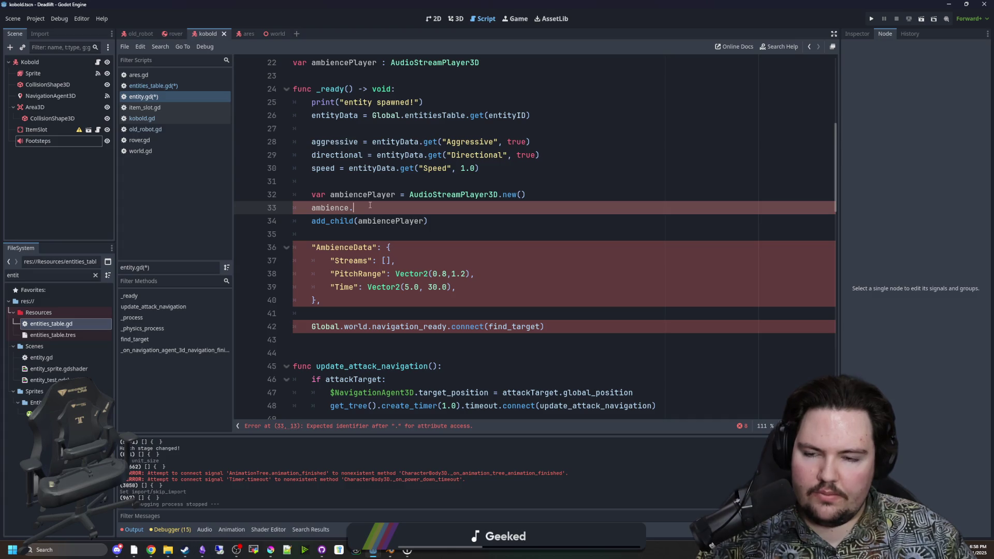
Set the ambience bus to "WorldSFX" and comment out the AmbienceData block with Ctrl+K
text(bus)
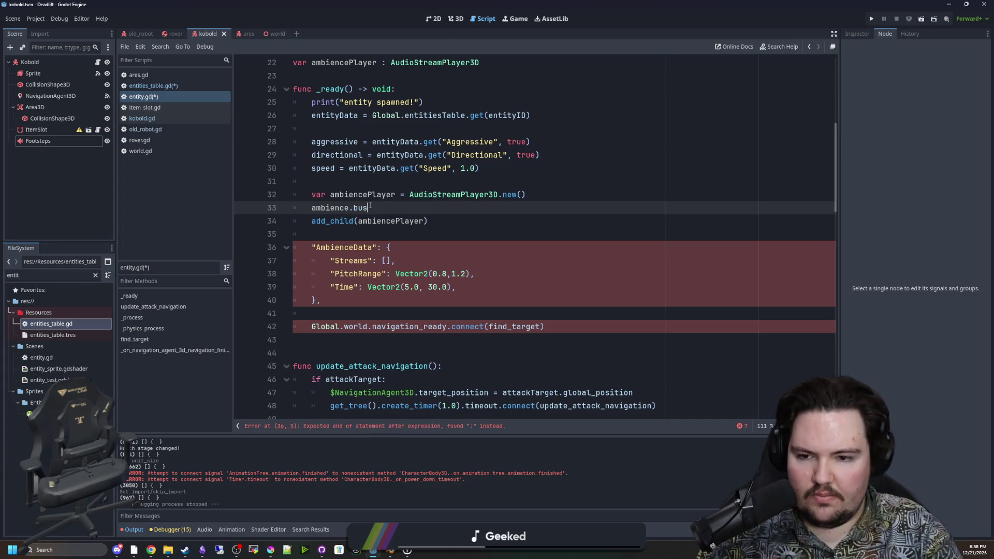
text( = "WorldSFX)
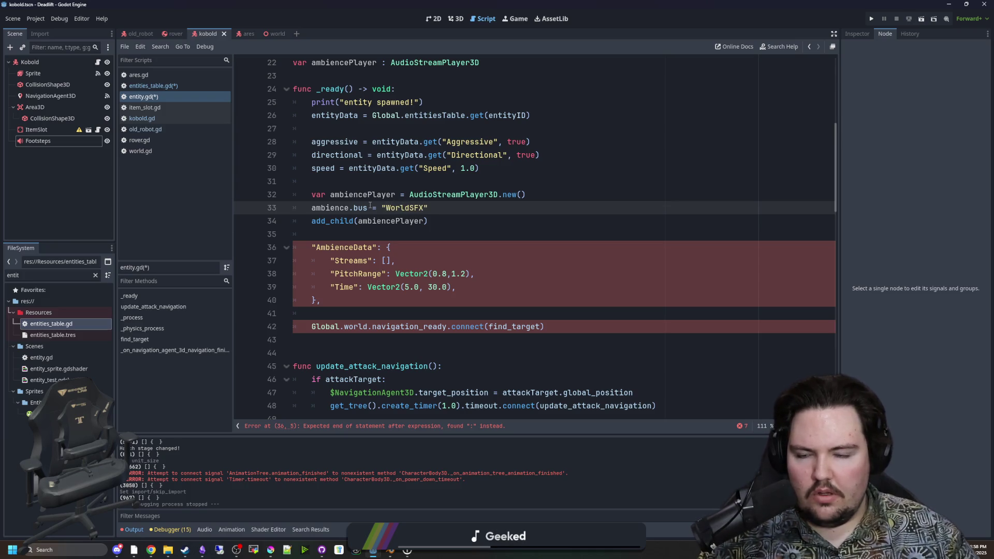
drag(331, 307, 273, 232)
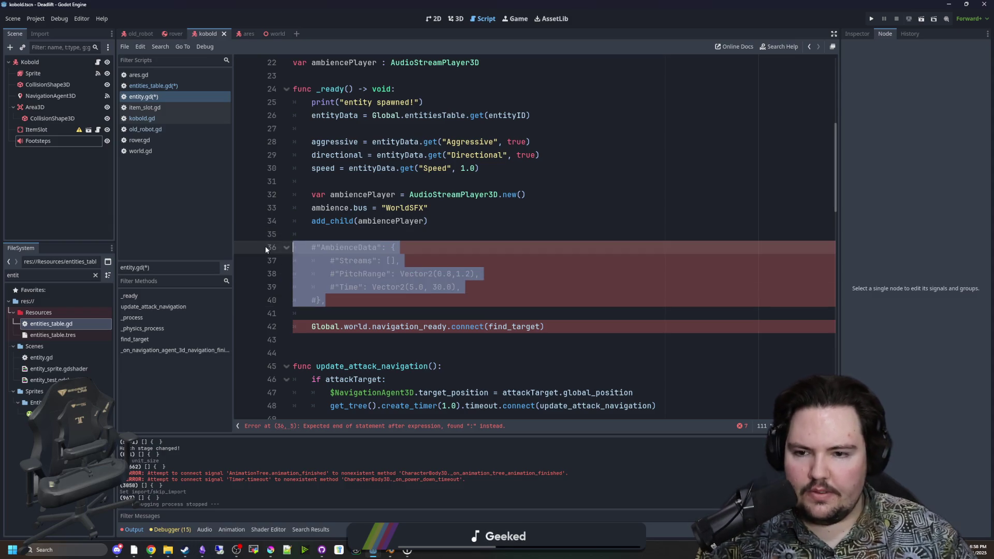
key(ctrl+k)
click(361, 235)
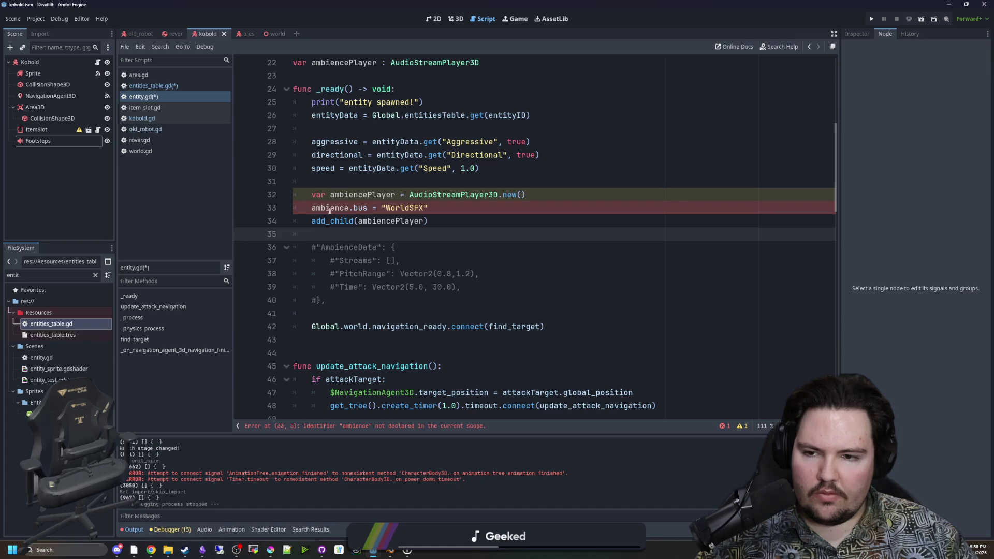
Correct line 33's variable to ambiencePlayer and begin an ambiencePlayer.stream assignment below it
double_click(375, 195)
key(ctrl+c)
double_click(332, 207)
key(ctrl+v)
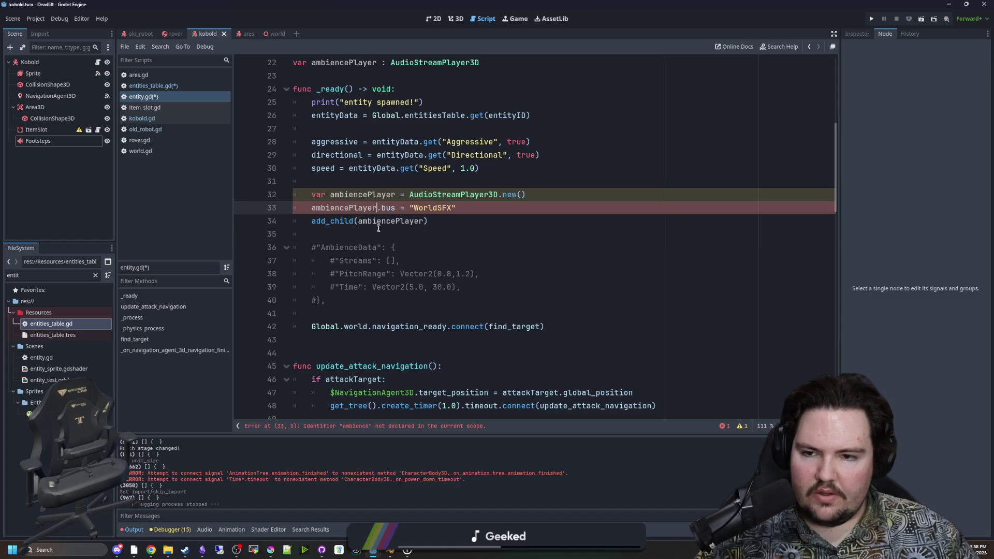
click(458, 209)
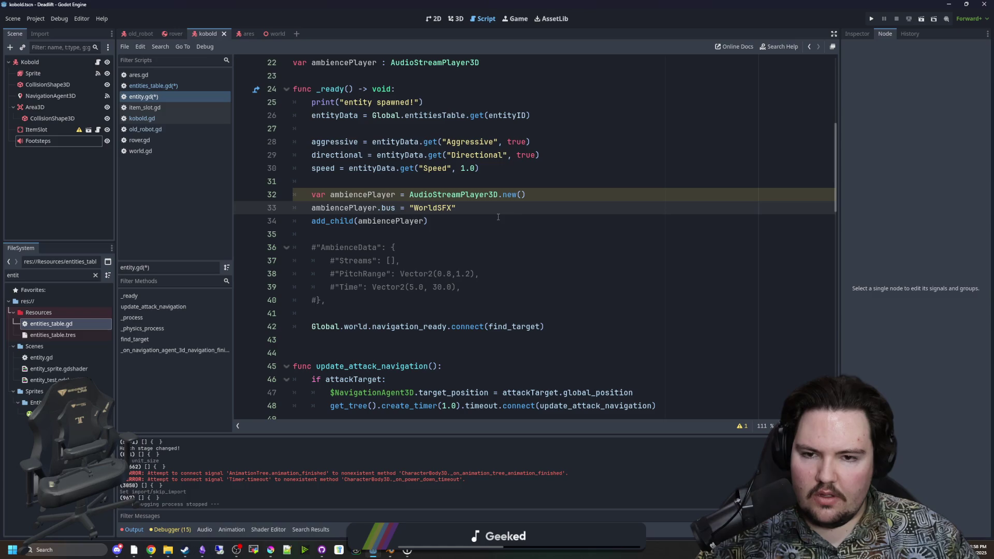
key(Return)
text(ambienceP)
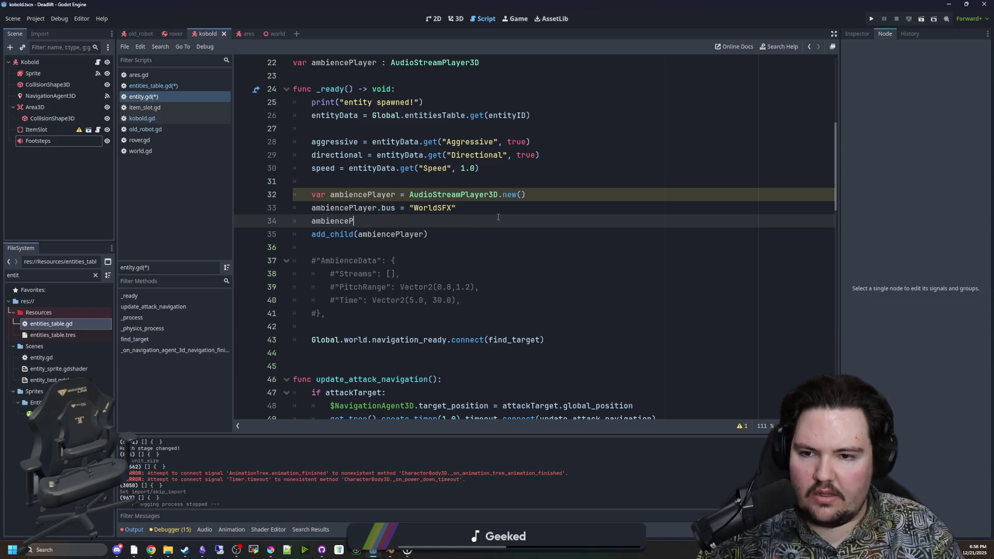
text(layer.stream)
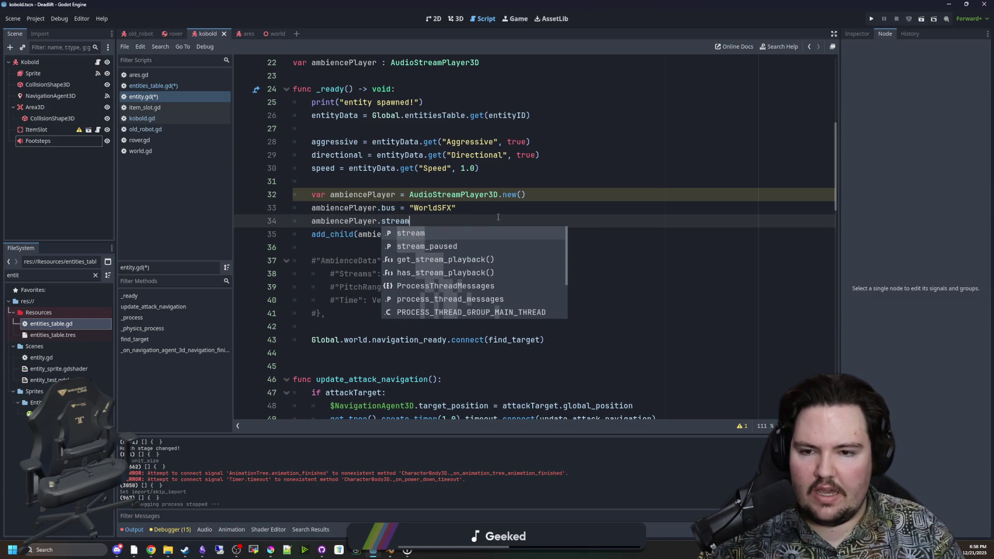
text( = )
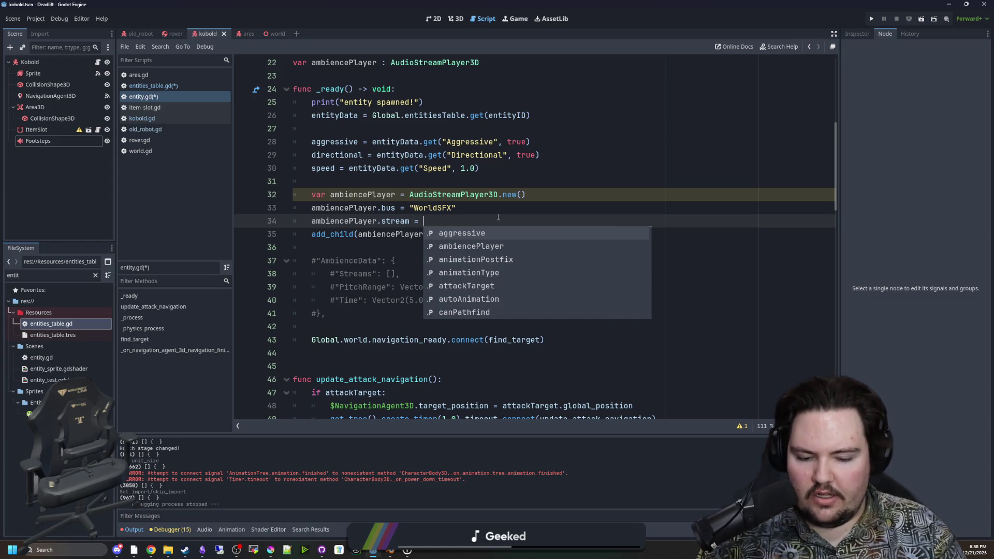
text(R)
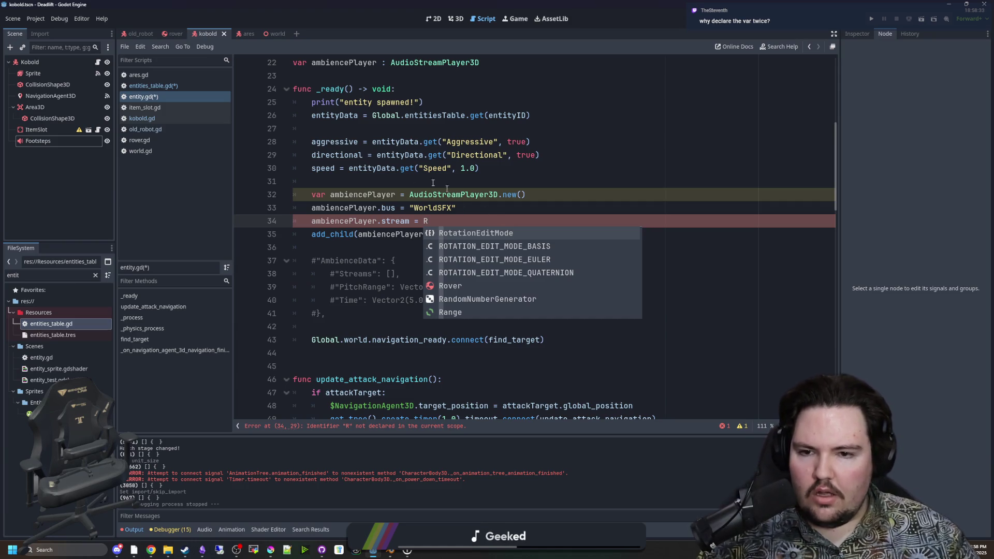
Remove the duplicate 'var' from line 32
click(331, 194)
key(BackSpace)
key(BackSpace)
key(BackSpace)
click(360, 183)
key(Down)
click(464, 220)
Complete ambiencePlayer.stream = AudioStreamRandomizer.new() and start an ambiencePlayer.add_stream line
text(bnd=)
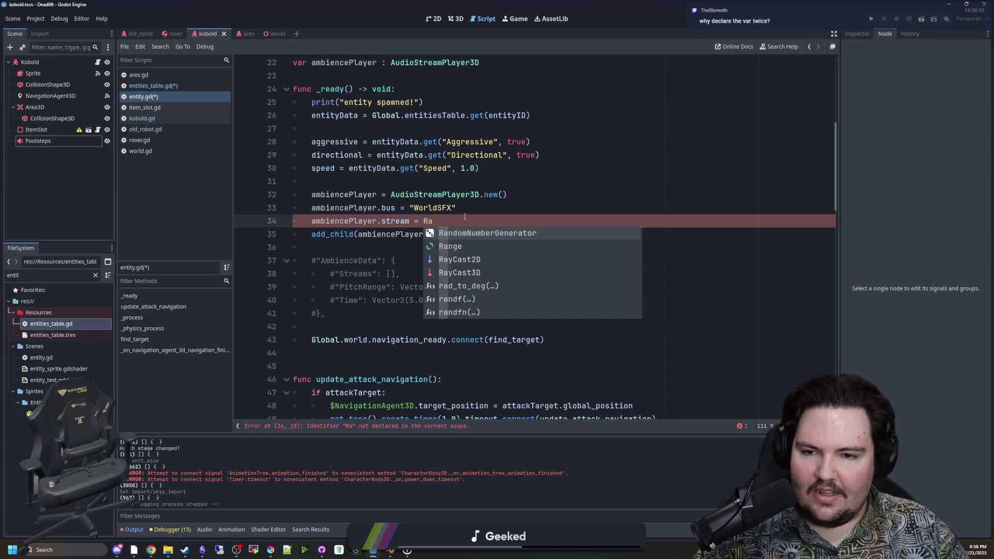
key(BackSpace)
key(BackSpace)
key(BackSpace)
text(ndomS)
key(BackSpace)
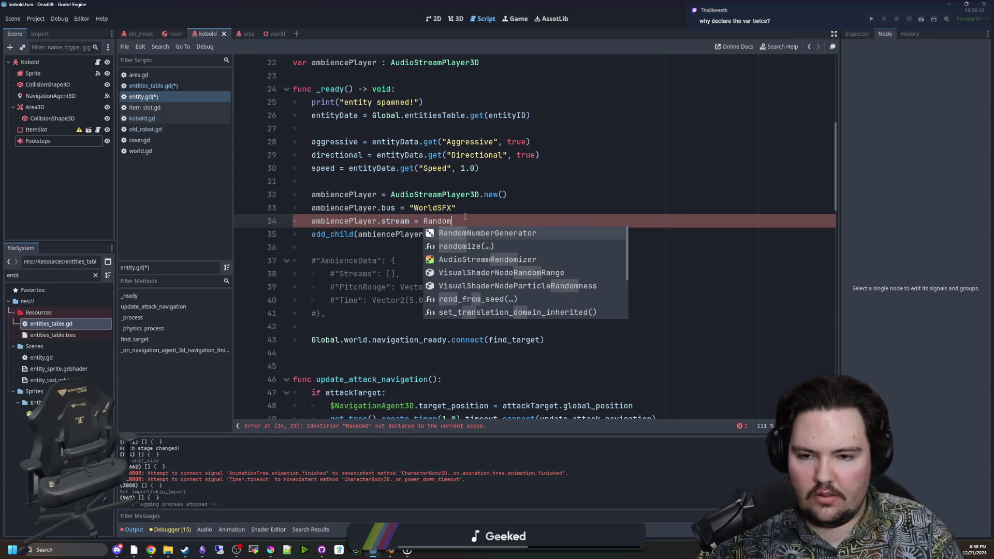
key(Down)
key(Down)
key(Return)
text(.new())
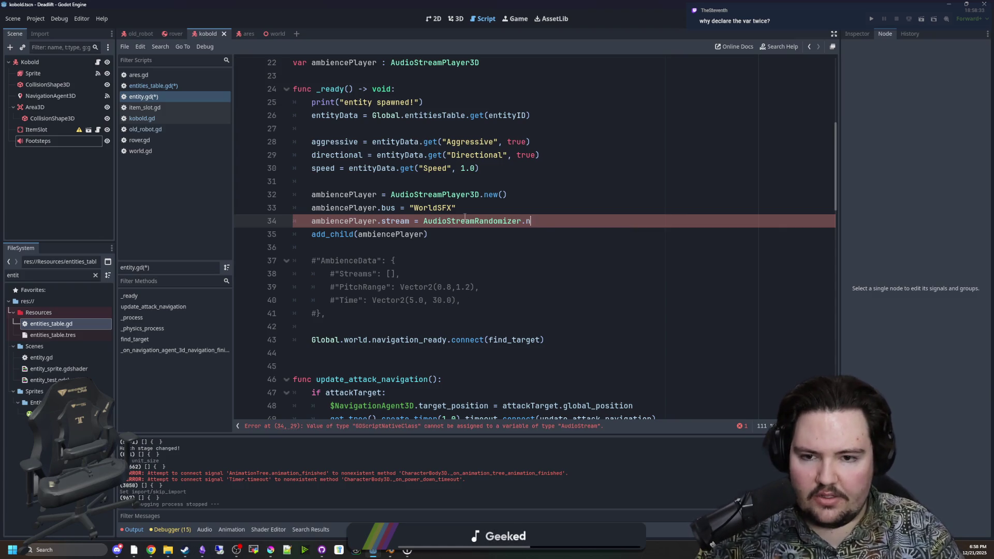
key(Return)
text(ambiencePlayer.add)
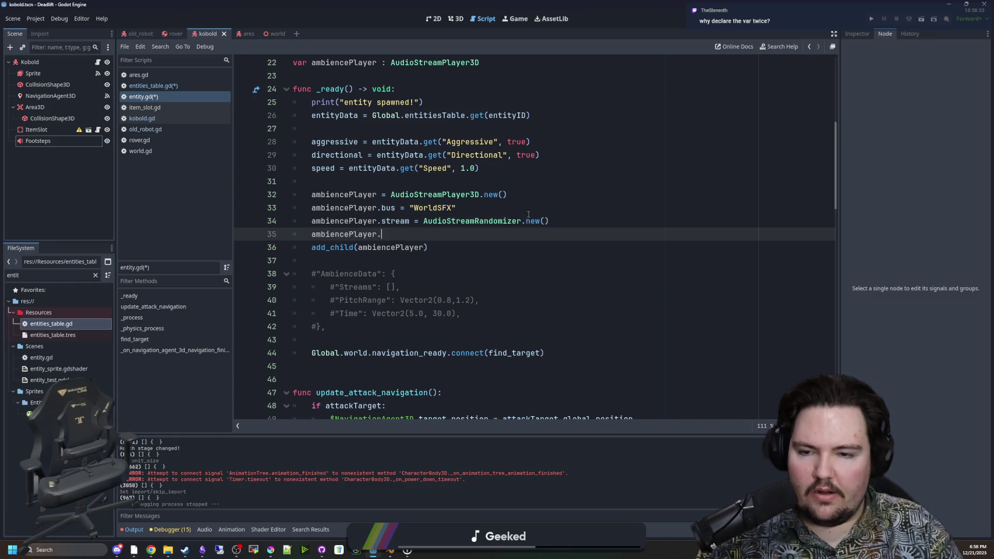
text(_str)
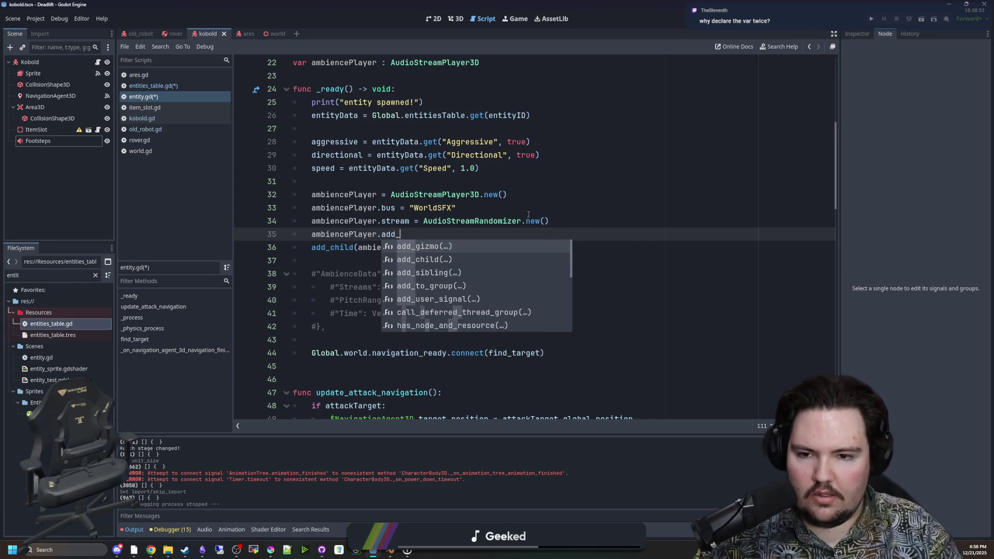
Consult the AudioStreamRandomizer docs and write ambiencePlayer.add_stream(0, ) on line 35
ctrl+click(503, 222)
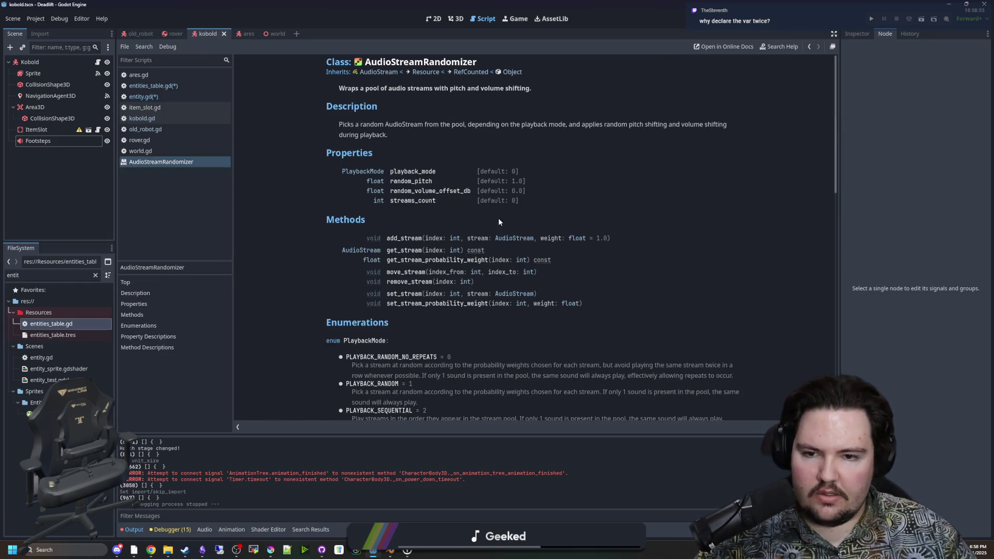
scroll(409, 243, down, 10)
key(alt+Left)
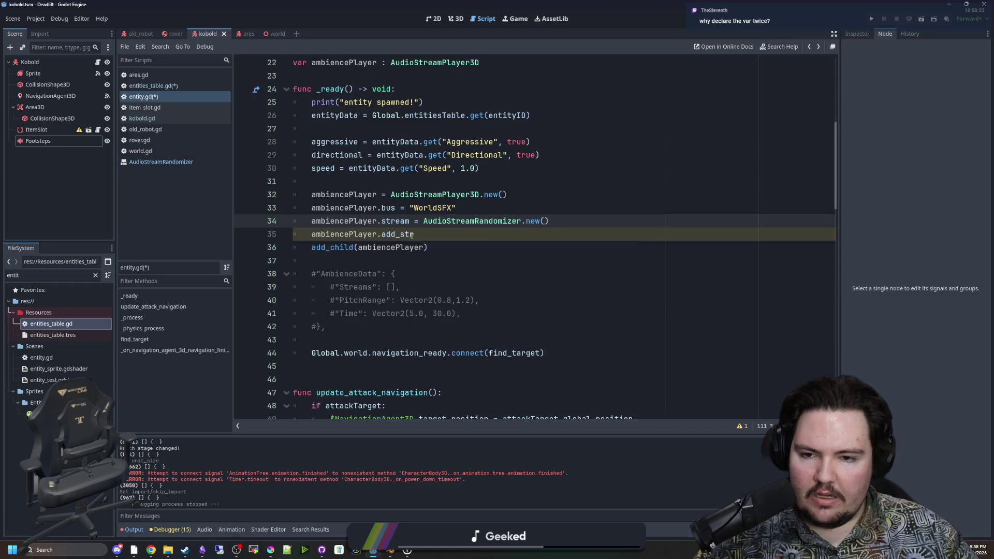
click(425, 233)
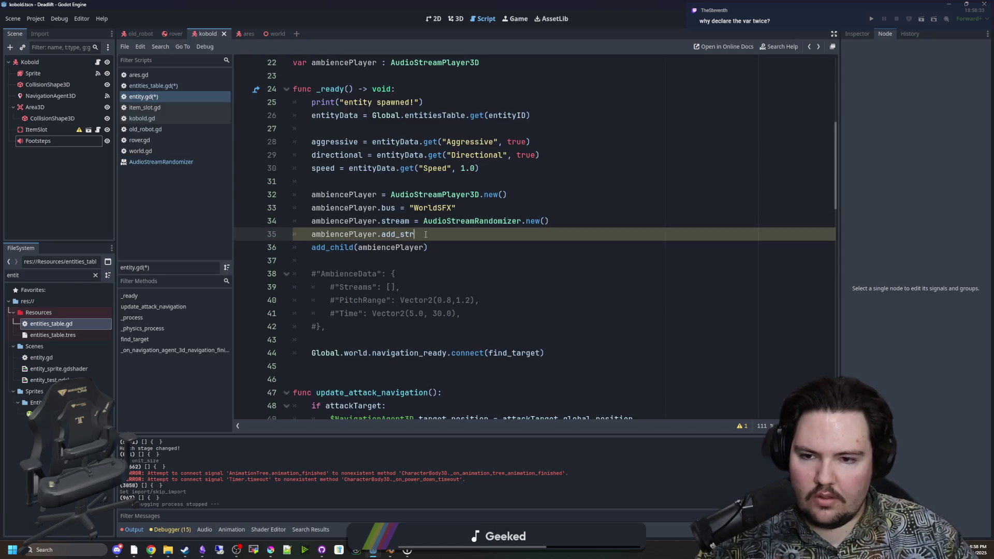
text(eam()
ctrl+click(463, 223)
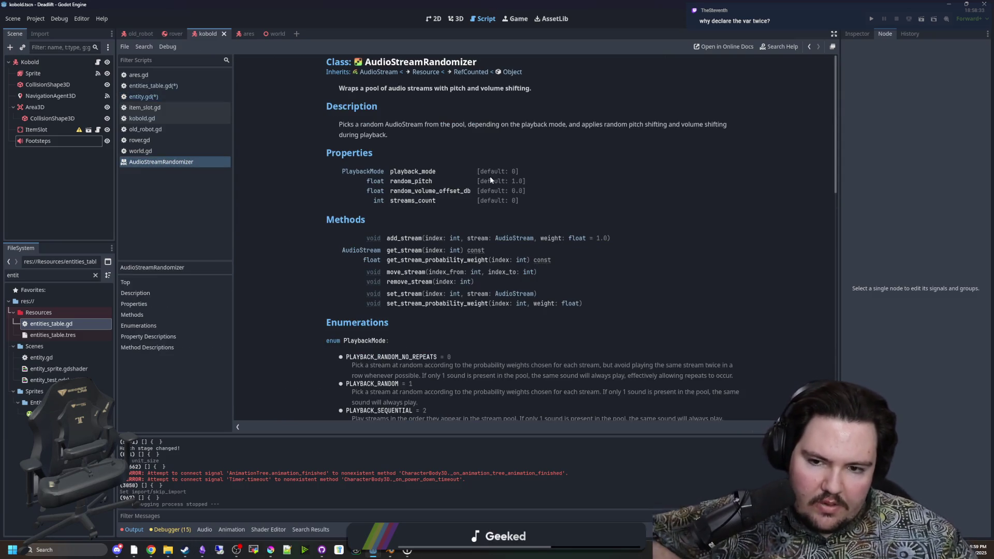
key(alt+Left)
key(alt+Left)
key(alt+Left)
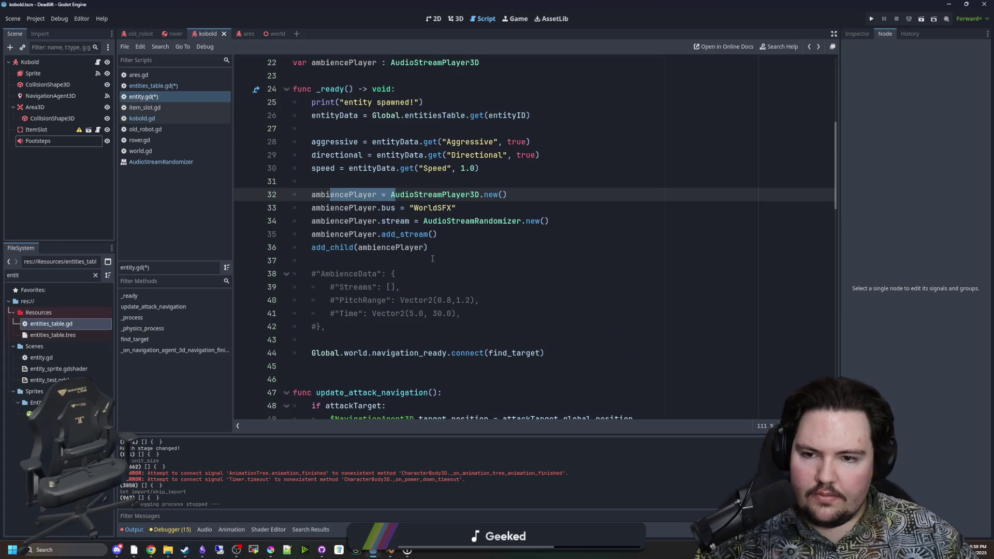
click(451, 244)
key(Up)
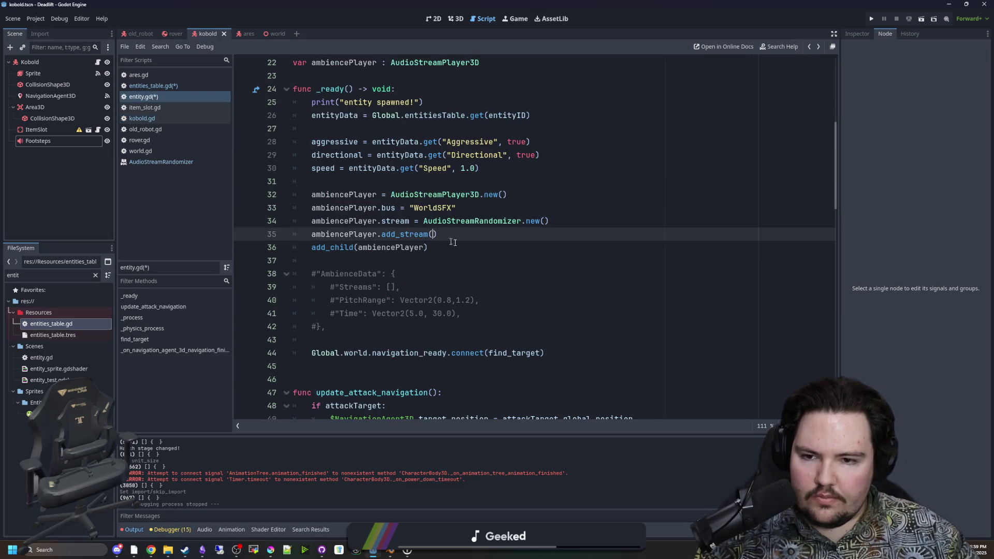
text(0,)
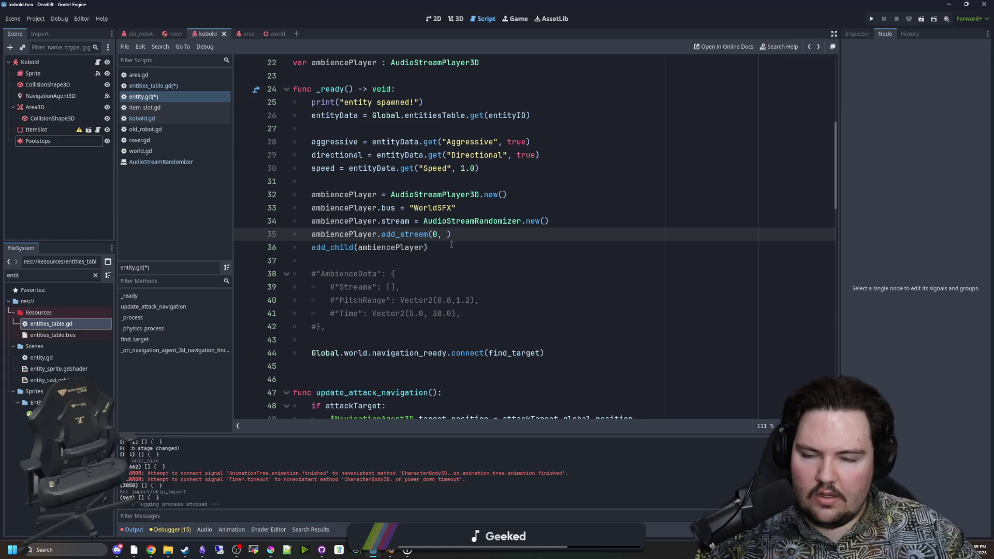
Add a for loop over entityData.AmbienceData's .get("Streams", []) above add_stream
click(594, 224)
key(Return)
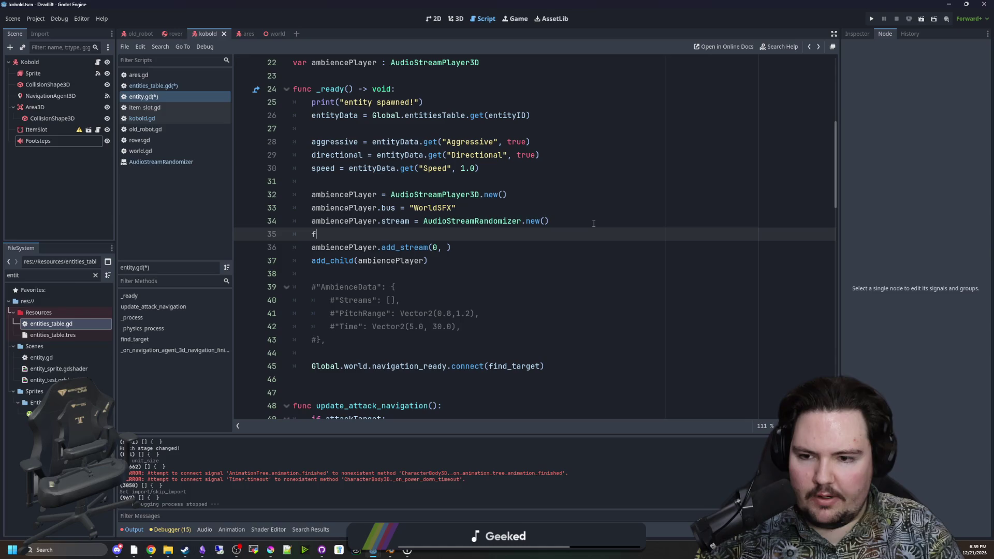
text(or i in range()
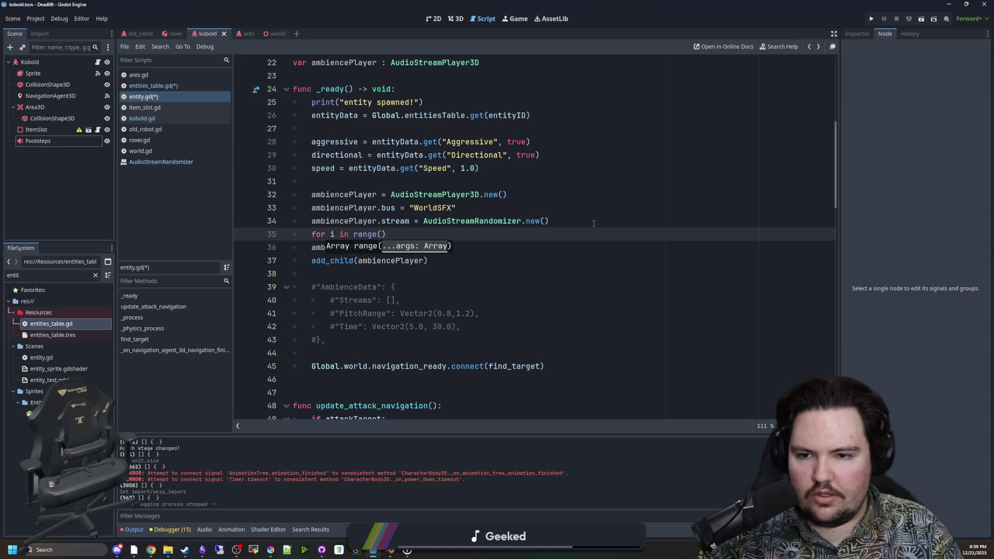
text(a)
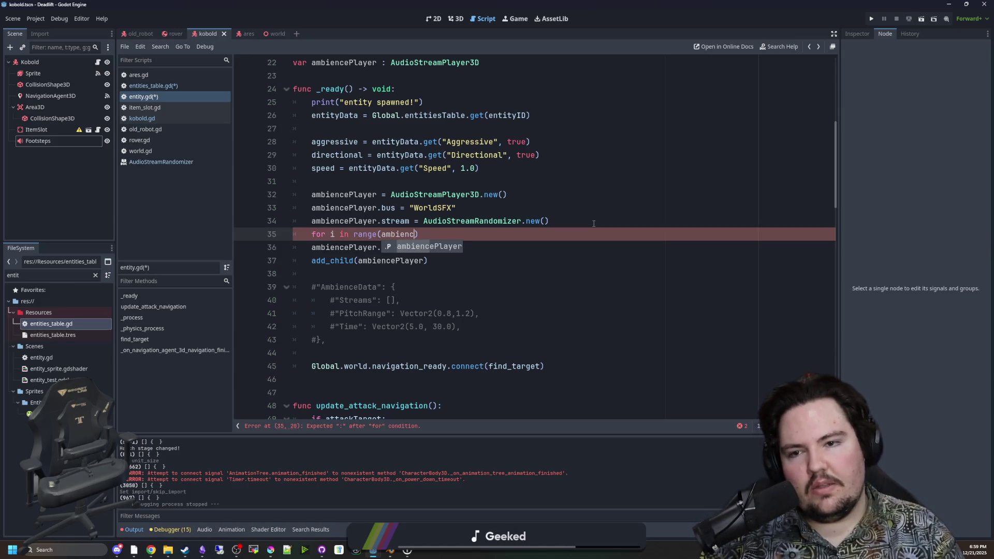
key(BackSpace)
text(entityData.)
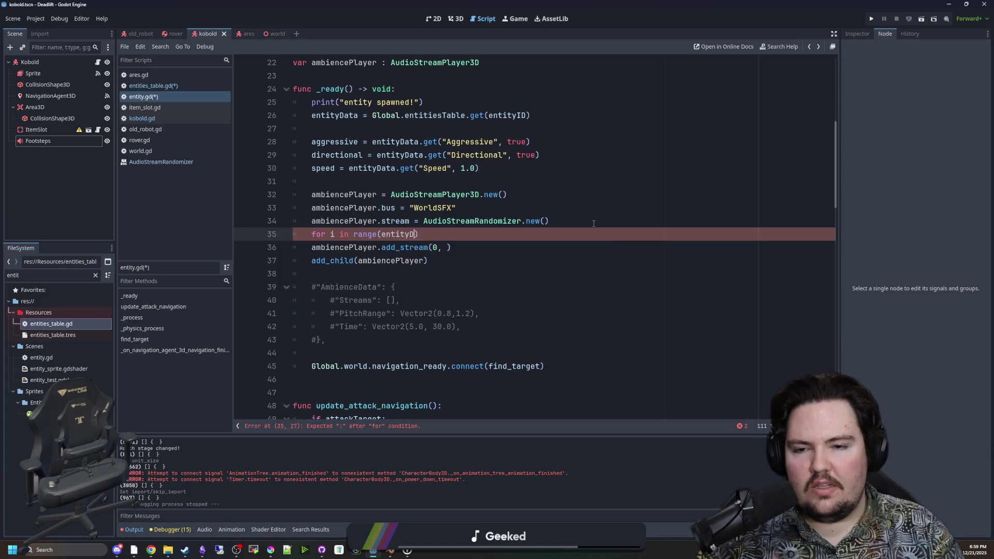
text(AmbienceD)
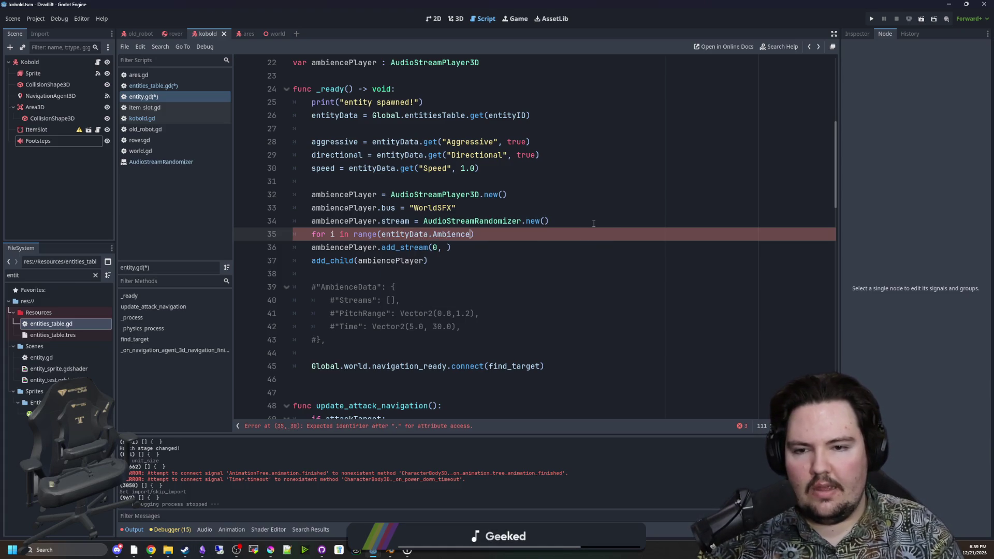
text(ata))
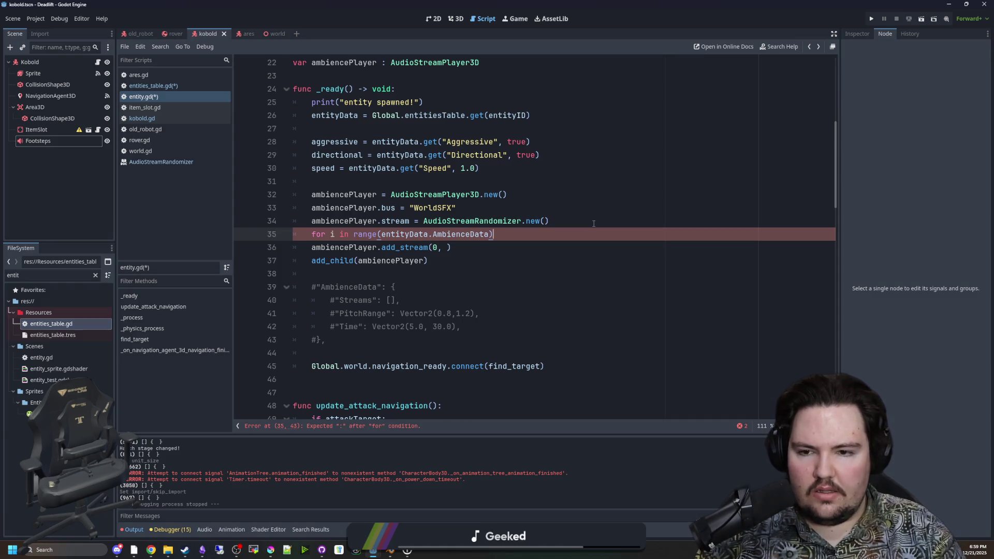
text(.)
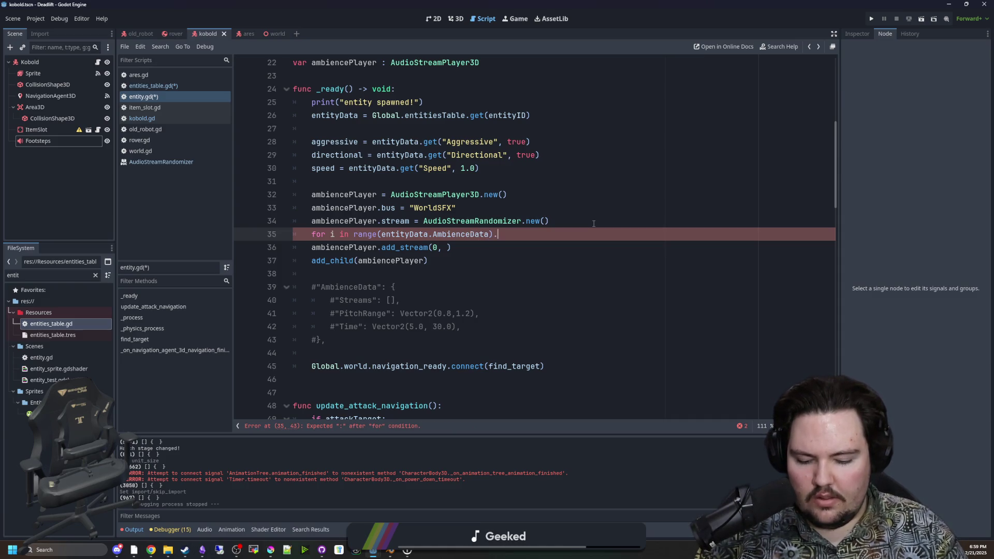
text(get("St)
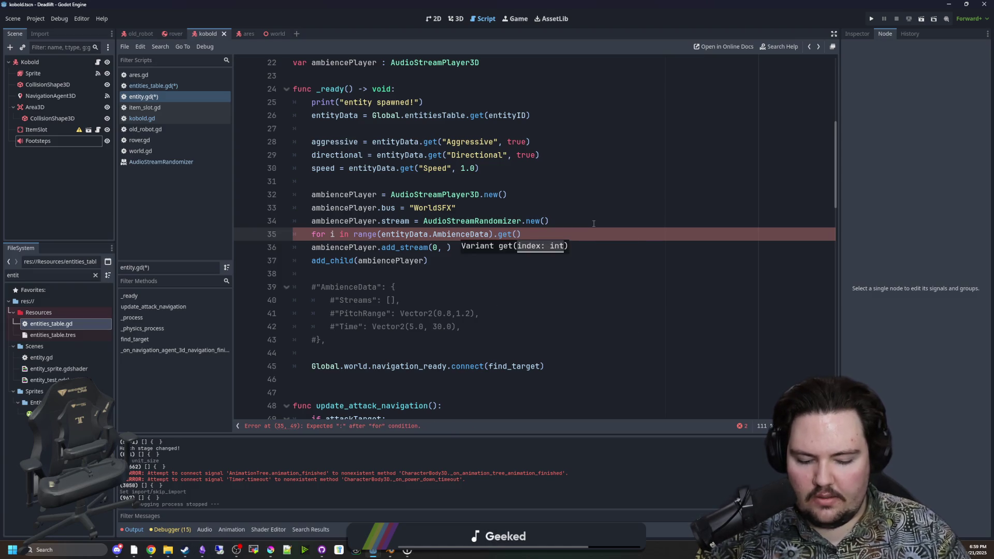
text(reams")
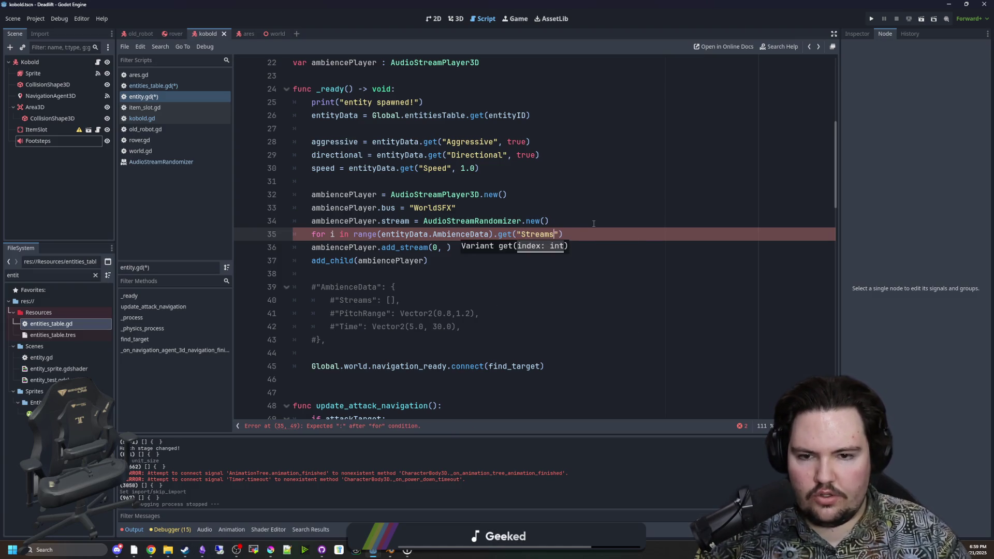
text(, []):)
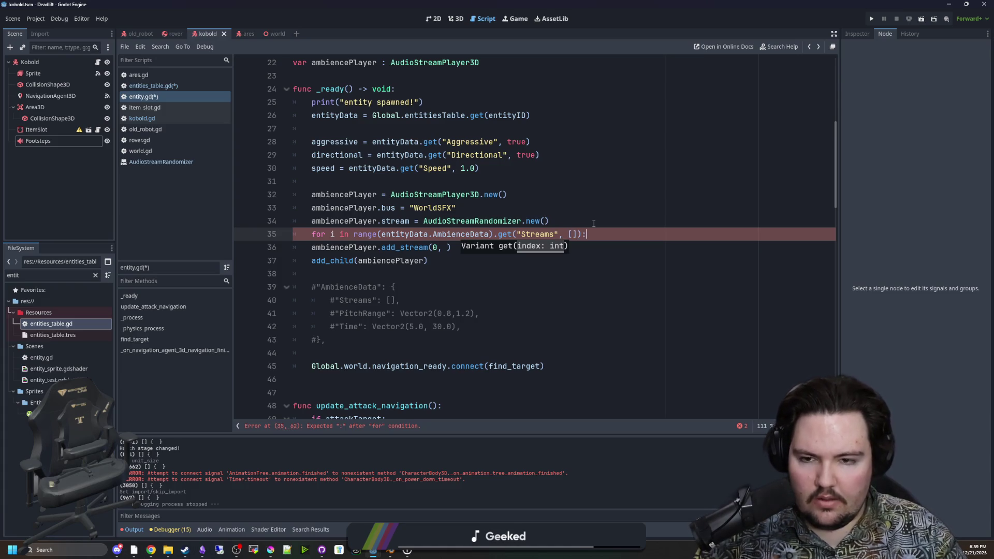
key(Return)
Indent the add_stream call into the loop body and move the blank line below it
click(303, 261)
key(Tab)
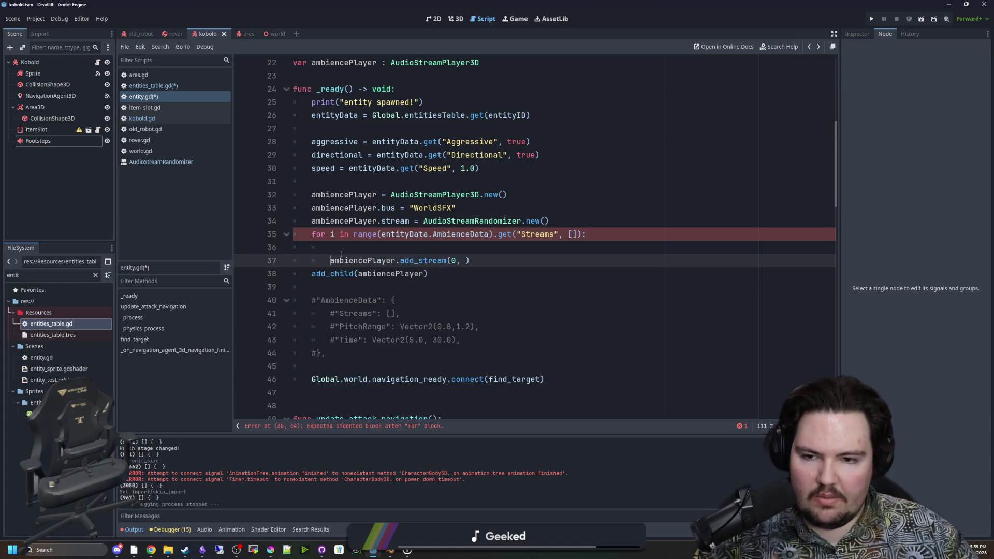
click(378, 247)
key(alt+Down)
click(346, 182)
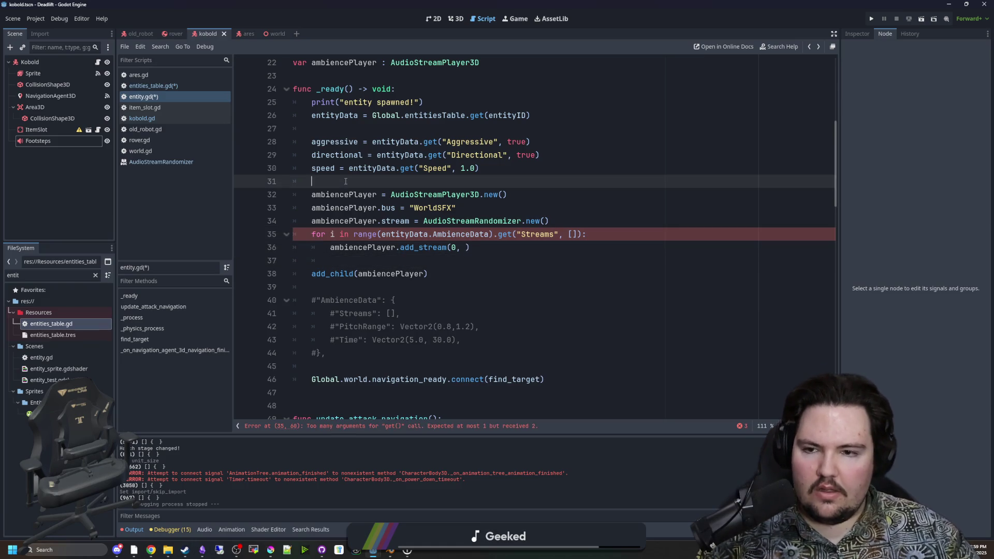
Wrap the ambience setup in if !entityData.AmbienceData.is_empty(): and indent it
key(Return)
text(if)
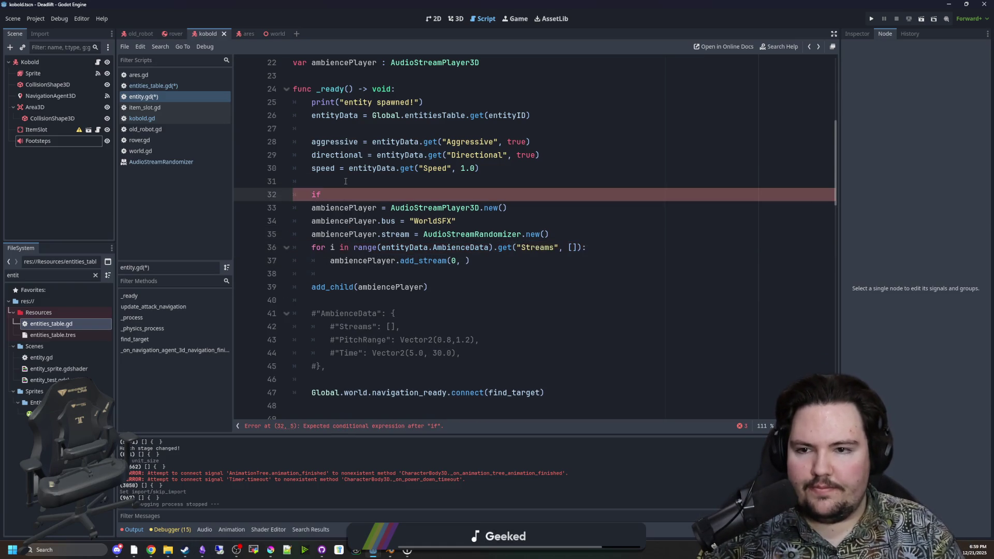
text( entityData.A)
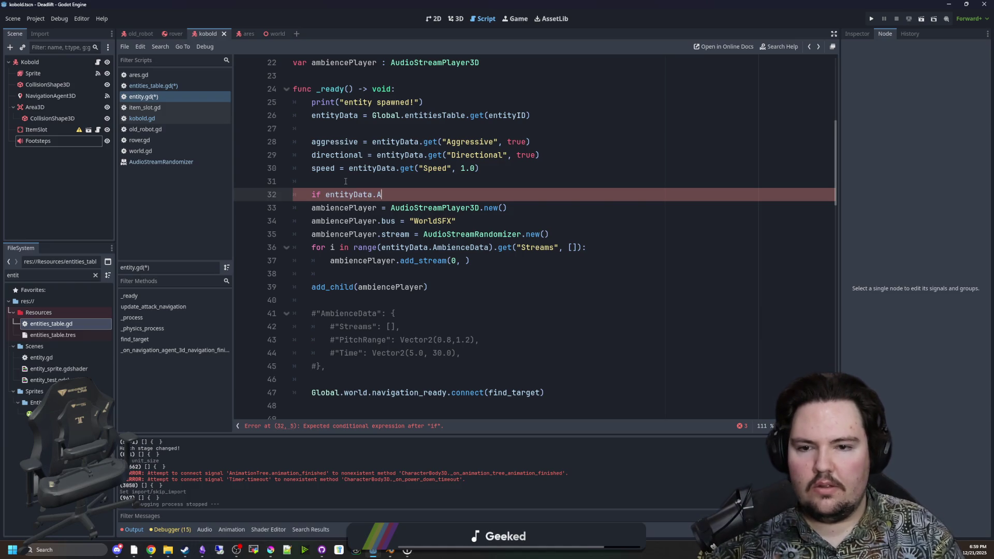
text(mbienceData.is+_)
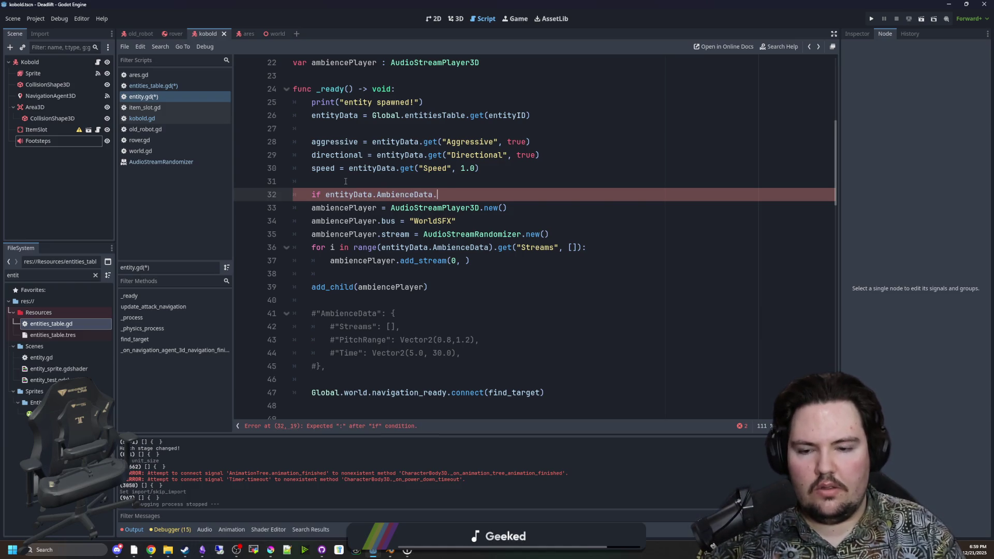
key(BackSpace)
key(BackSpace)
text(empty())
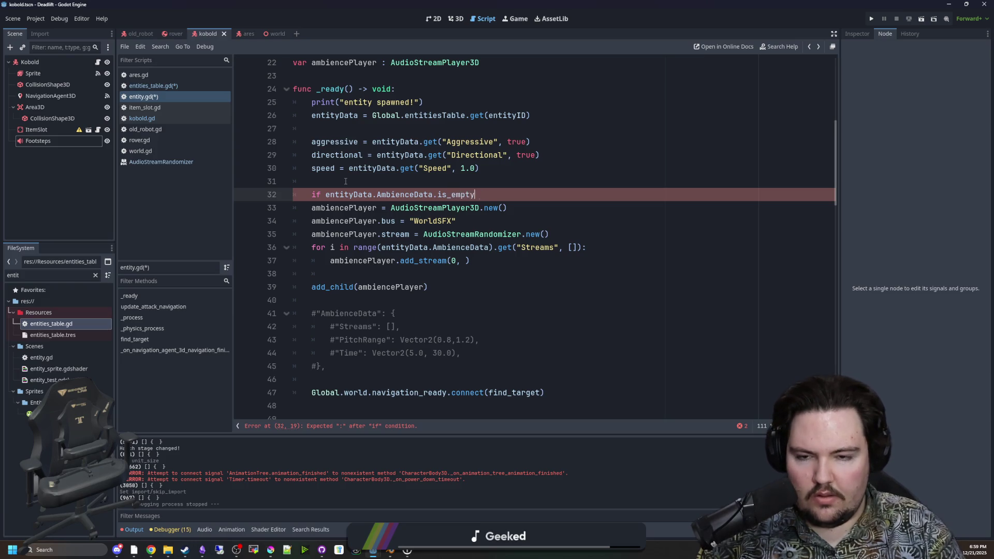
click(328, 194)
text(!)
text(:)
mouse_move(430, 287)
mouse_down()
mouse_move(269, 220)
mouse_move(251, 203)
mouse_up()
key(Tab)
click(363, 180)
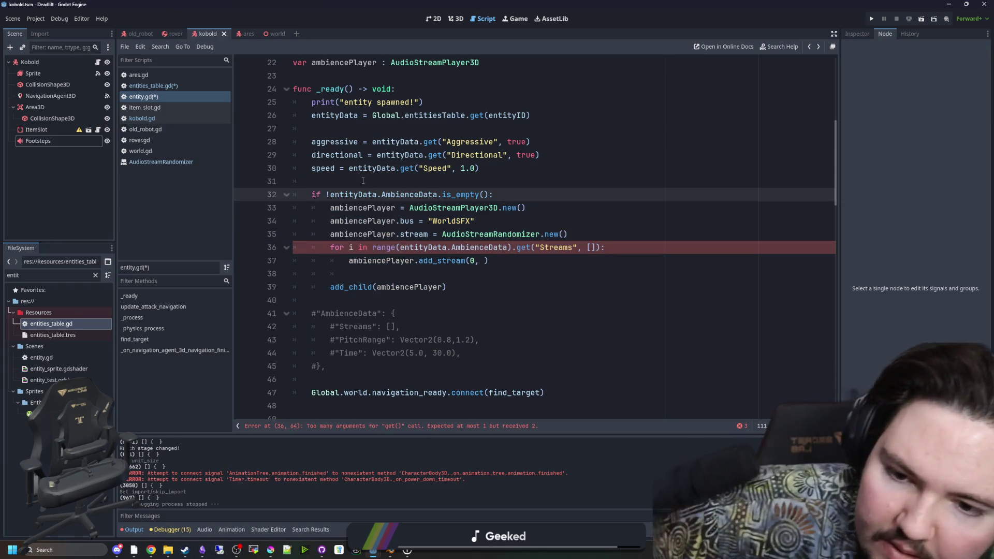
Remove the range( call and stray parentheses from the loop header
click(400, 248)
key(BackSpace)
key(BackSpace)
key(BackSpace)
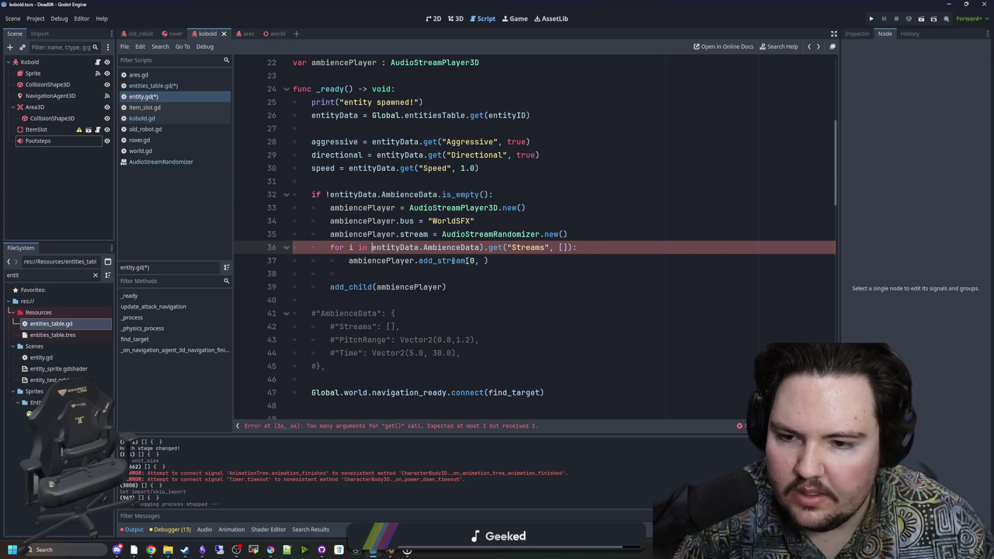
key(BackSpace)
click(484, 248)
key(BackSpace)
click(558, 234)
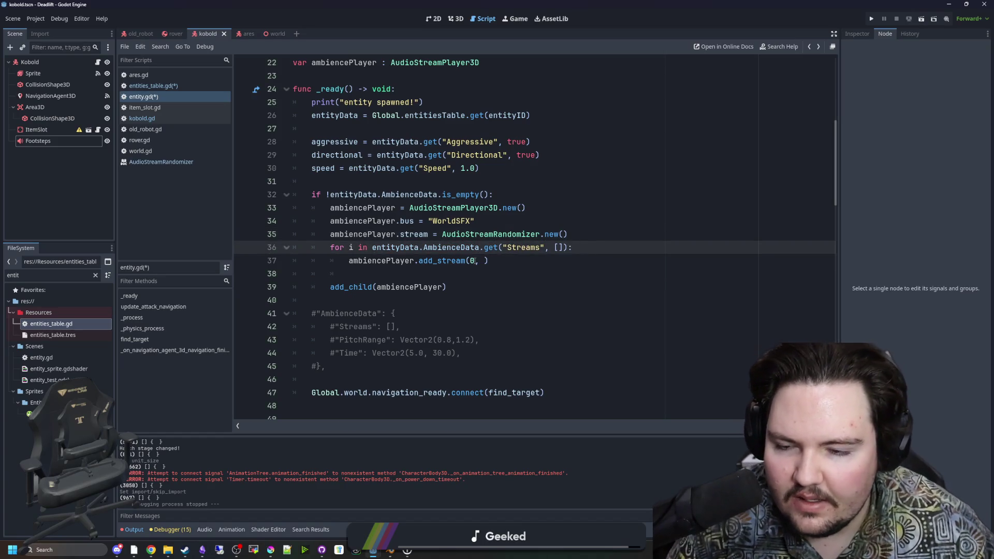
Rename the loop variable to stream and call add_stream(0, stream, 1.0)
click(486, 260)
text(stream)
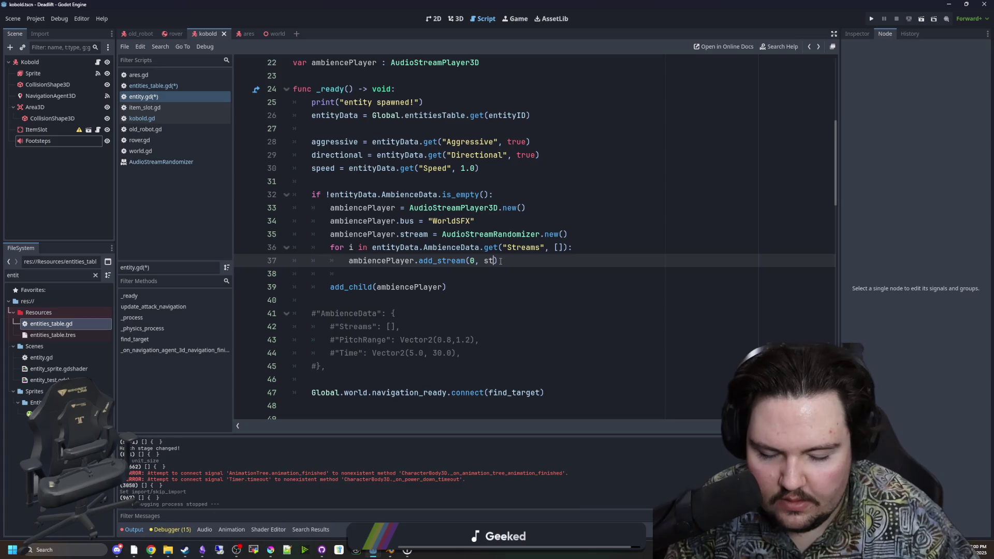
double_click(351, 248)
text(stream)
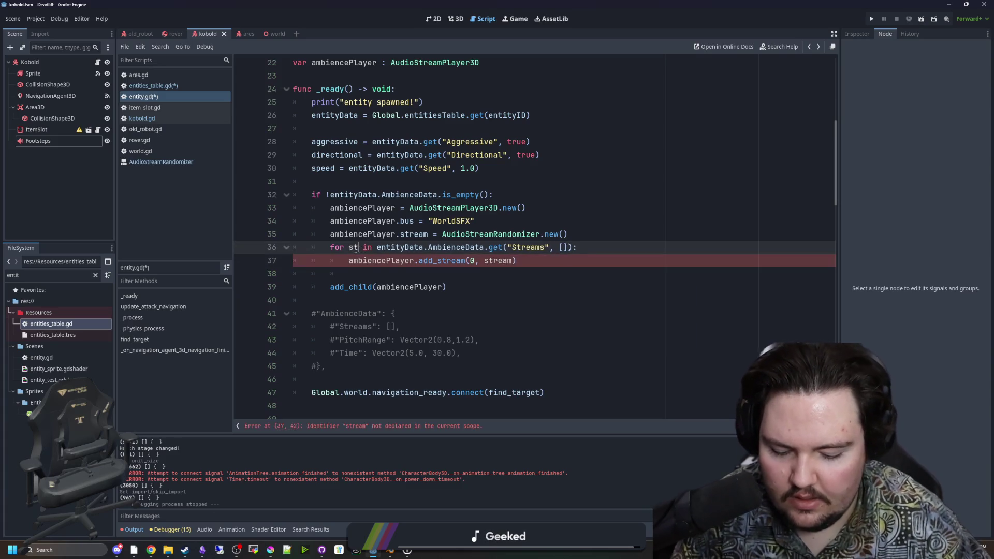
click(515, 260)
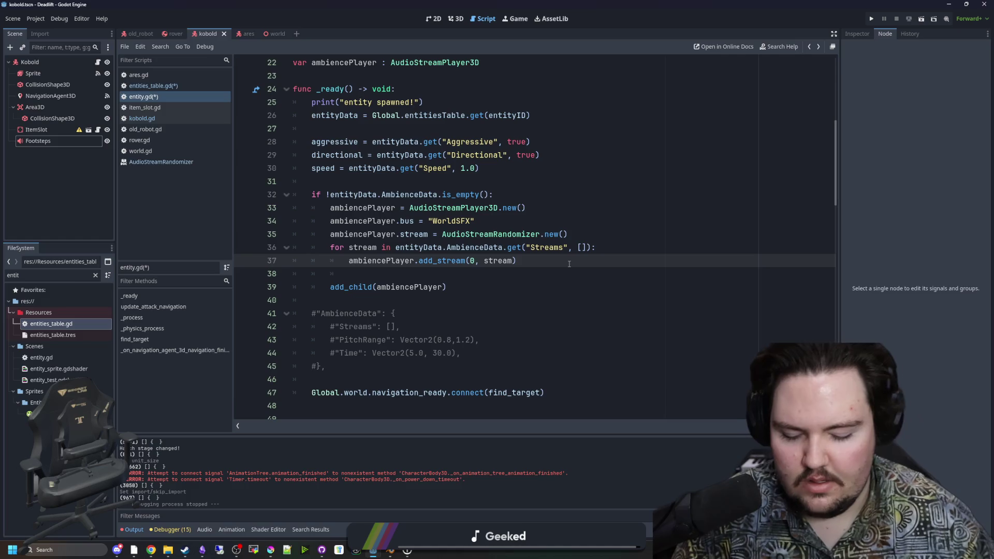
text(, 1.0)
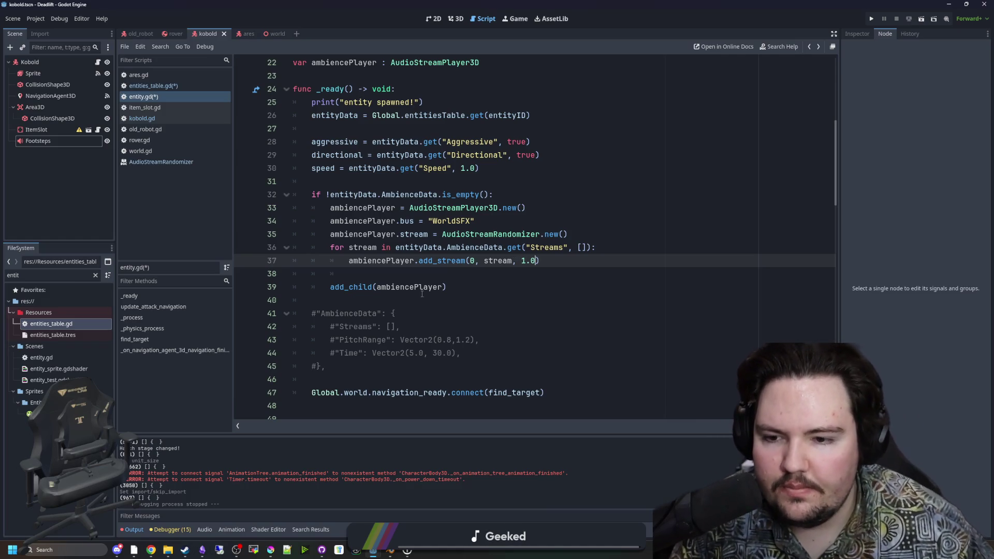
click(423, 294)
Inspect the Footsteps node's properties, then open entities_table.gd
scroll(430, 280, down, 1)
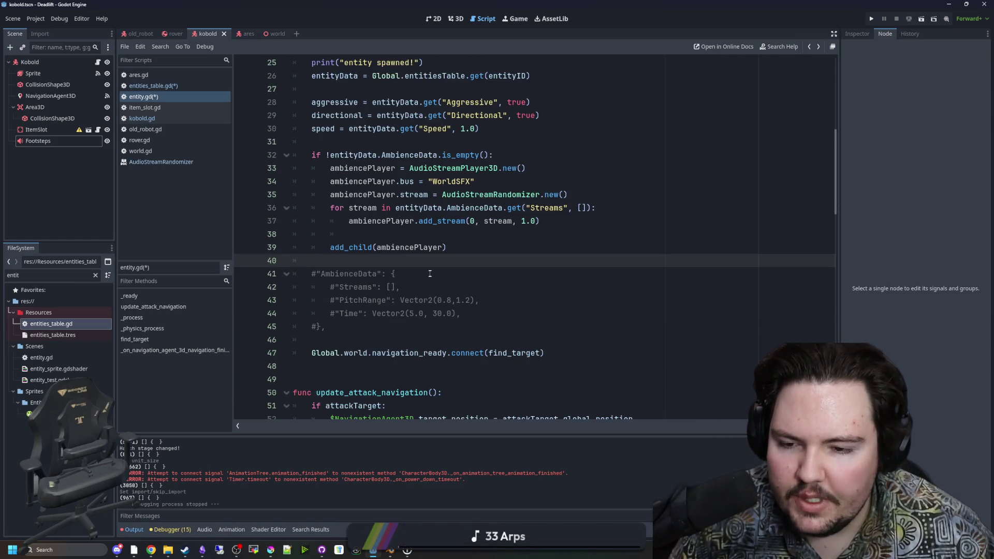
click(46, 140)
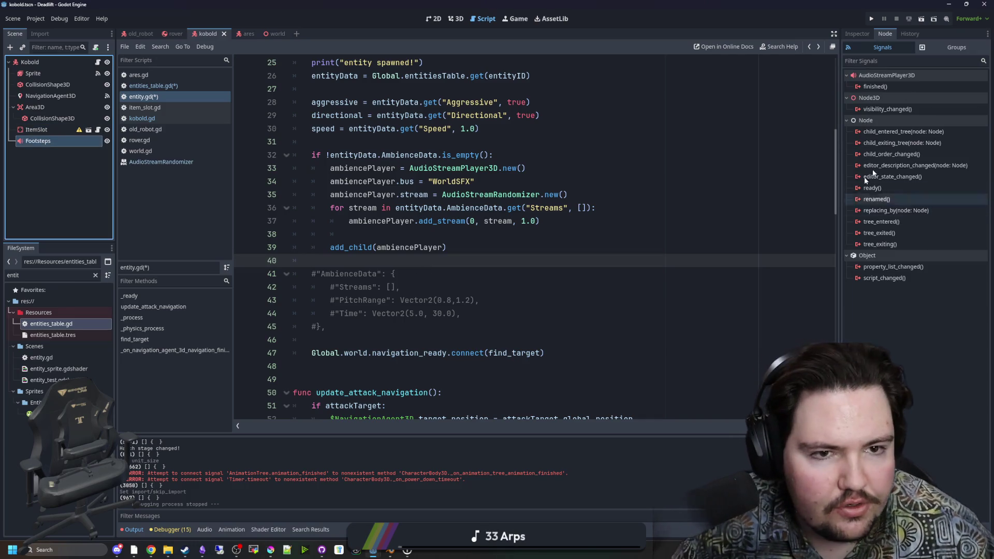
click(857, 33)
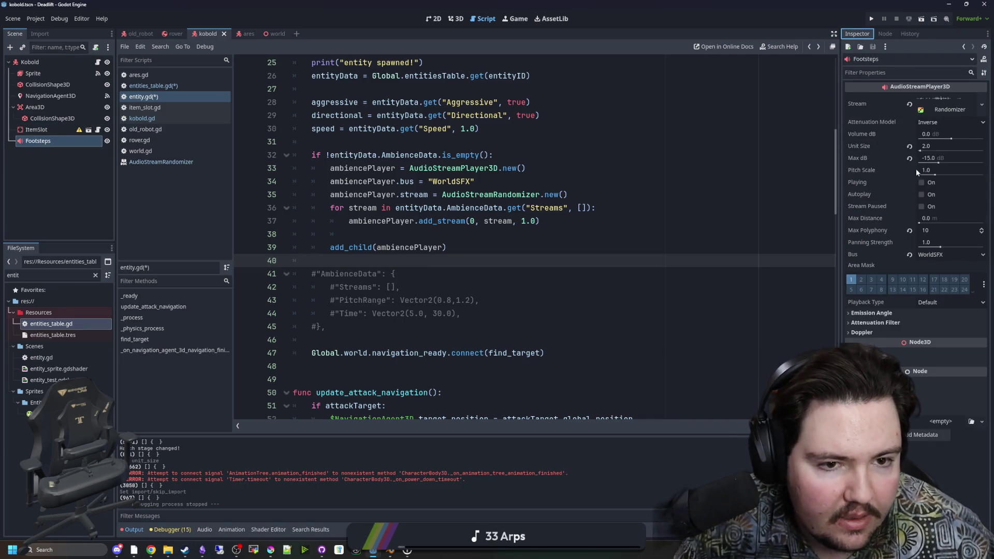
click(190, 86)
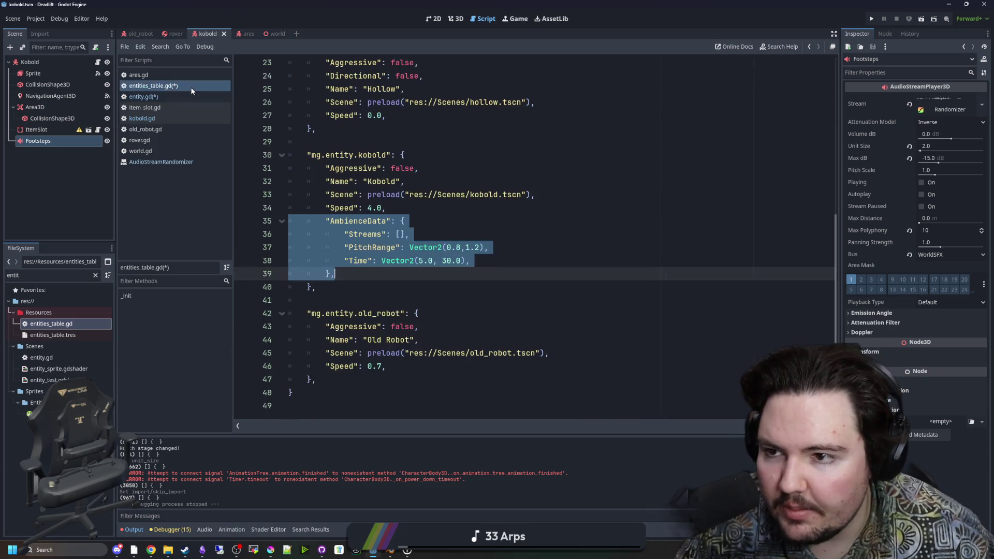
Replace the kobold's PitchRange Vector2 entry with "Pitch": 1.0
click(429, 243)
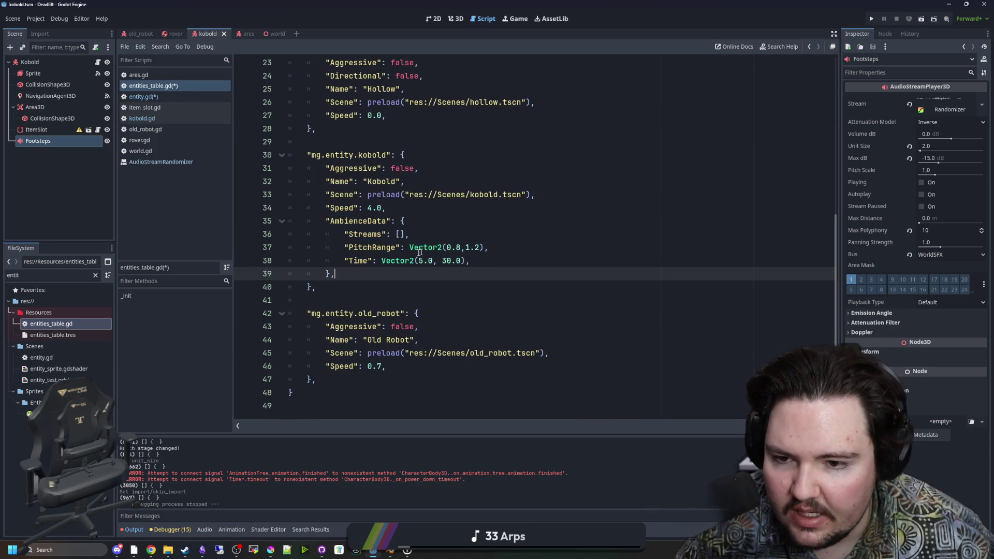
drag(400, 248, 368, 247)
key(BackSpace)
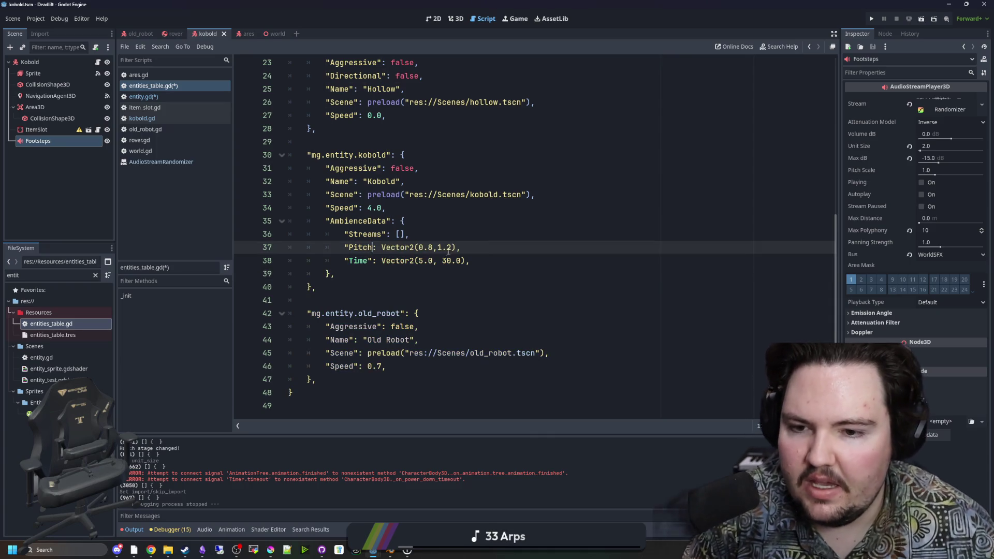
drag(452, 248, 374, 248)
key(BackSpace)
text("Pitch",)
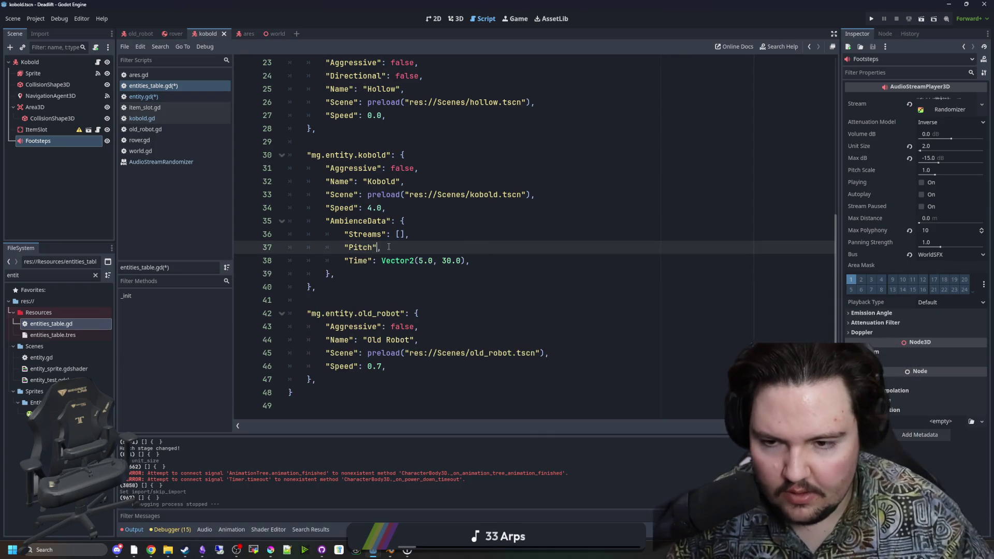
text( 1.0)
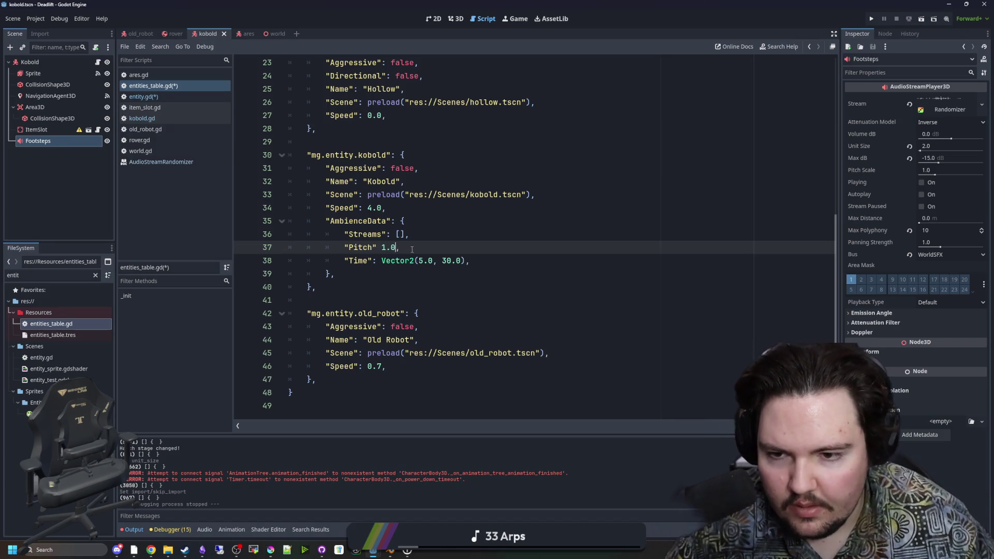
click(415, 245)
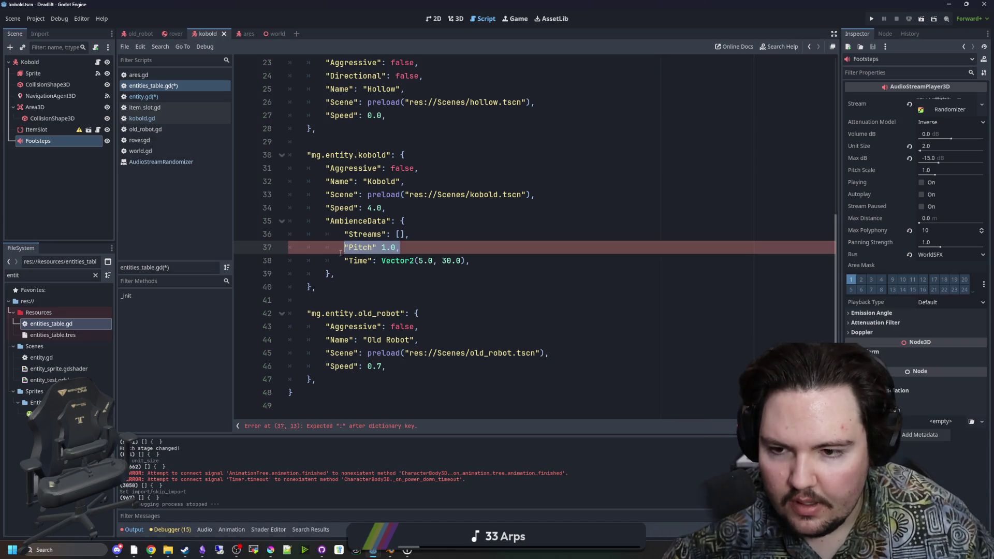
click(379, 248)
text(:)
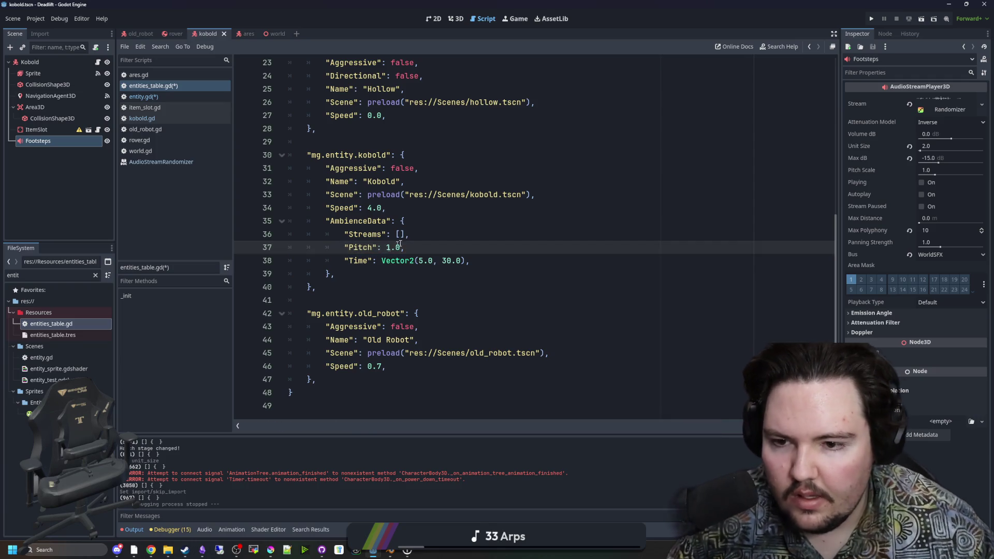
Add a "RandomPitch": 1.2 entry below Pitch, checking the Footsteps randomizer settings
key(Return)
text("Pitch" 1.0,)
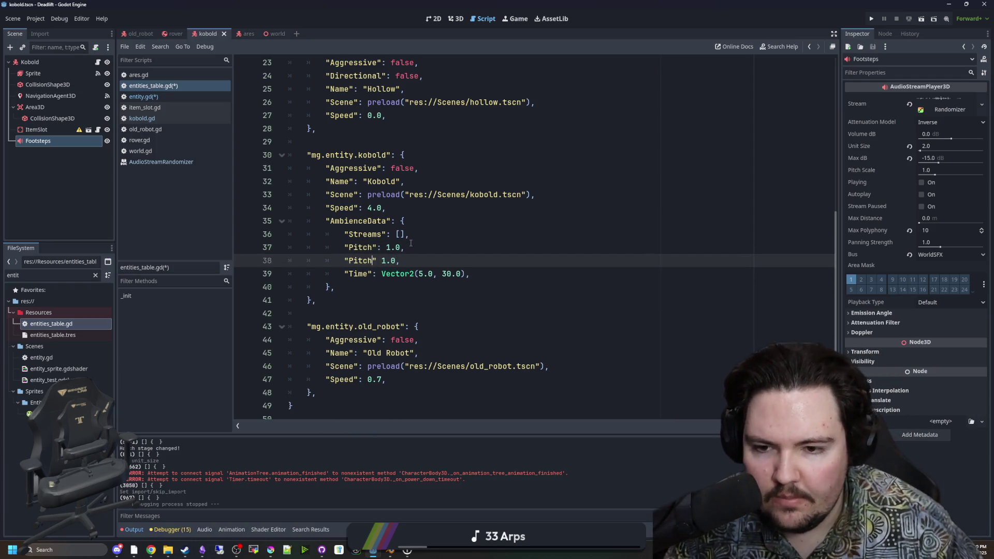
click(927, 106)
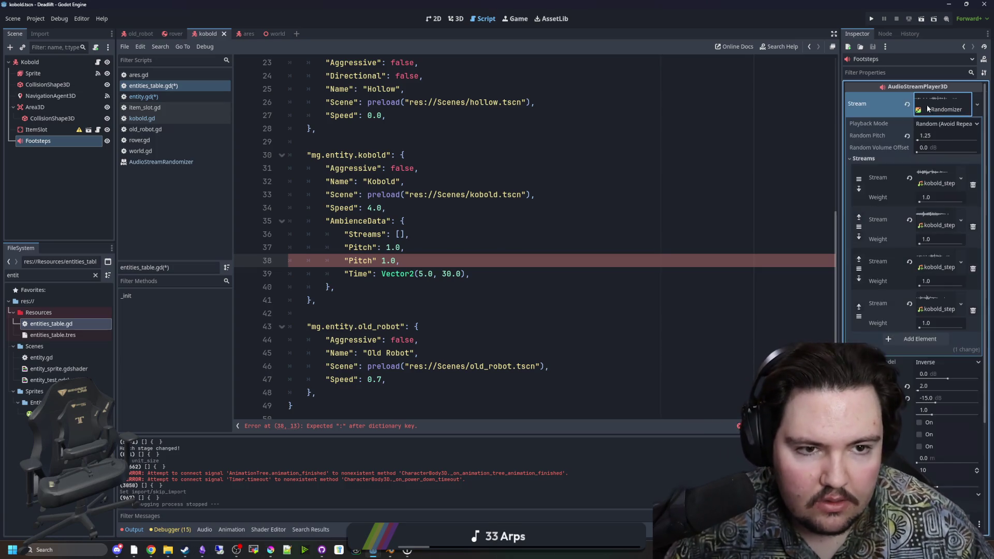
drag(373, 258, 354, 260)
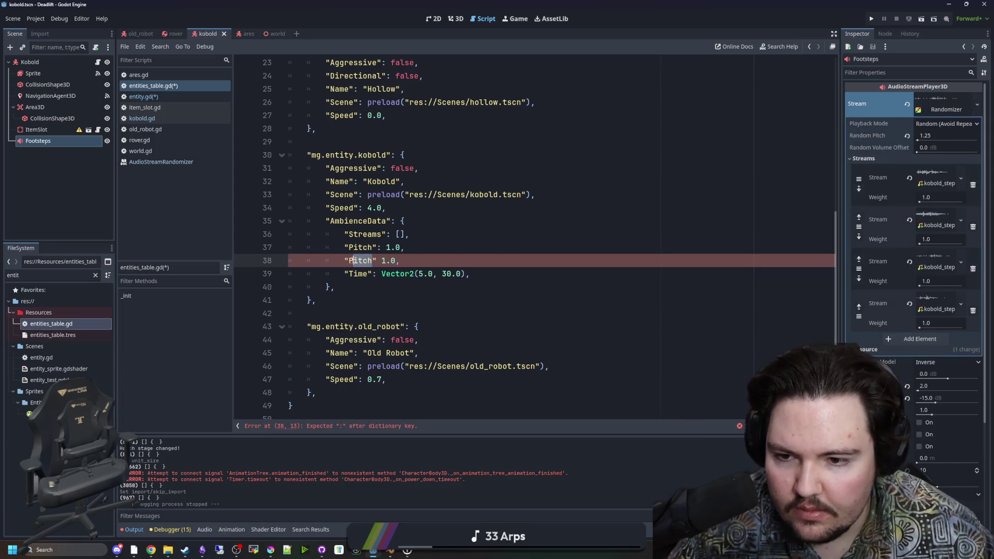
key(BackSpace)
key(BackSpace)
text(RandomPit)
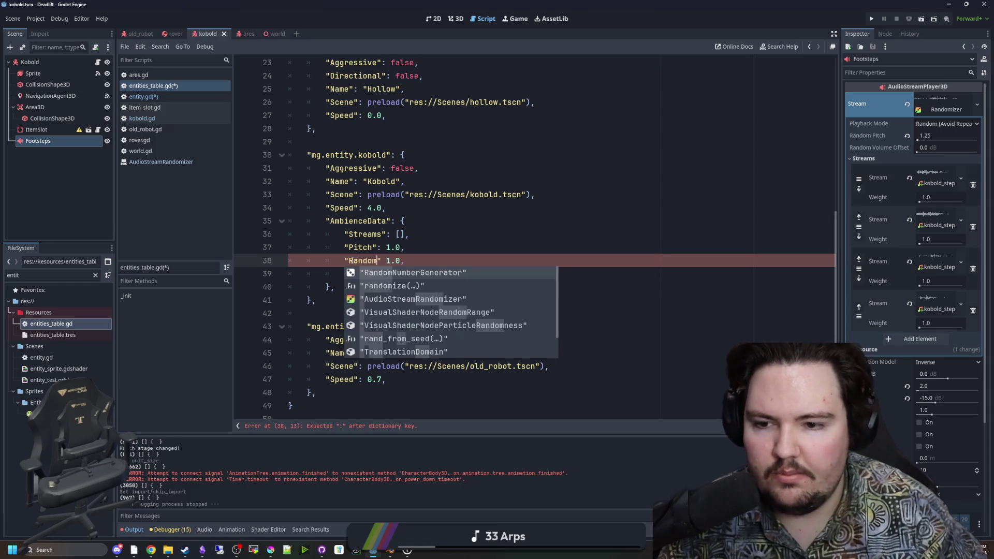
text(ch)
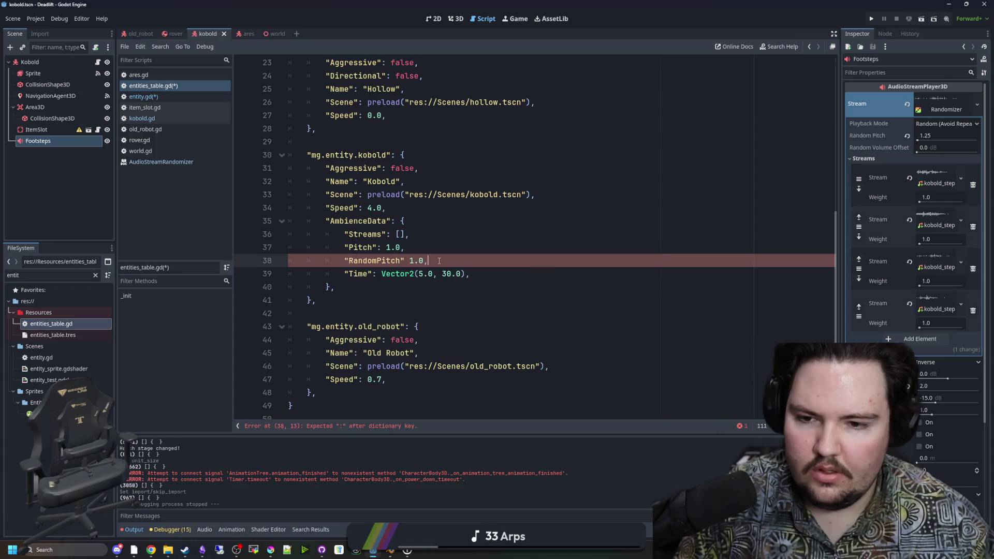
key(Left)
key(BackSpace)
text(2)
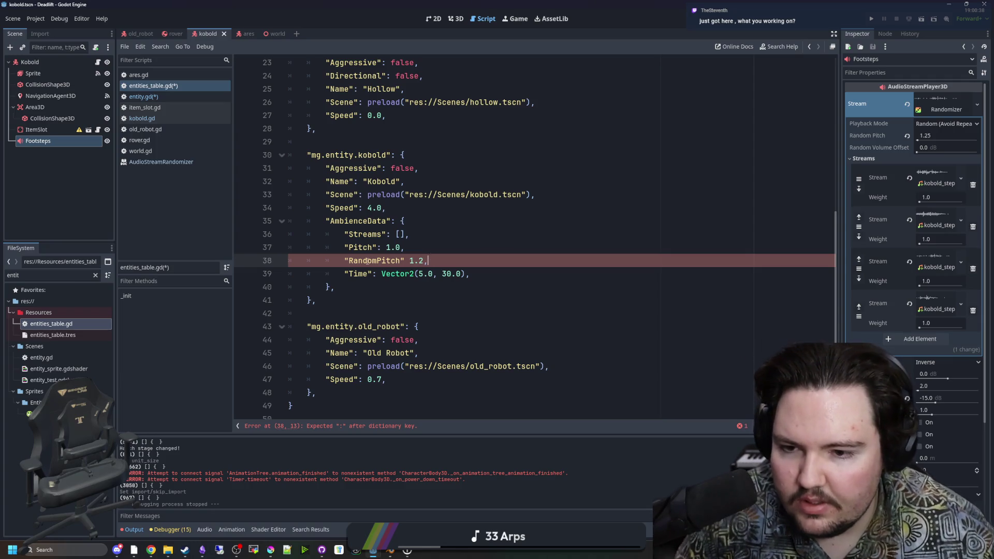
text(:)
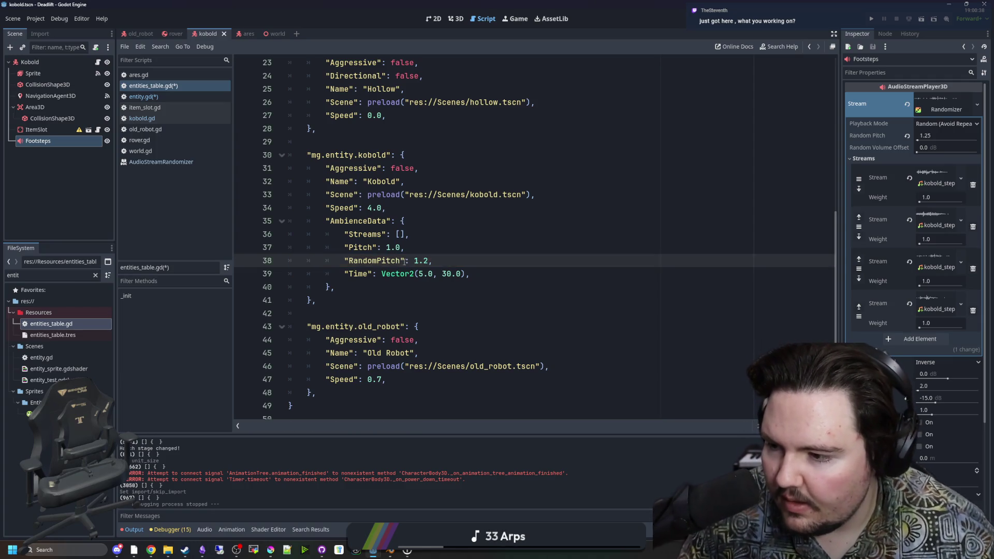
Save the scripts with Ctrl+S and switch back to entity.gd
click(442, 233)
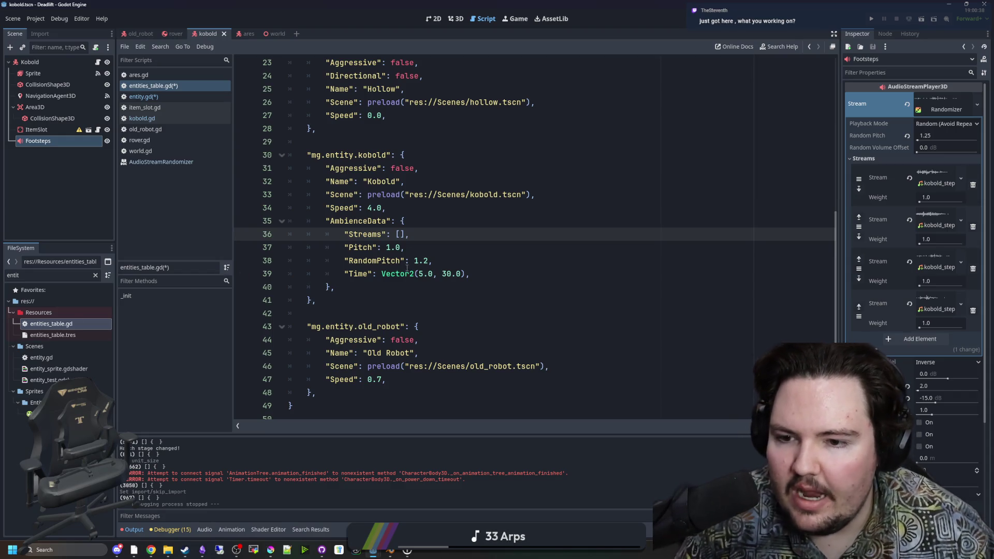
double_click(375, 261)
key(ctrl+c)
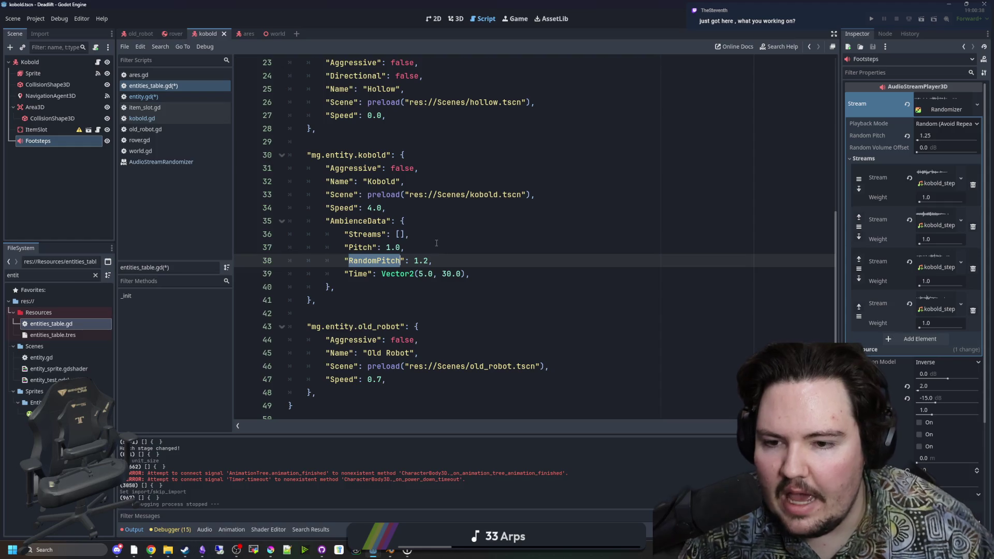
key(ctrl+s)
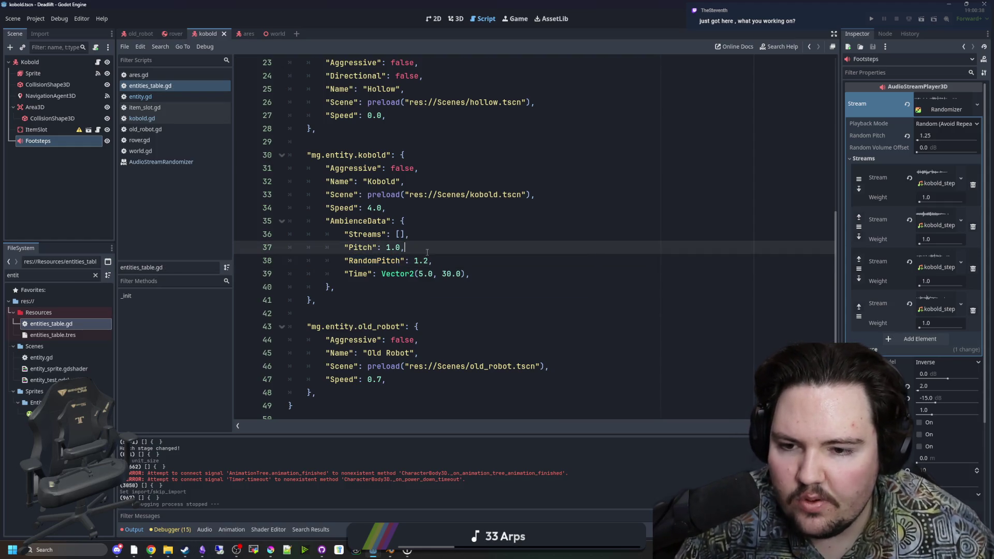
click(162, 98)
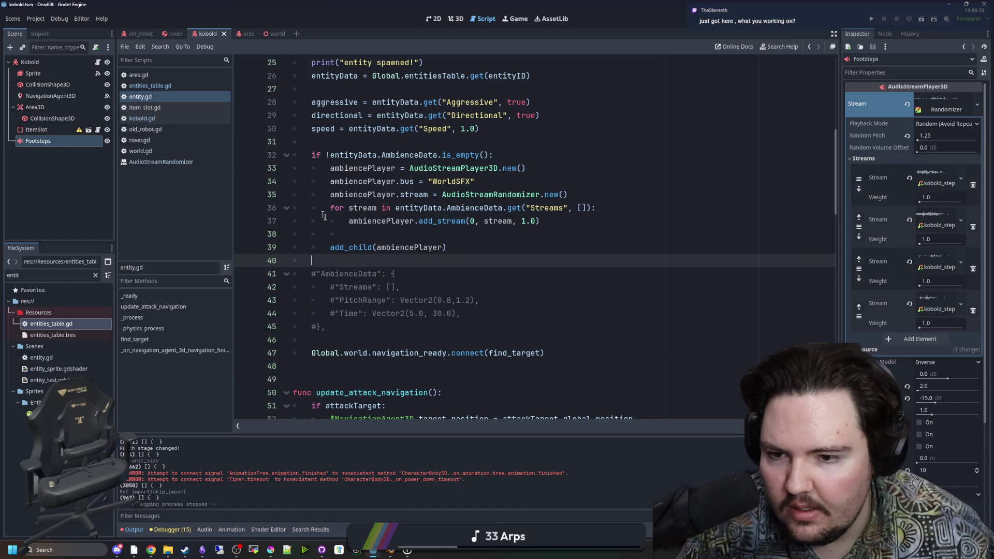
Add ambiencePlayer.stream.random_pitch = AmbienceData.get("RandomPitch", 1.25) after the randomizer line
click(406, 234)
key(ctrl+v)
key(ctrl+z)
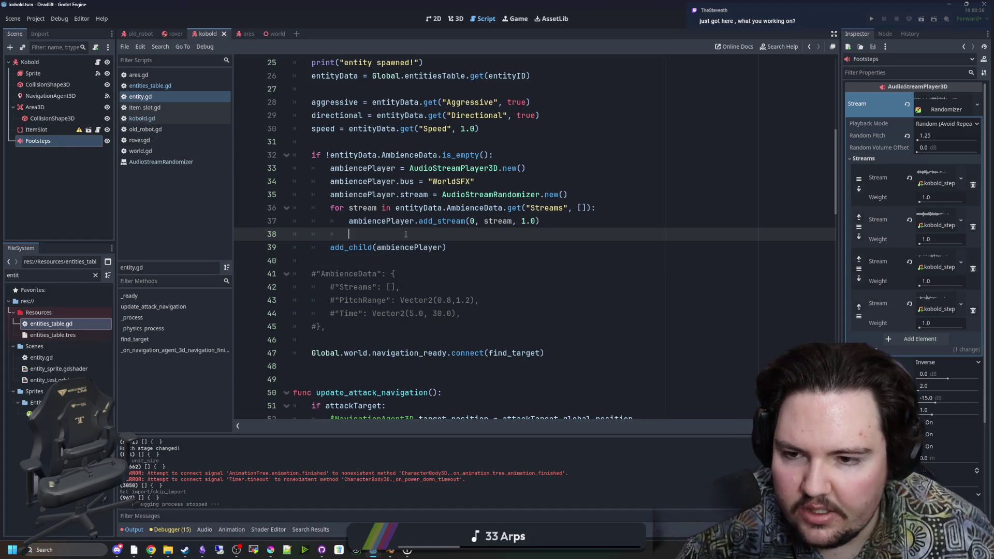
scroll(505, 233, up, 1)
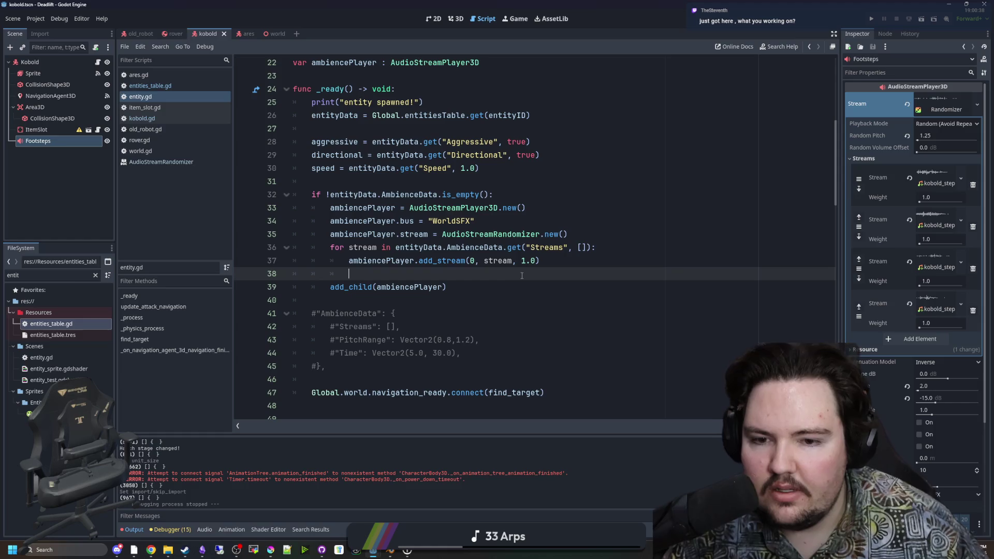
click(578, 236)
key(Return)
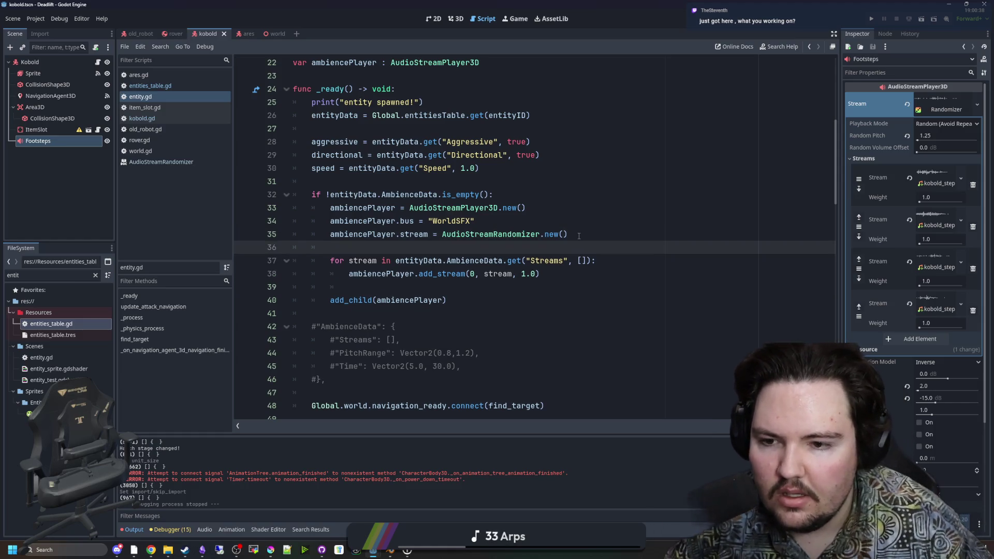
text(amb)
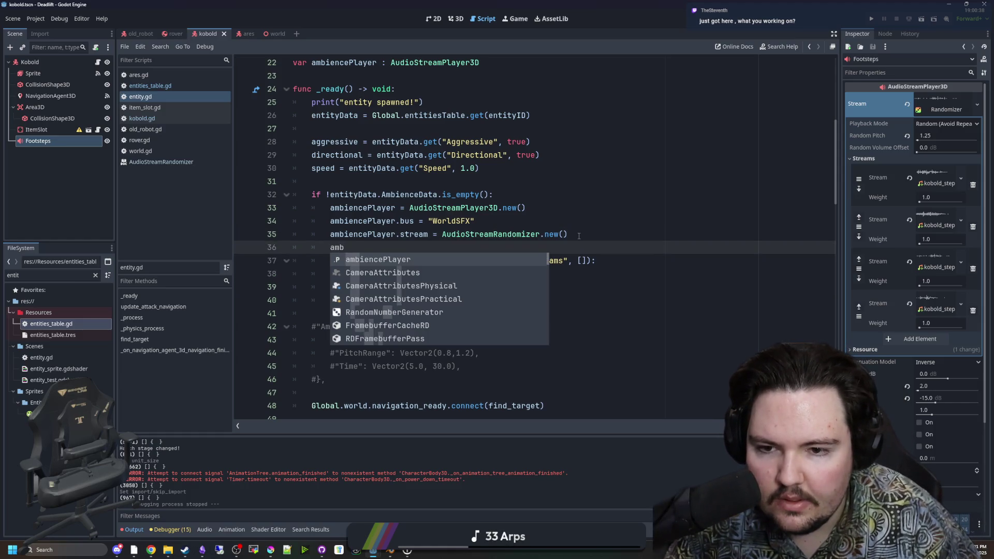
text(iencePlayer.stream)
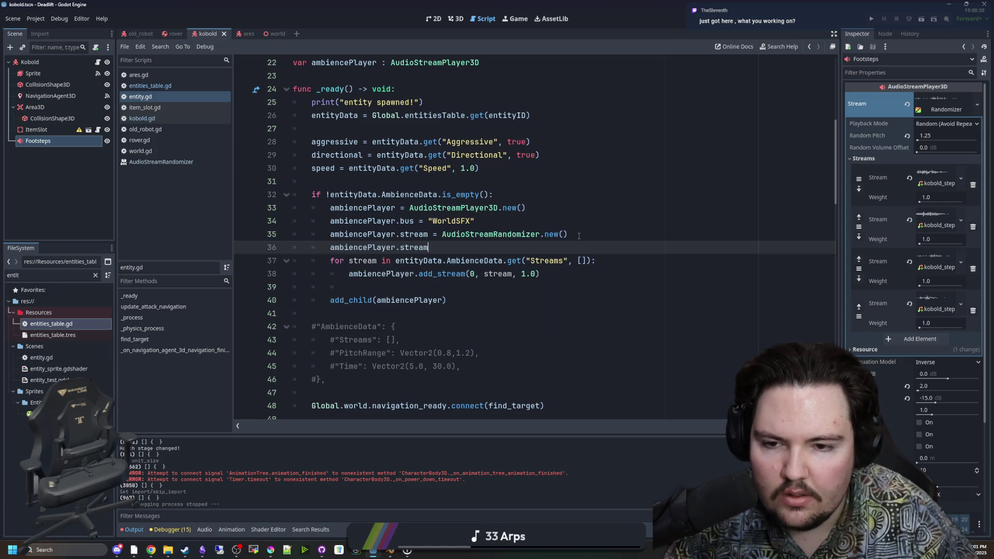
text(.)
text(ra)
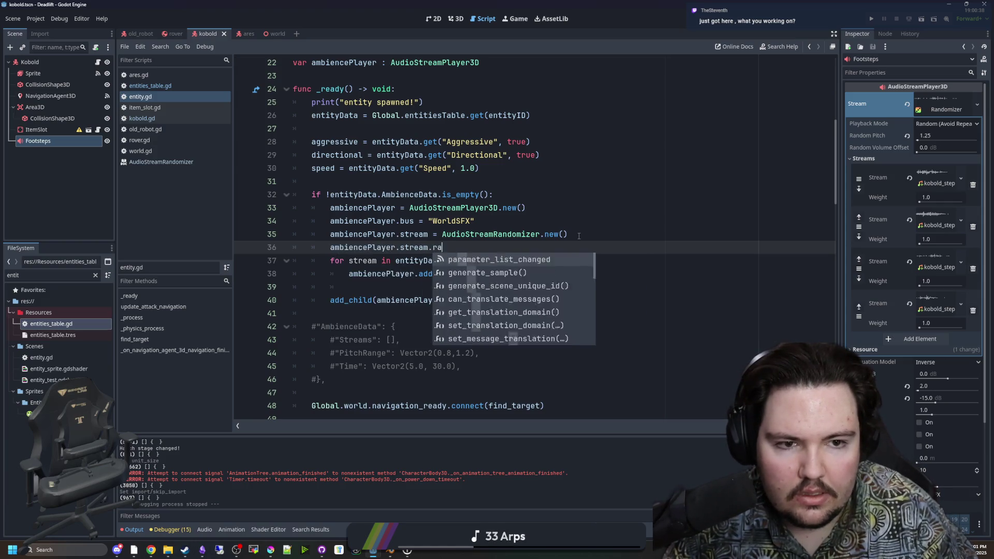
text(ndom_pitch = )
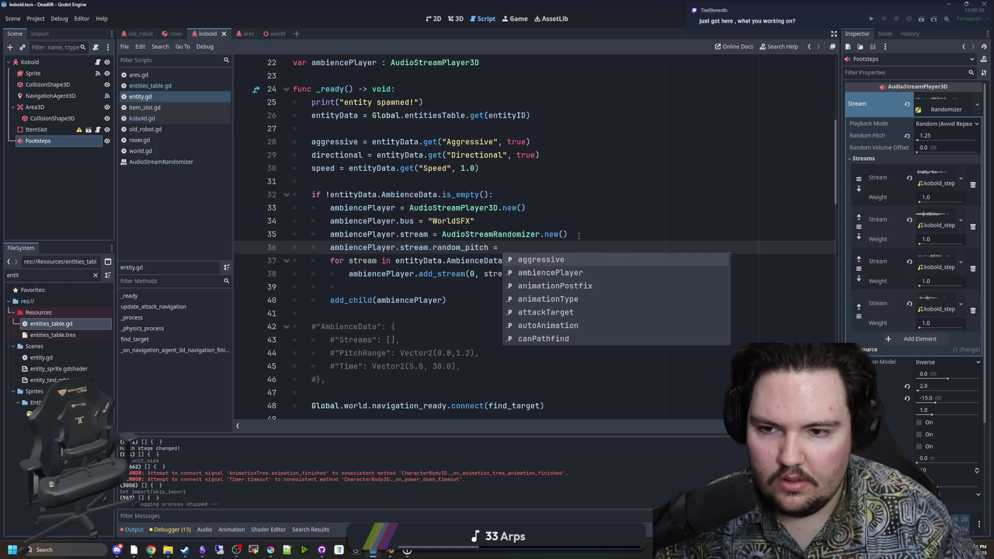
text(entityDat)
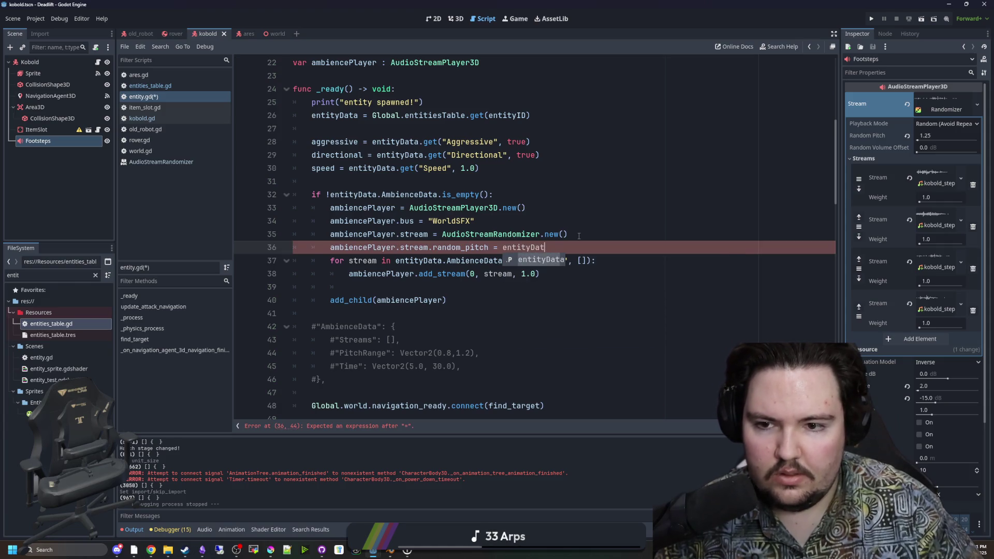
text(a.AmbienceData.get("RandomPitch", 1.0)
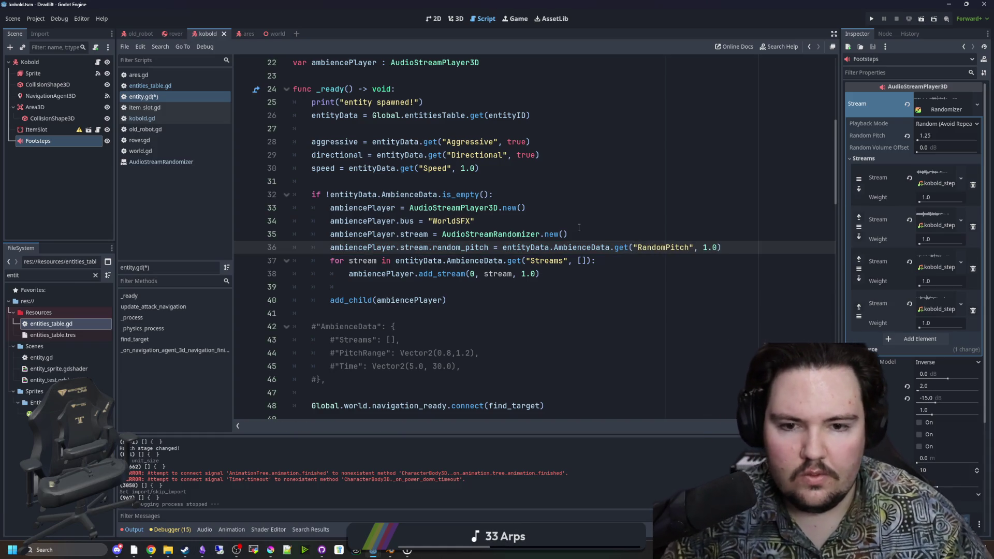
key(BackSpace)
text(25)
click(629, 236)
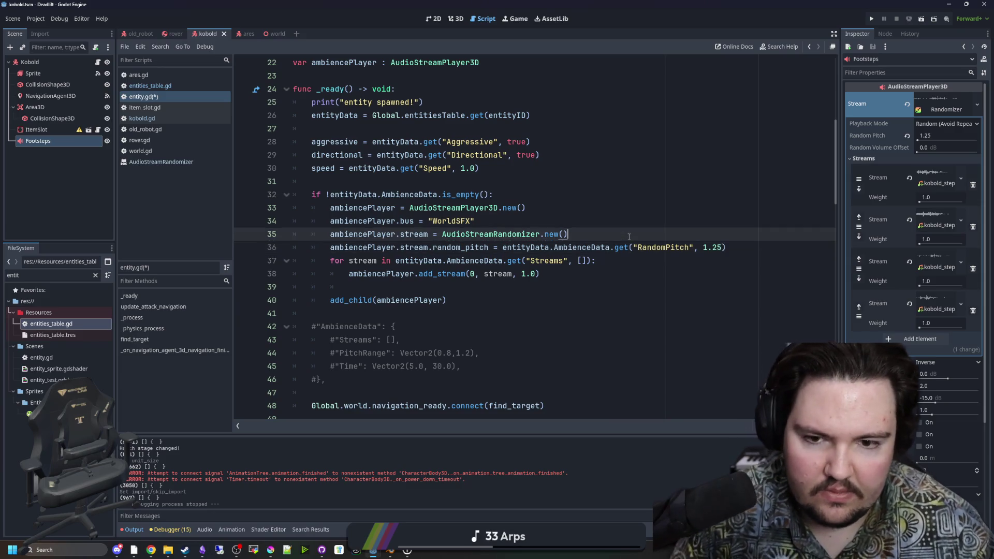
Start an ambiencePlayer.pitch_scale assignment below the random_pitch line
click(750, 248)
key(Return)
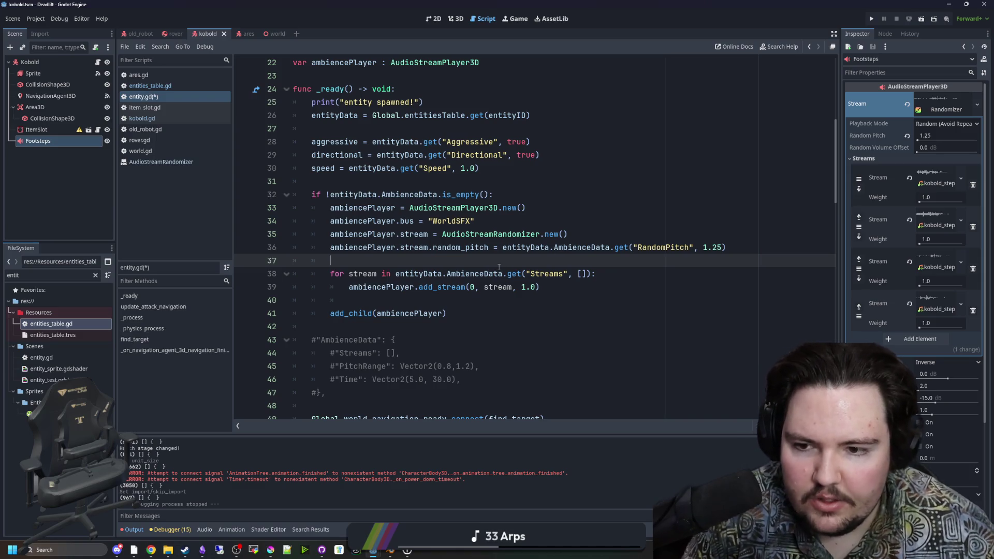
text(ambiencePlayer.p)
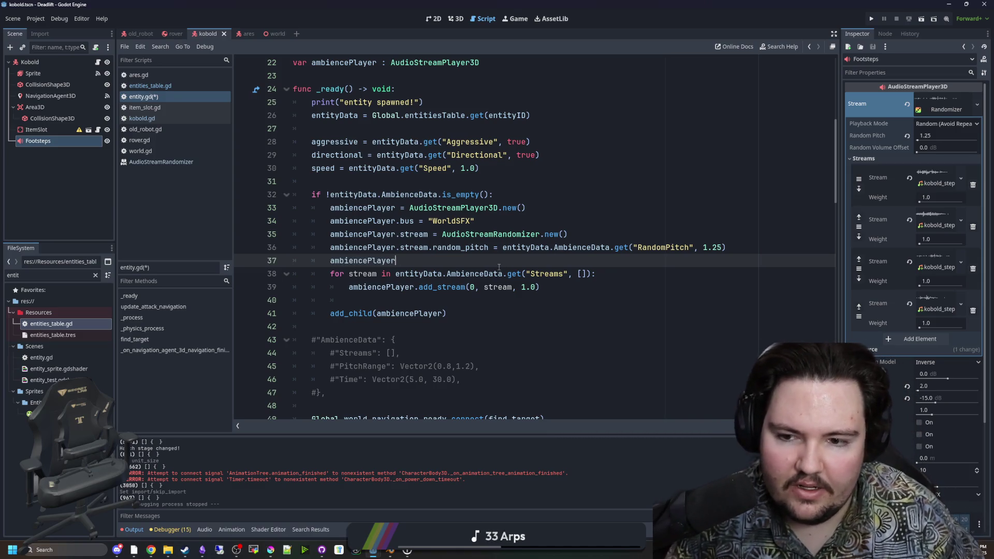
key(Down)
key(Return)
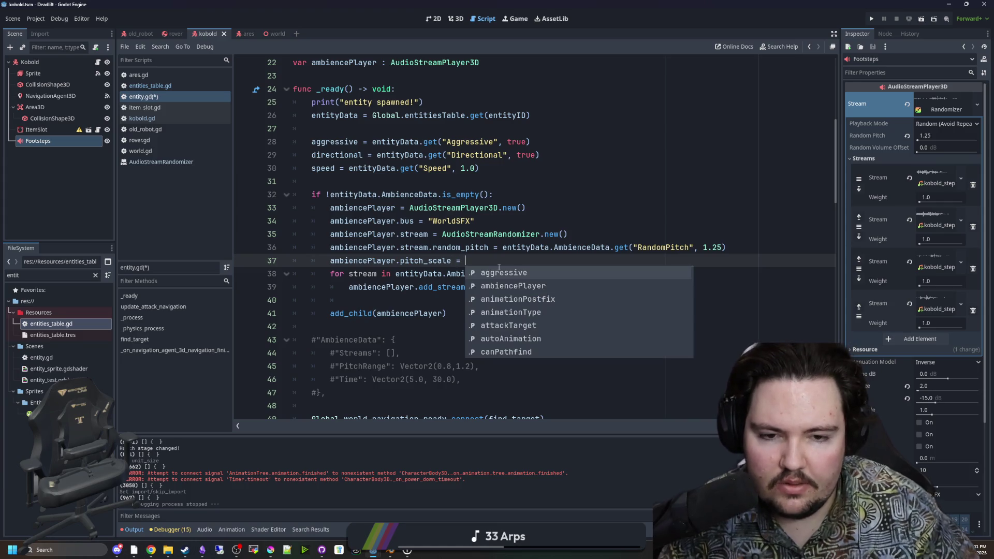
Assign pitch_scale the AmbienceData.get("PitchScale", ...) lookup adapted from the random_pitch line
click(673, 155)
drag(736, 253, 502, 248)
key(ctrl+c)
key(Down)
key(ctrl+v)
key(BackSpace)
key(BackSpace)
text(0)
double_click(637, 260)
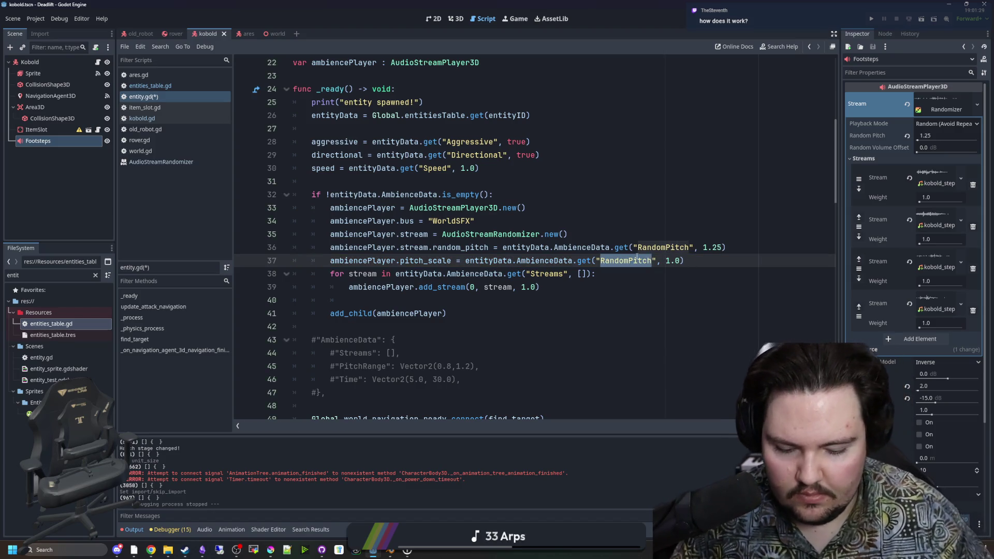
text(PitchScale)
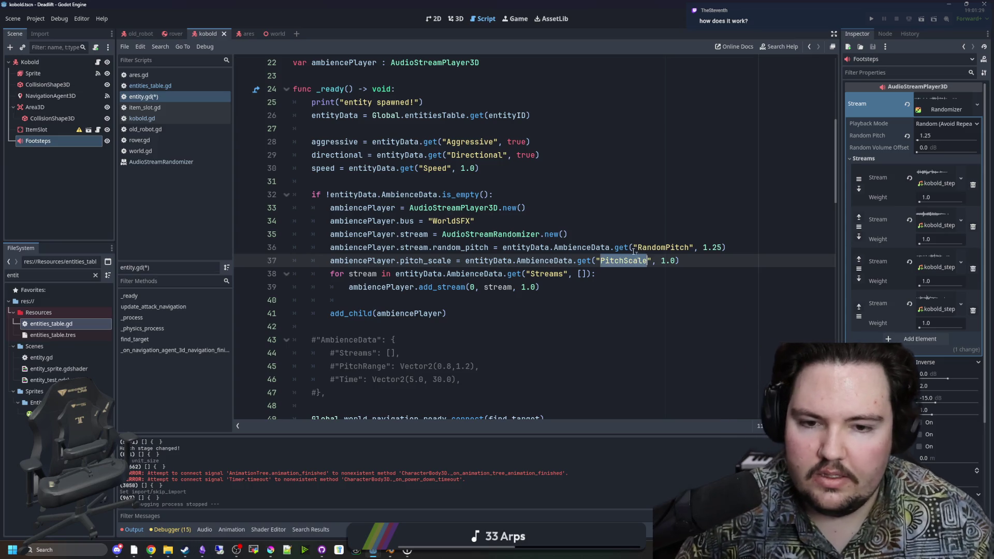
Rename the kobold's Pitch key to PitchScale in entities_table.gd and save
click(168, 86)
key(Down)
key(Down)
key(Down)
double_click(357, 250)
key(ctrl+v)
click(441, 235)
key(ctrl+s)
click(235, 300)
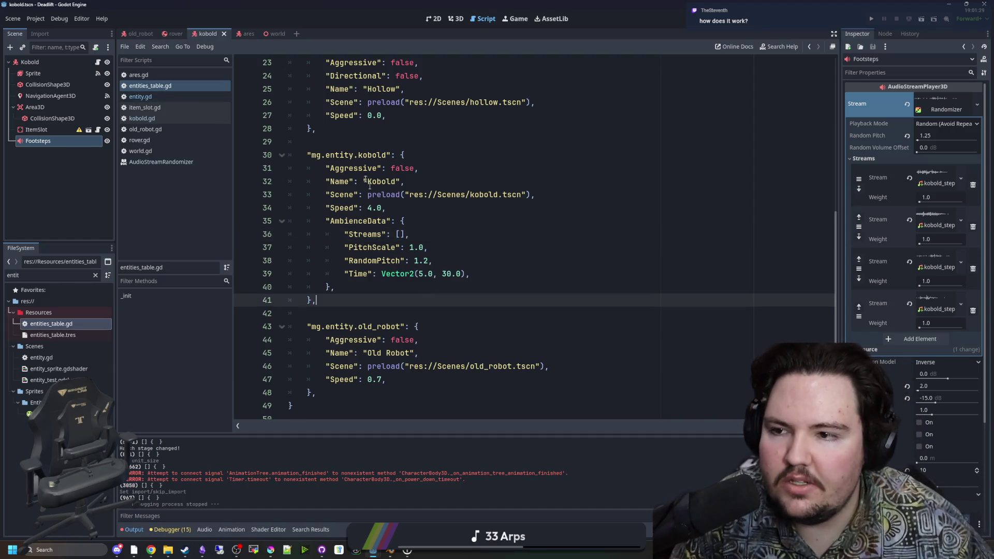
Review the kobold AmbienceData entry's Streams, PitchScale, RandomPitch and Time lines in entities_table.gd
mouse_move(235, 300)
mouse_down()
mouse_move(235, 188)
mouse_move(290, 155)
mouse_up()
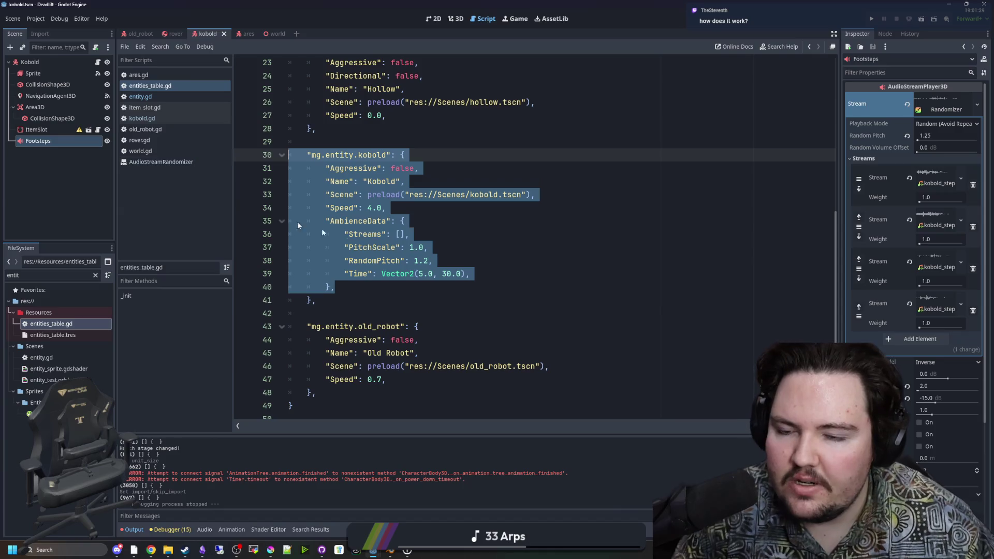
click(366, 248)
click(366, 288)
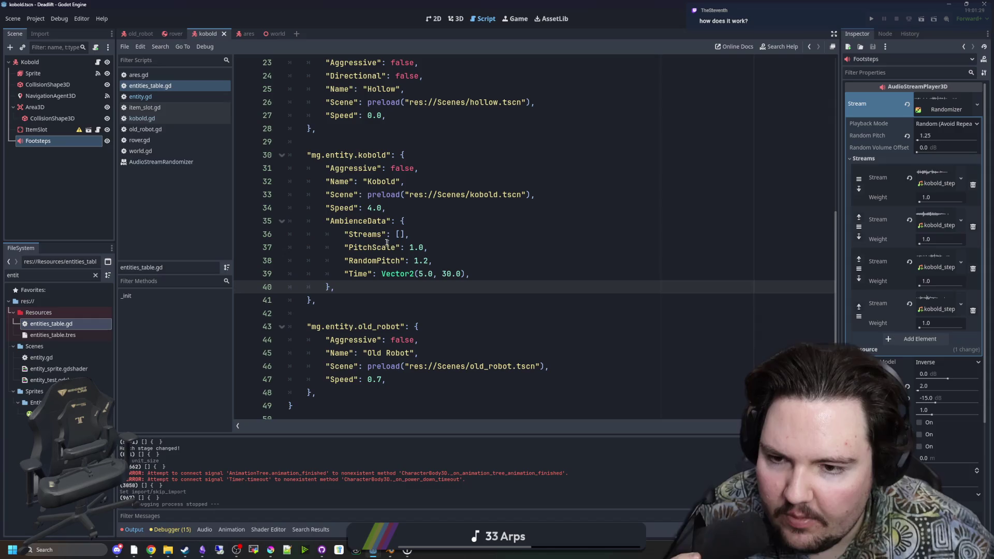
click(402, 234)
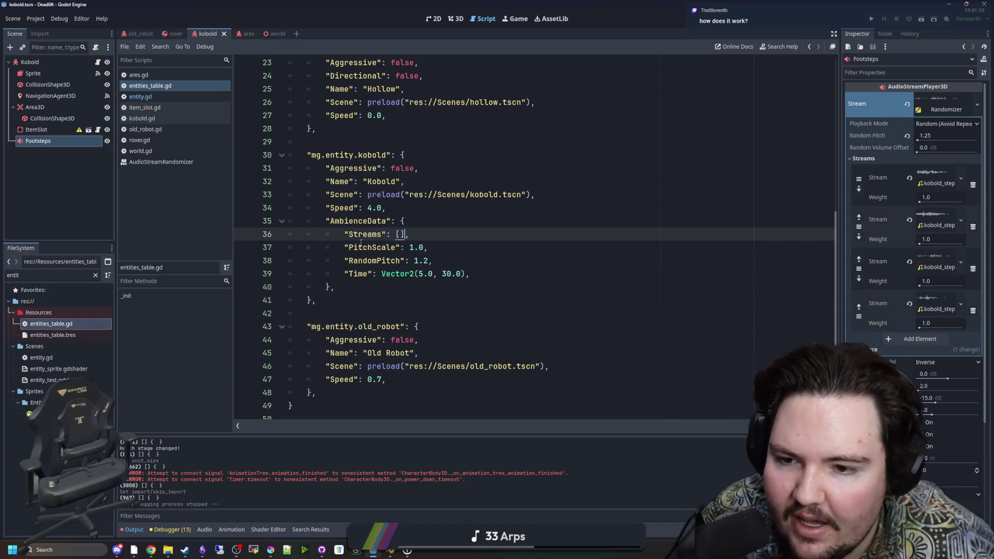
drag(361, 248, 433, 260)
click(452, 262)
mouse_move(373, 274)
mouse_down()
mouse_move(465, 274)
mouse_move(394, 260)
mouse_up()
click(464, 274)
mouse_move(464, 274)
mouse_down()
mouse_move(345, 274)
mouse_move(396, 274)
mouse_up()
click(363, 313)
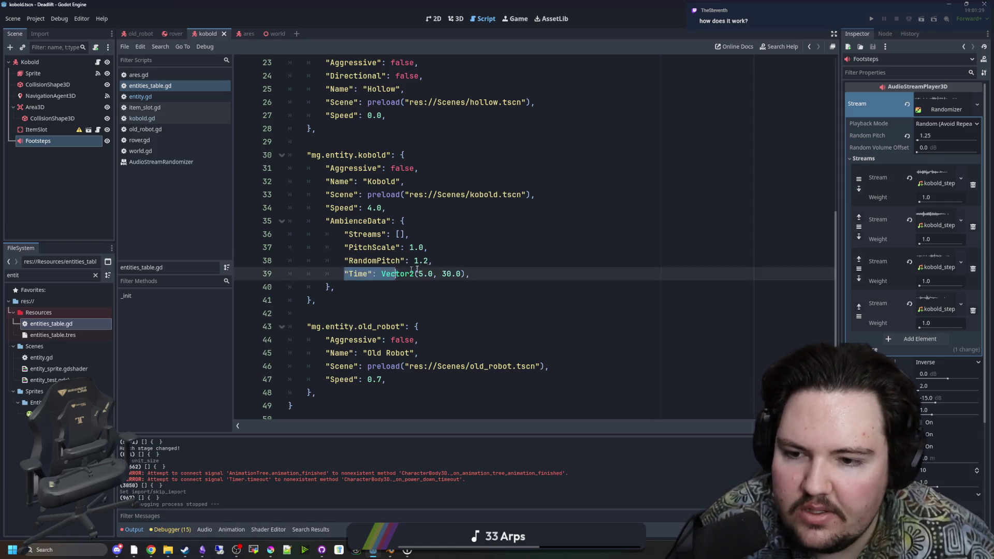
click(468, 274)
mouse_move(468, 274)
mouse_down()
mouse_move(344, 274)
mouse_move(471, 274)
mouse_up()
click(364, 291)
click(484, 272)
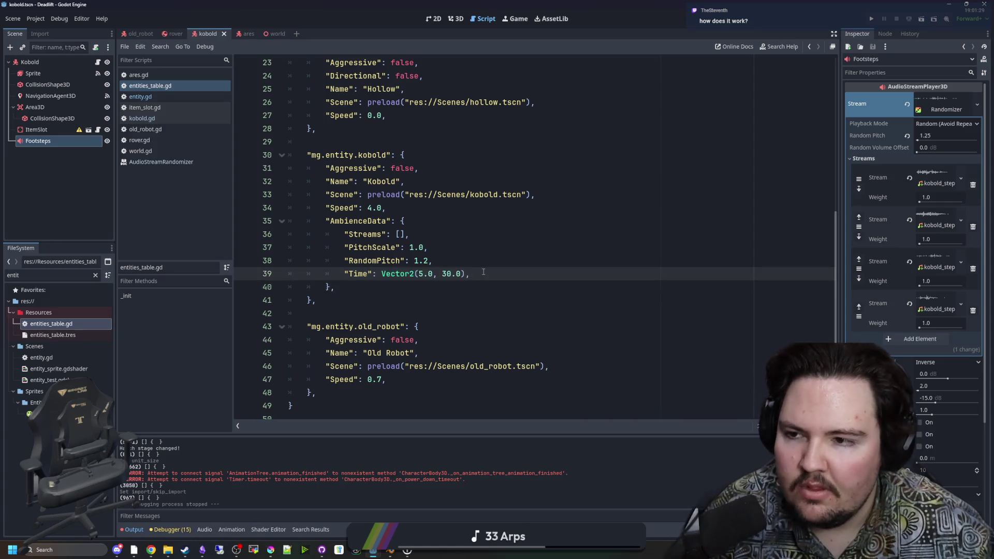
Switch to entity.gd and look over its ambience player setup around line 31
click(150, 96)
scroll(457, 250, up, 2)
scroll(456, 251, down, 3)
click(399, 260)
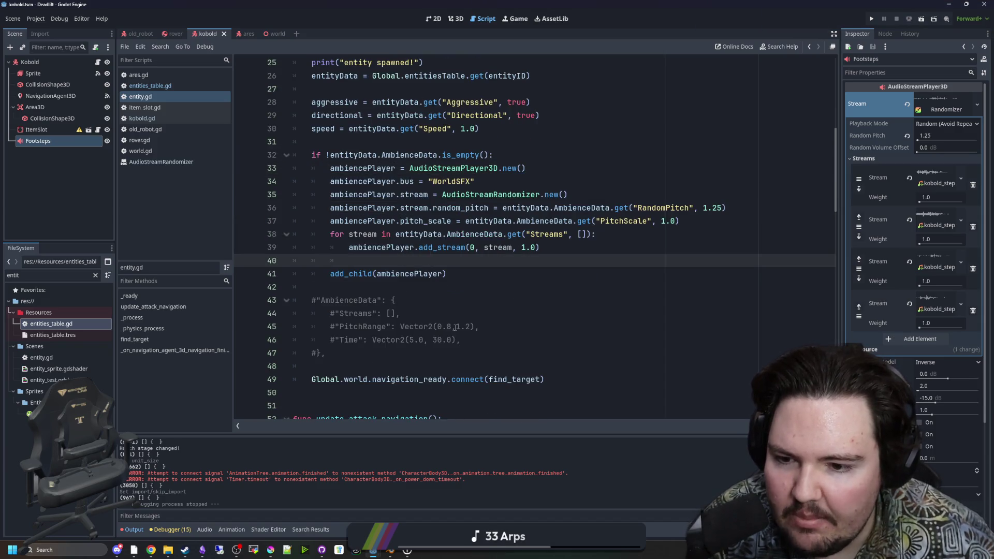
scroll(399, 293, up, 1)
mouse_move(530, 315)
mouse_down()
mouse_move(333, 208)
mouse_move(339, 184)
mouse_up()
click(339, 184)
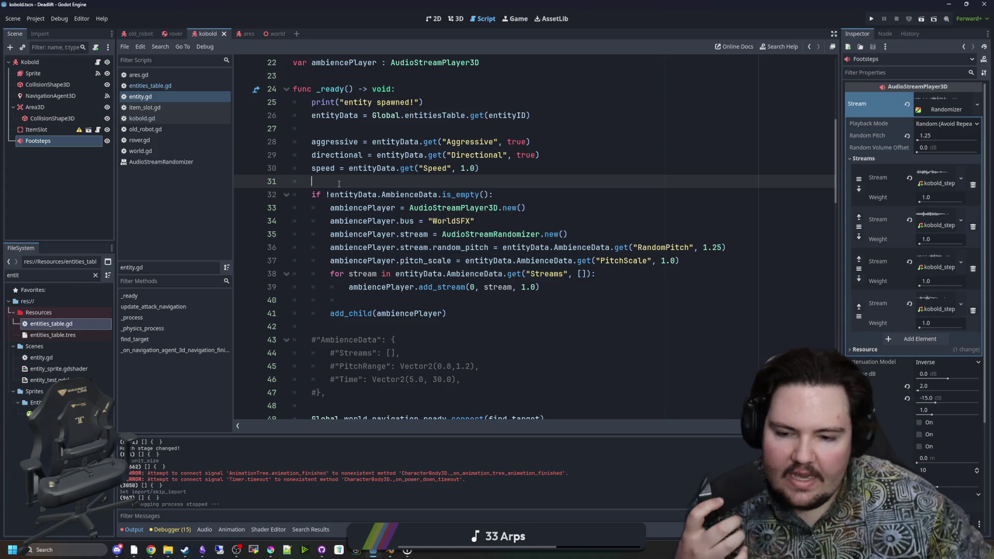
Recheck the kobold entry in entities_table.gd, then return to entity.gd line 31
click(150, 86)
mouse_move(317, 301)
mouse_down()
mouse_move(367, 275)
mouse_move(290, 142)
mouse_up()
click(477, 156)
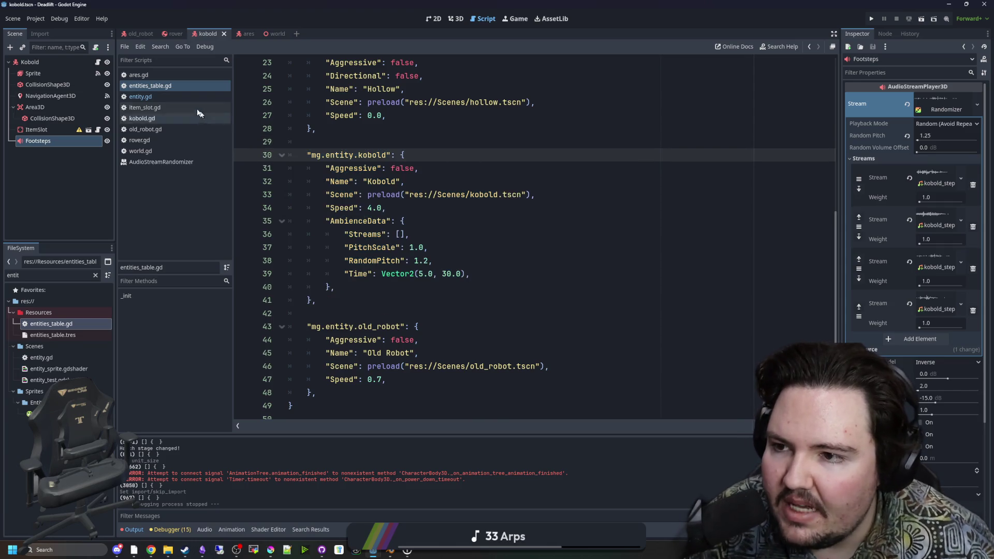
click(150, 97)
click(399, 313)
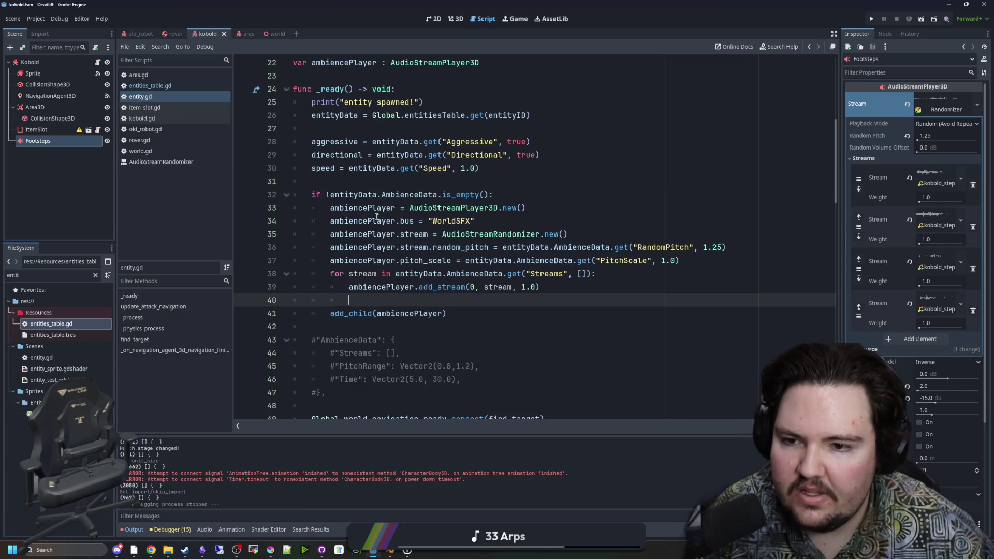
click(400, 195)
click(401, 185)
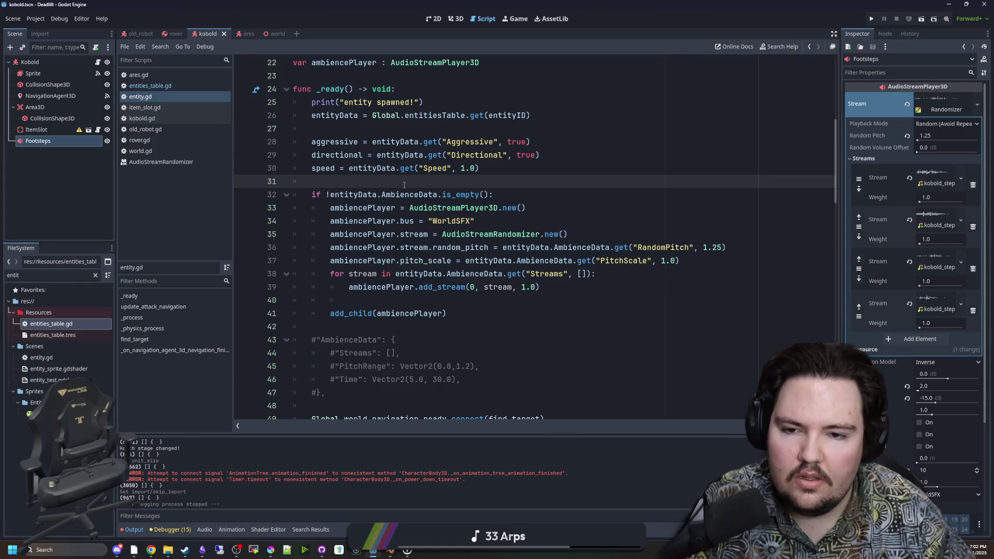
Add ambiencePlayer.unit_size = 5.0 below the WorldSFX bus assignment
drag(362, 326, 340, 188)
click(351, 181)
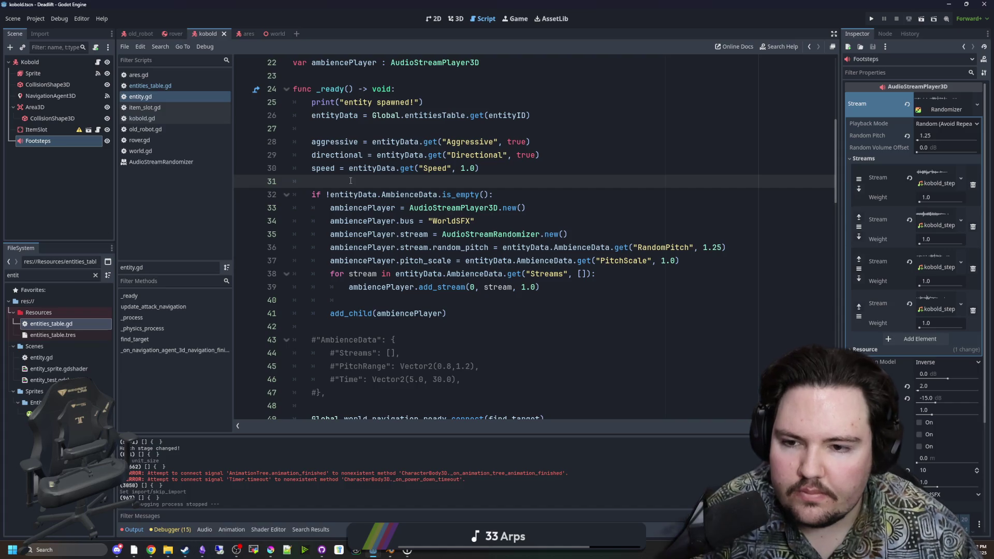
click(491, 211)
click(503, 224)
key(Return)
text(ambie)
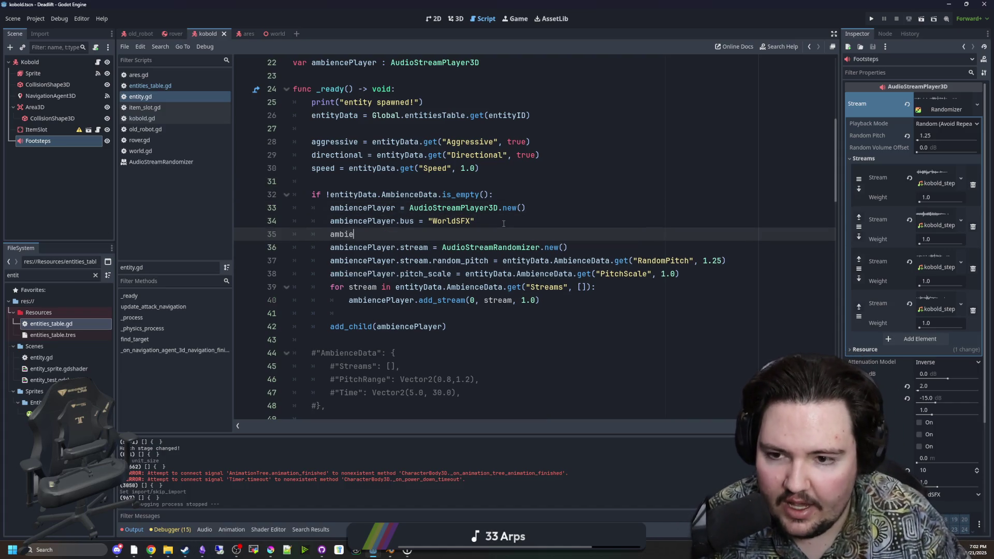
text(ncePlayer.unit)
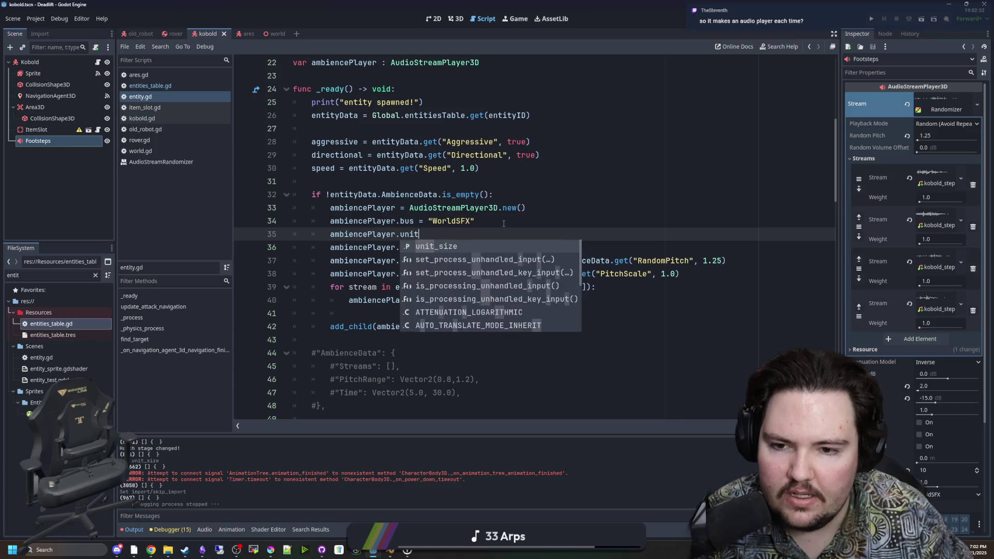
text(_size = 5.0)
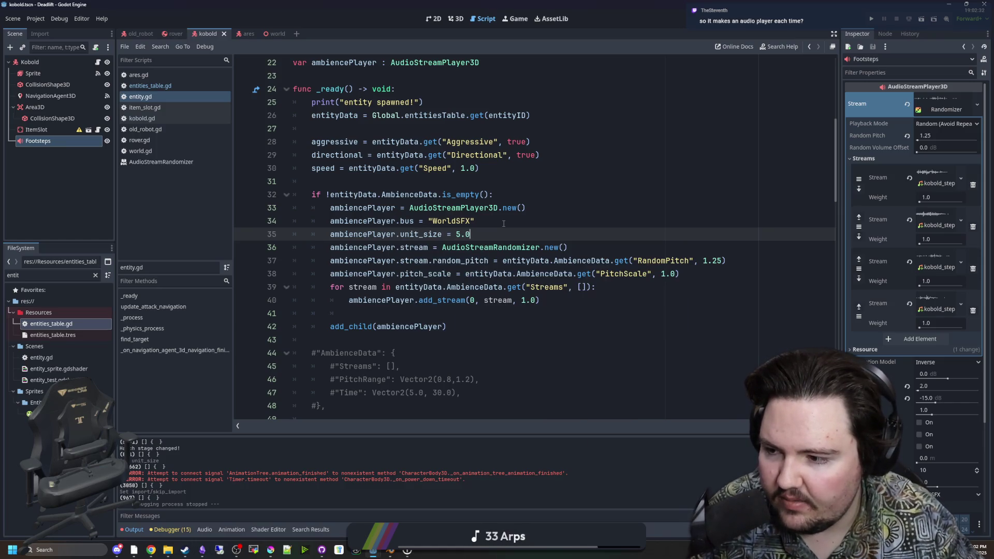
click(441, 184)
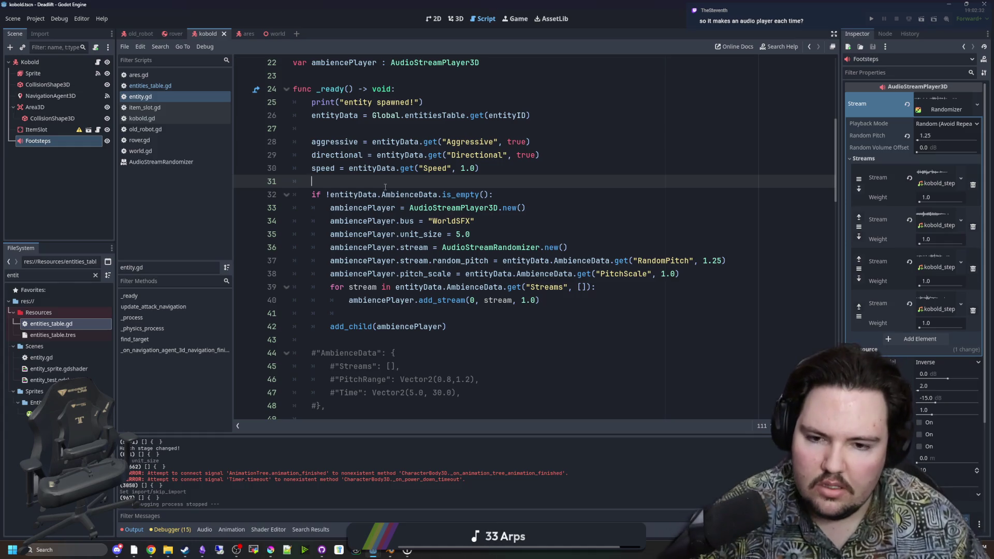
Insert a new blank line after the add_child call
click(554, 299)
key(Down)
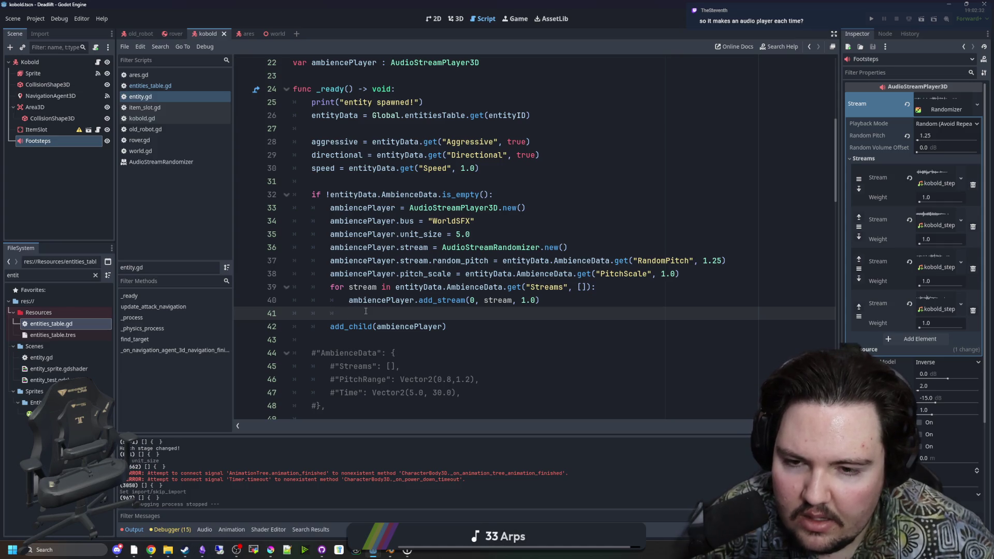
click(479, 329)
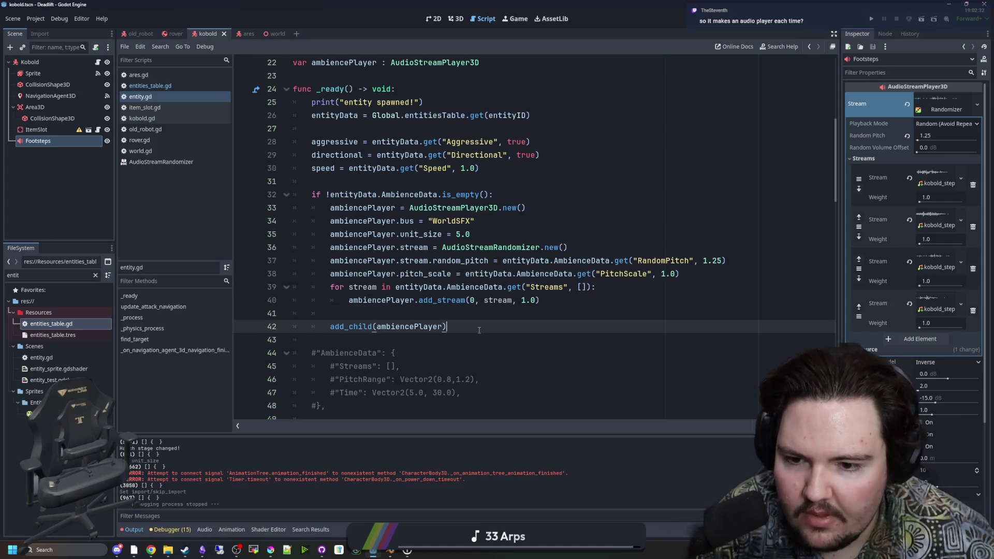
key(Return)
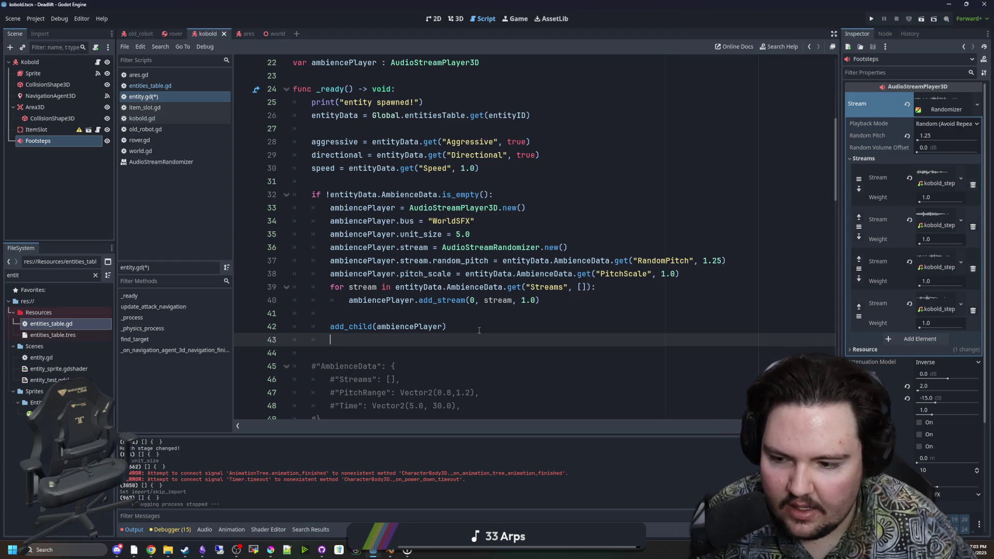
text(_)
key(BackSpace)
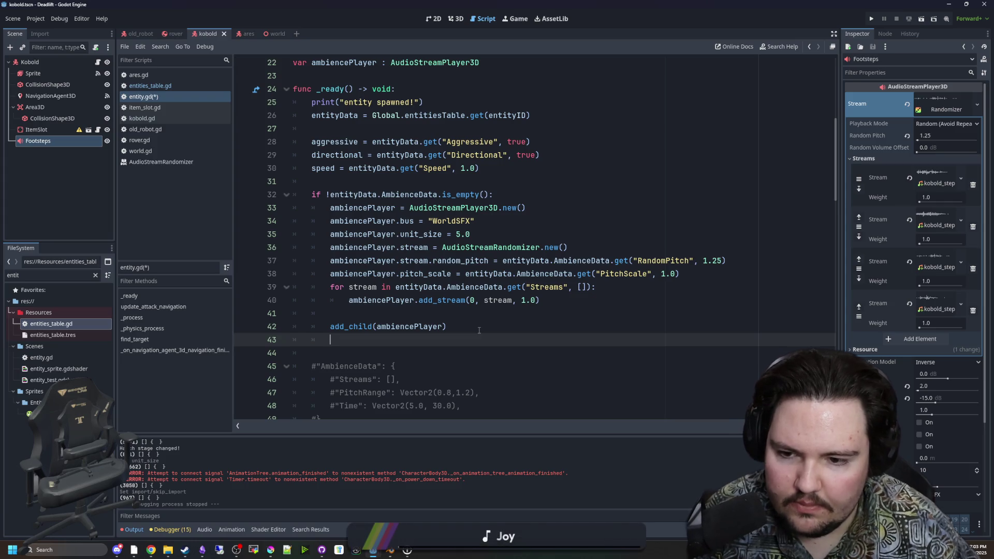
scroll(479, 330, up, 4)
Declare var ambienceTimer : Timer below the ambiencePlayer declaration
click(501, 220)
key(Return)
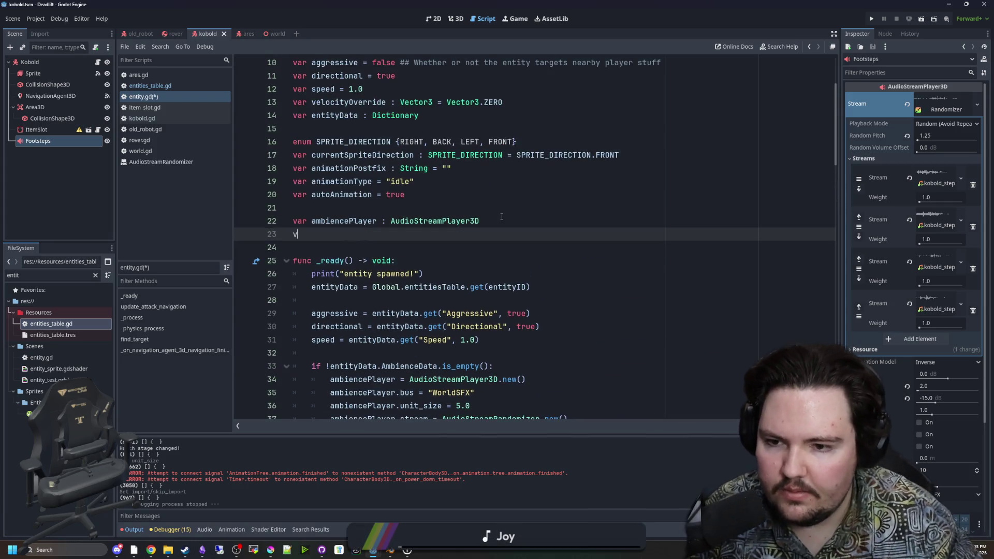
text(var ambienceTimer )
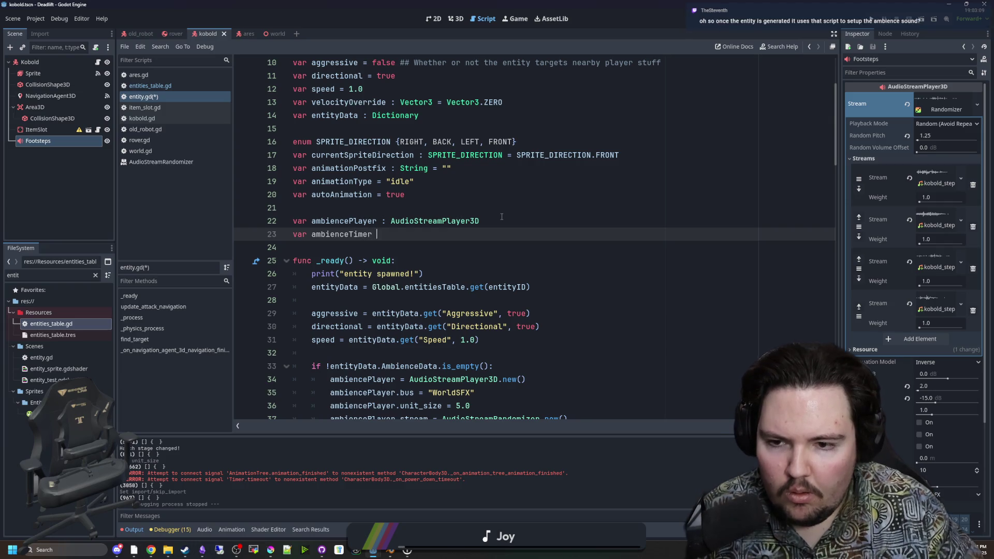
text(: Timer)
click(516, 197)
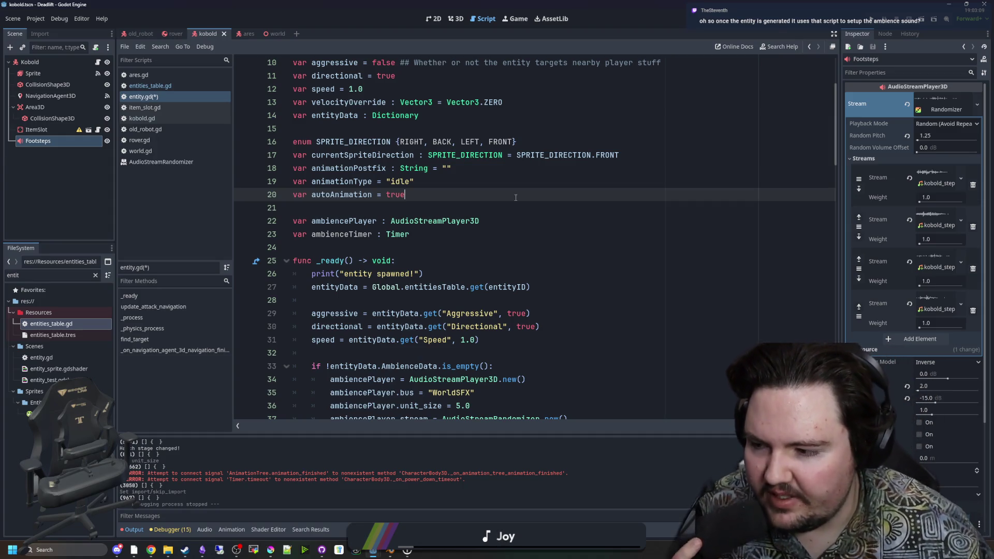
double_click(333, 235)
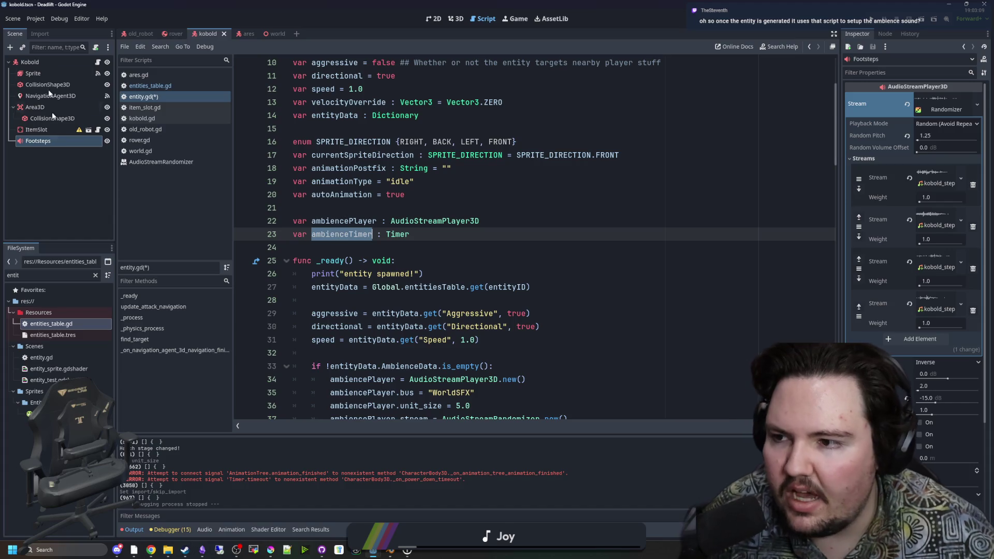
scroll(466, 233, down, 3)
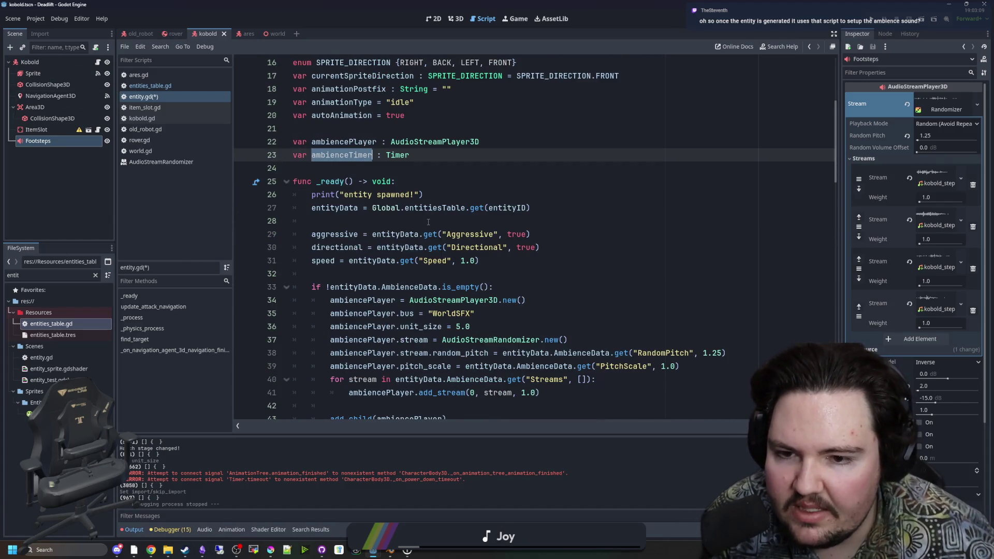
scroll(420, 221, up, 2)
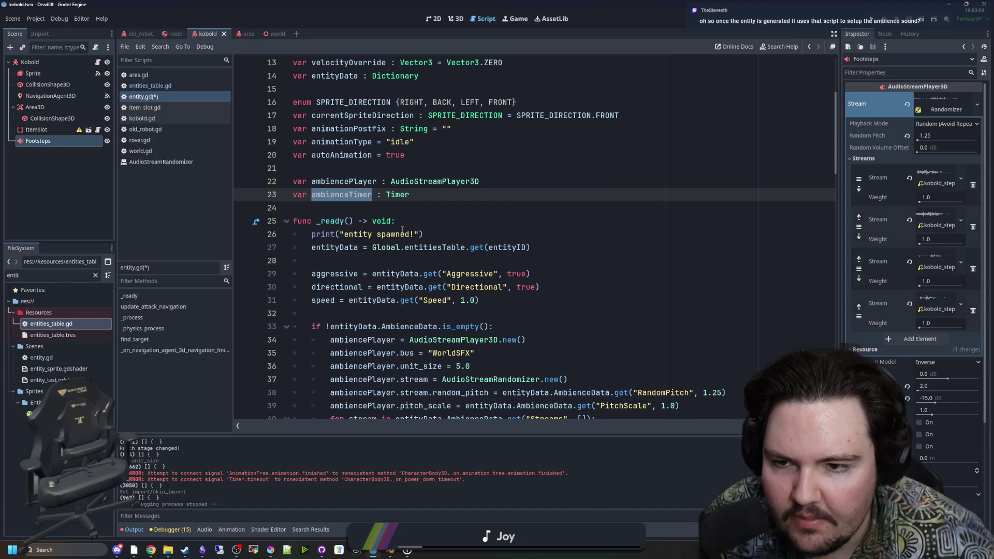
scroll(403, 230, up, 1)
click(435, 209)
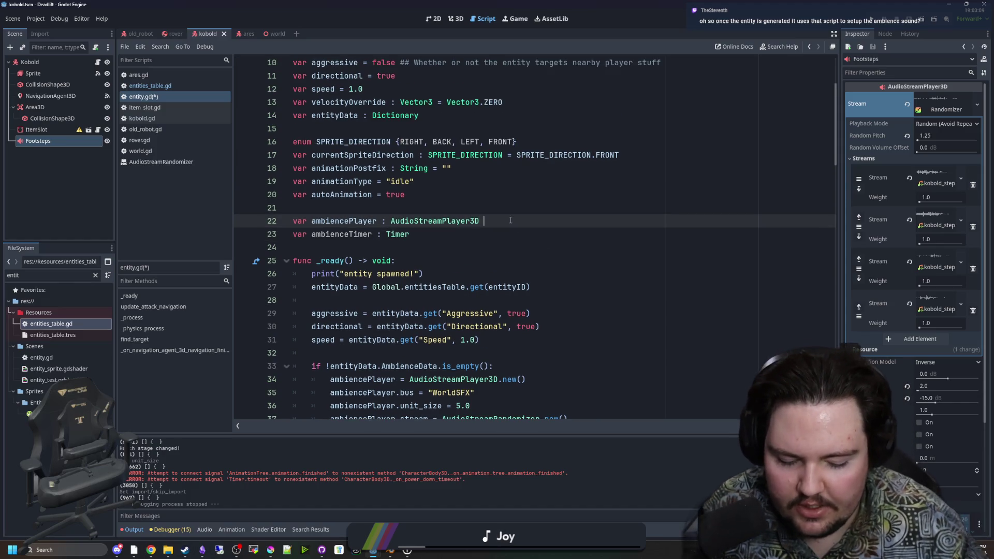
text(= get_node_or)
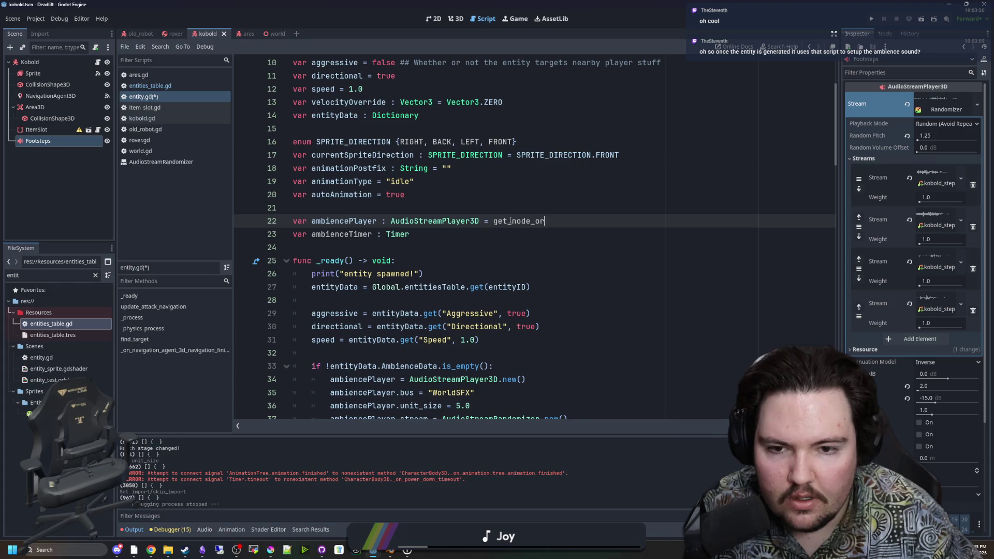
text(_null())
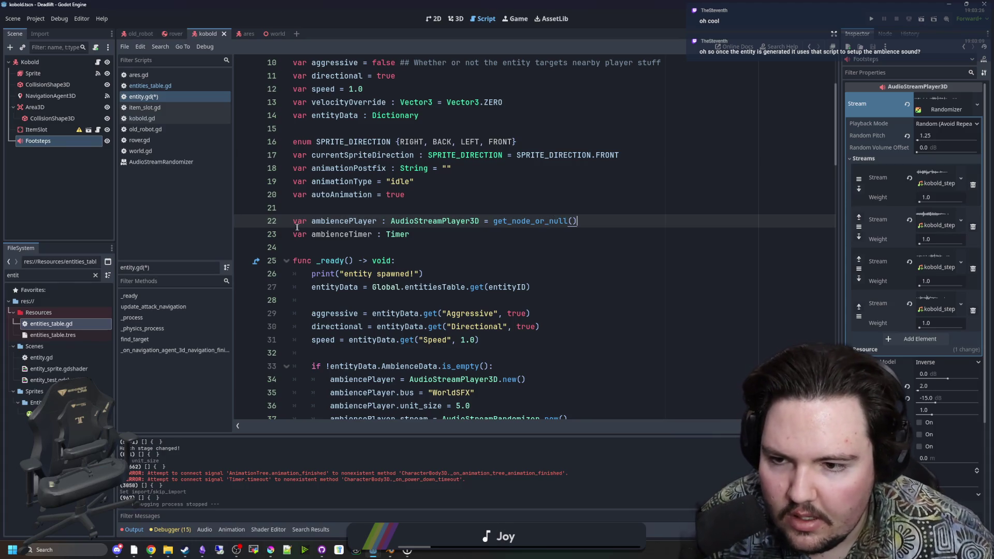
click(294, 221)
text(@onready)
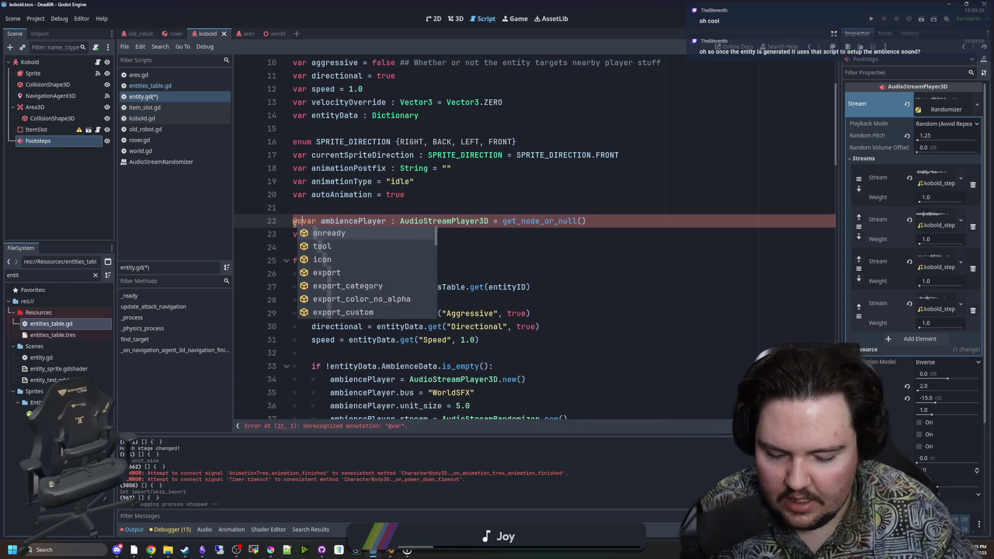
click(614, 221)
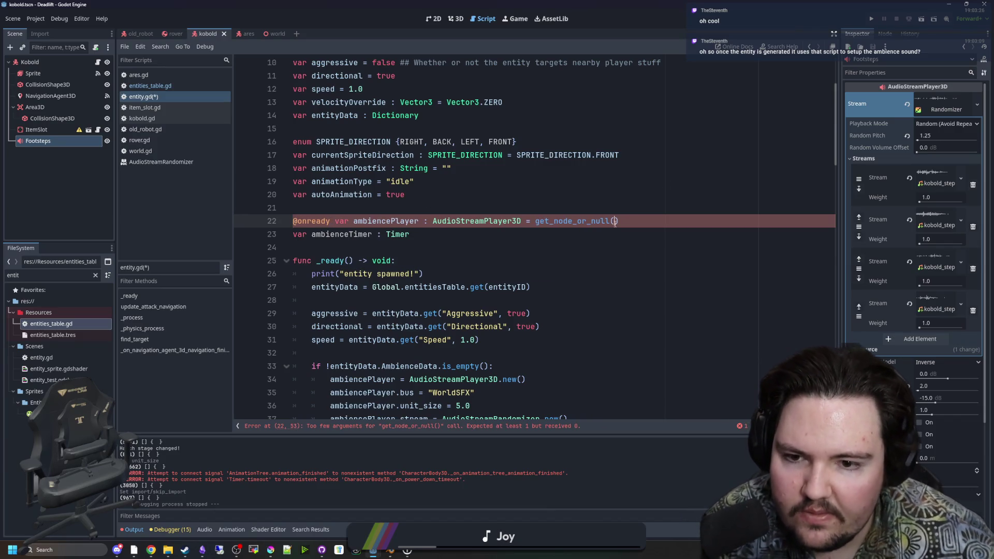
text("AmbiencePla)
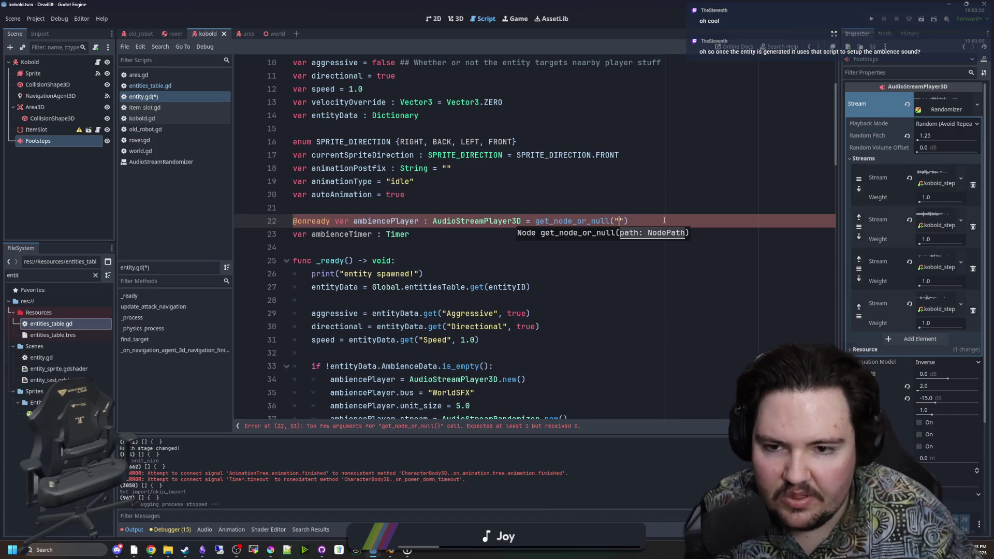
text(yer)
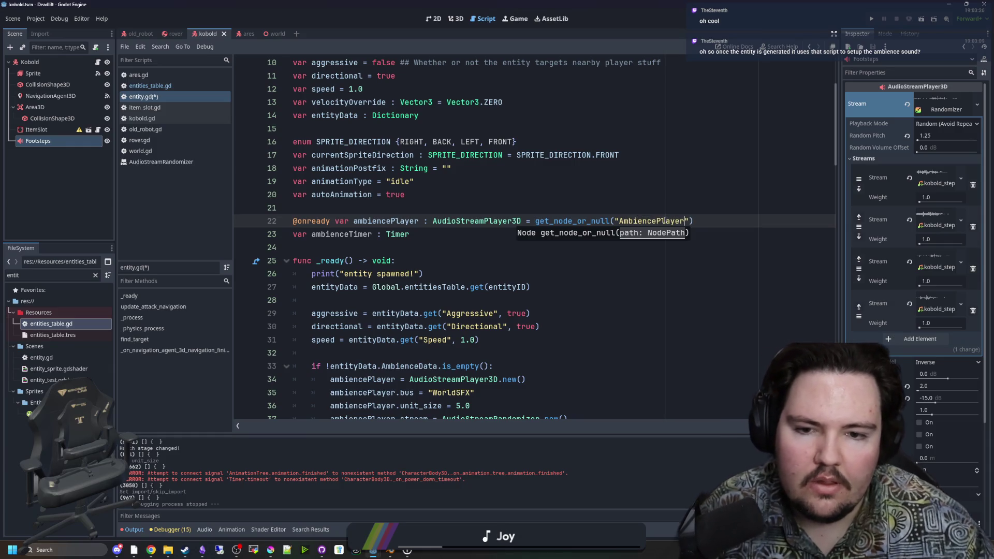
click(689, 207)
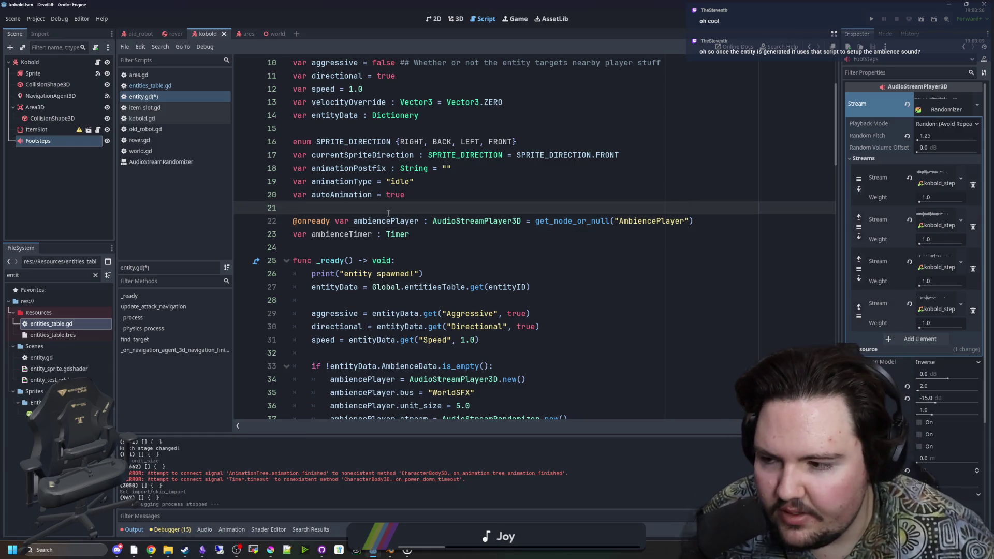
Select the AudioStreamPlayer3D.new() line in the ambience setup block
scroll(537, 353, down, 3)
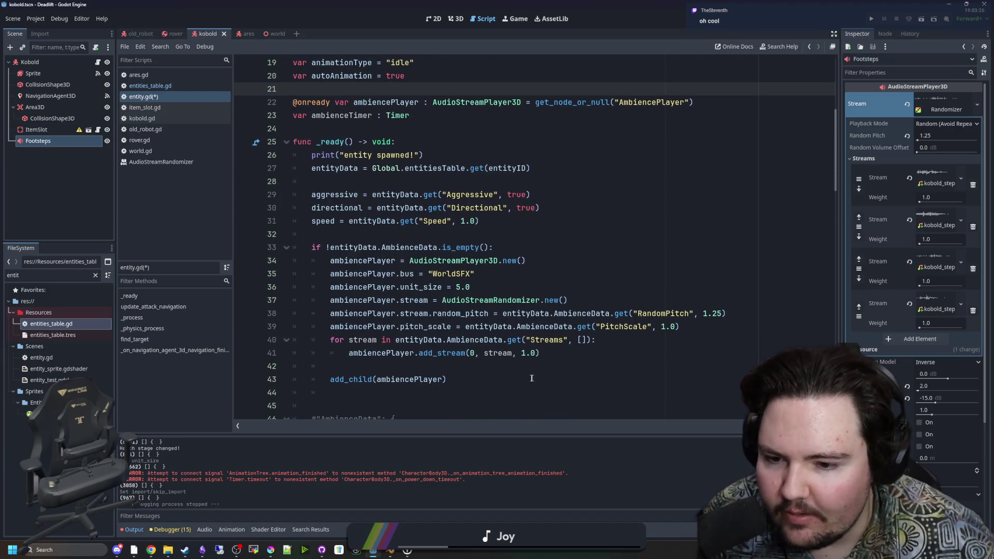
drag(532, 379, 310, 245)
click(348, 239)
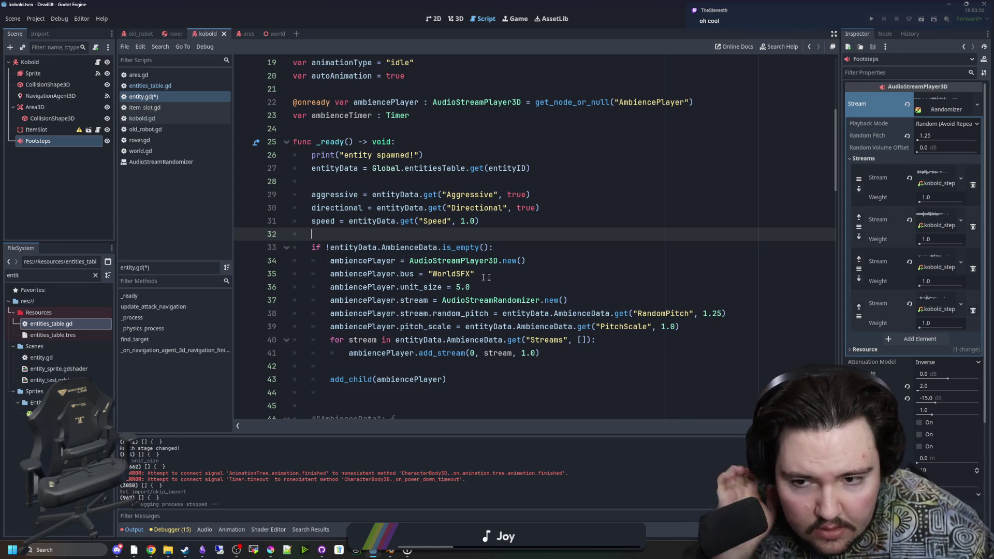
mouse_move(526, 261)
mouse_down()
mouse_move(310, 260)
mouse_move(331, 261)
mouse_up()
Move the AudioStreamPlayer3D.new() and add_child lines above the AmbienceData if check
key(ctrl+x)
click(335, 241)
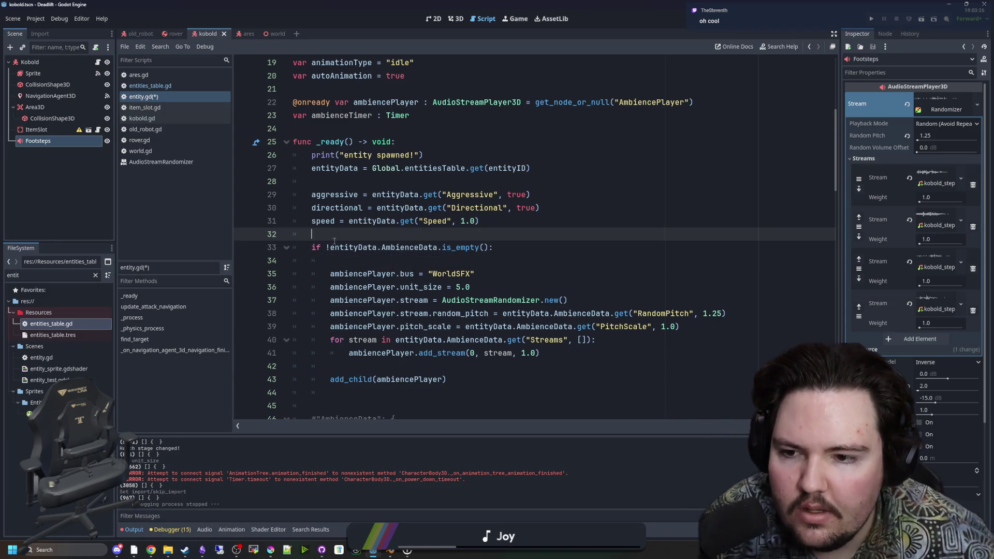
key(Return)
key(ctrl+v)
scroll(429, 262, down, 1)
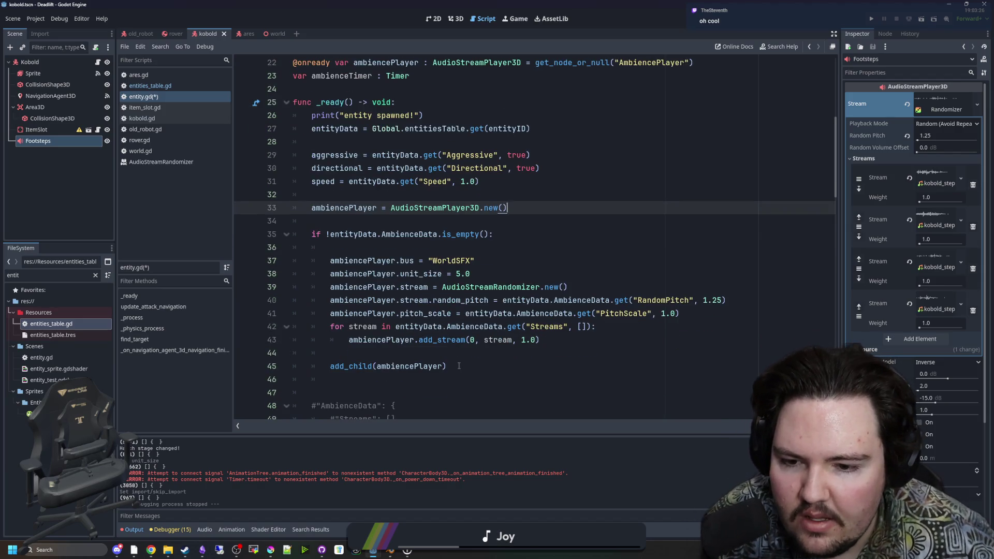
double_click(362, 366)
key(shift+End)
key(ctrl+x)
click(356, 229)
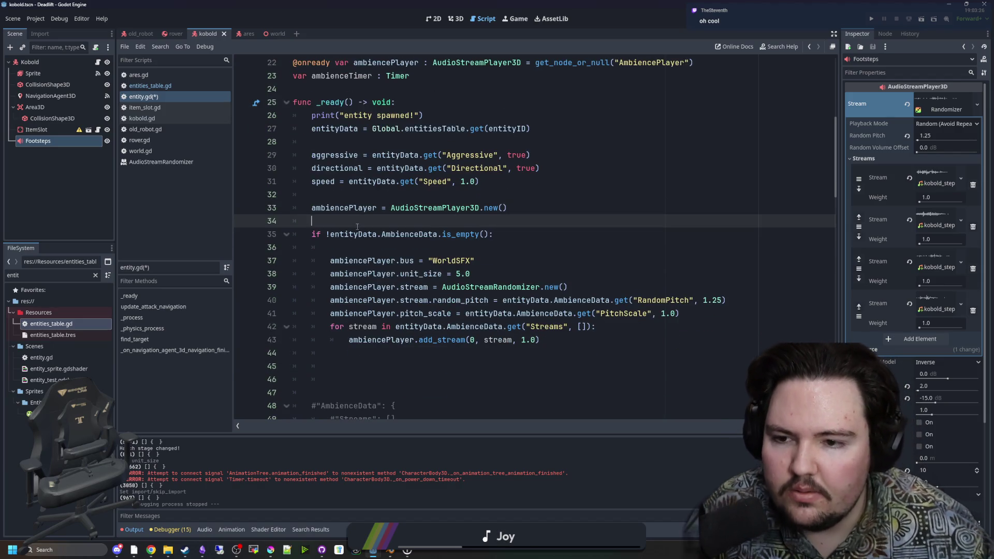
key(Return)
key(Up)
key(ctrl+v)
click(363, 192)
key(Return)
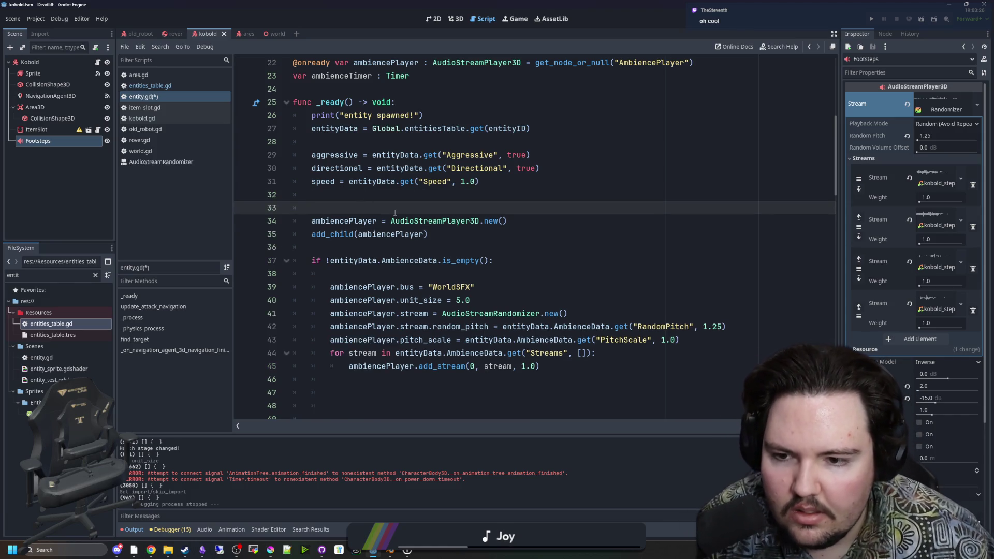
Undo the rearrangement so the player code stays inside the AmbienceData check
key(ctrl+shift+k)
key(Down)
key(alt+Down)
key(alt+Down)
key(alt+Down)
key(Up)
key(Up)
key(Up)
key(ctrl+shift+k)
click(384, 222)
key(ctrl+v)
click(373, 200)
Save entity.gd with Ctrl+S
key(ctrl+s)
scroll(394, 218, up, 1)
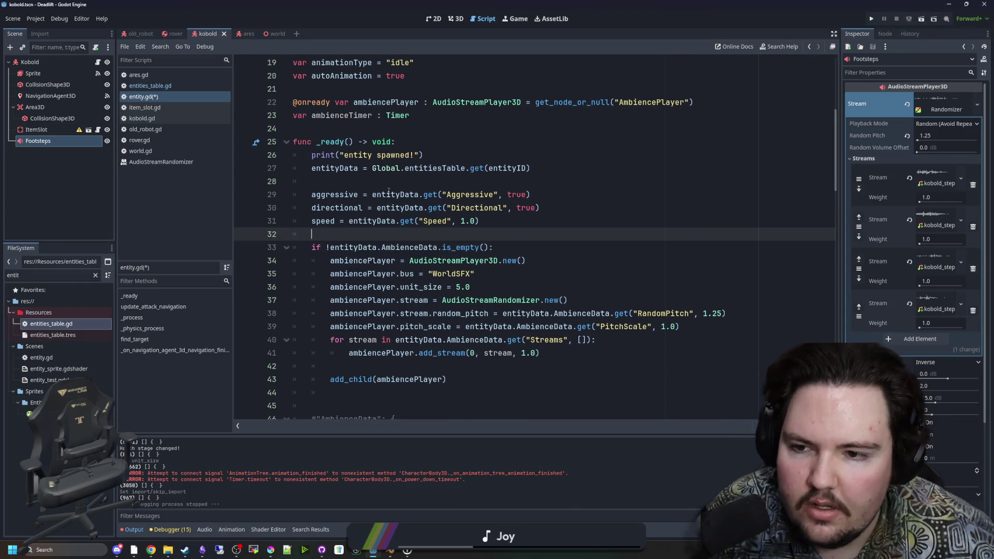
key(Up)
key(Up)
key(Up)
scroll(408, 238, down, 1)
click(404, 195)
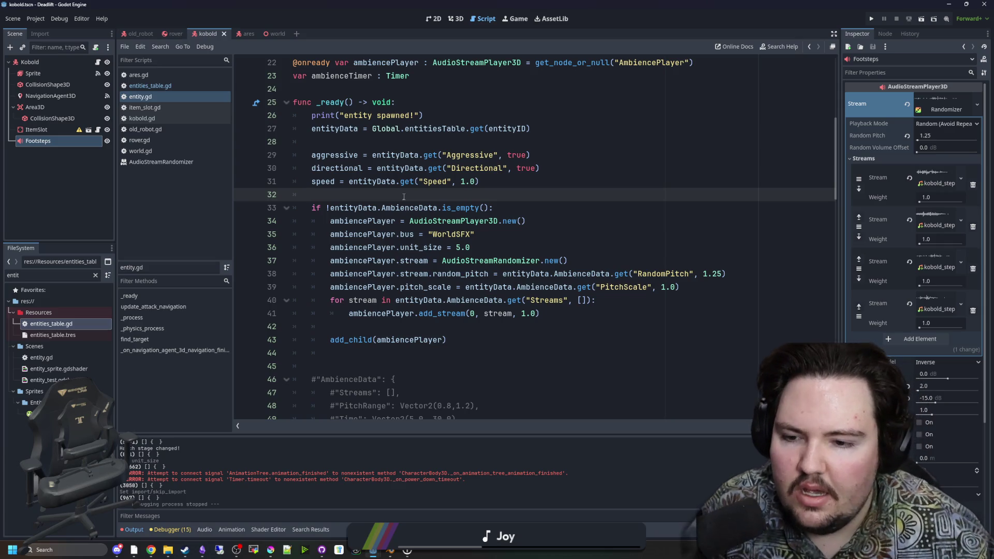
click(466, 339)
Create ambienceTimer = Timer.new() and add it with add_child(ambienceTimer)
key(Return)
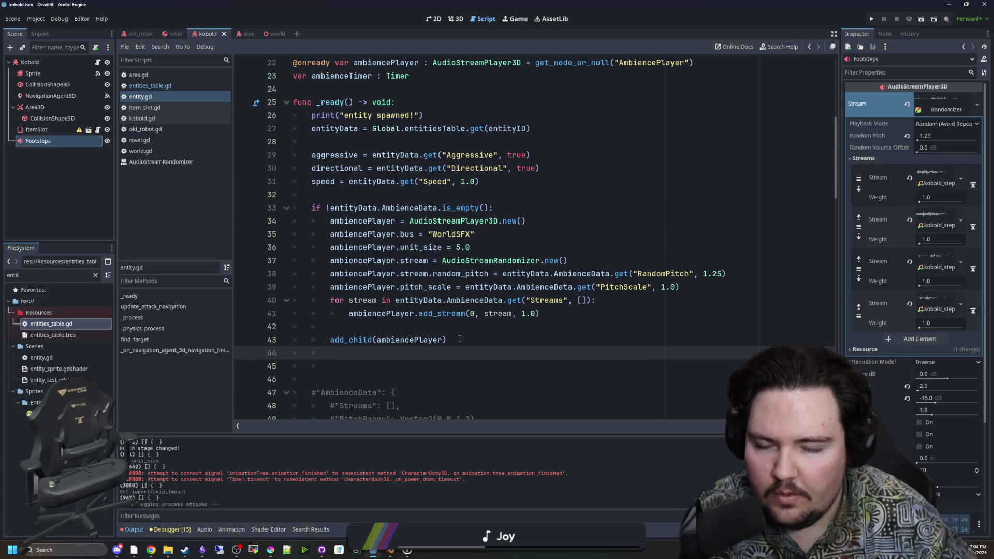
text(ambienceTi)
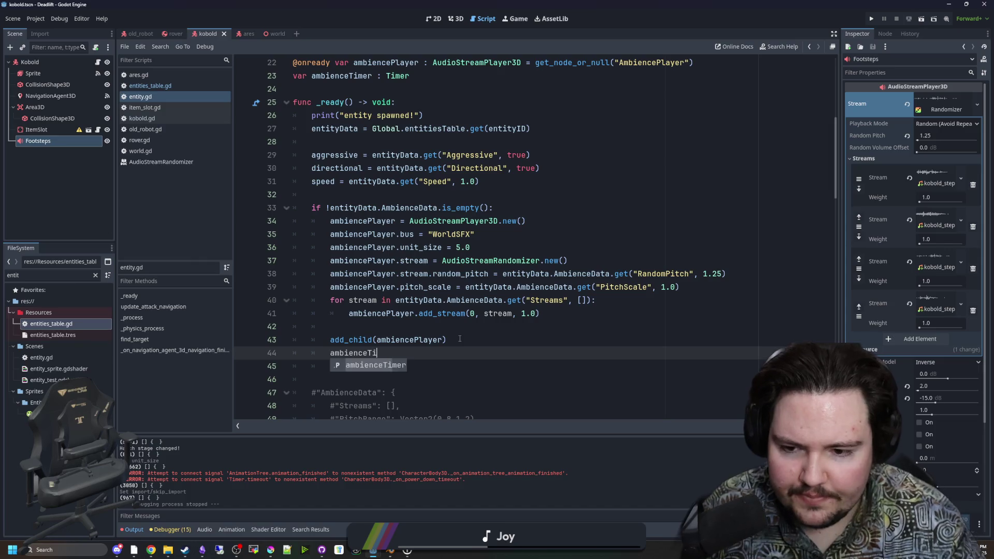
key(Return)
text(= Timer.new())
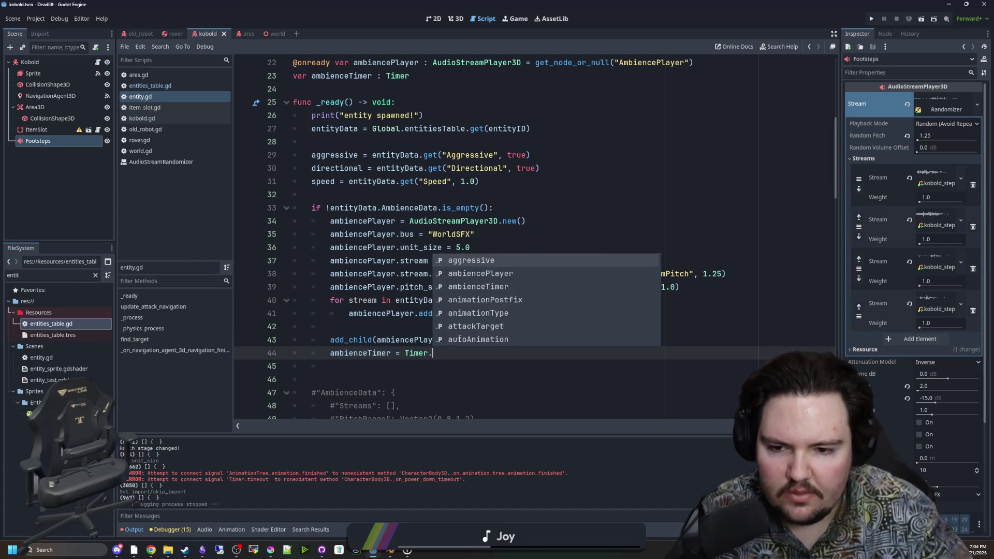
key(Return)
text(add_chil)
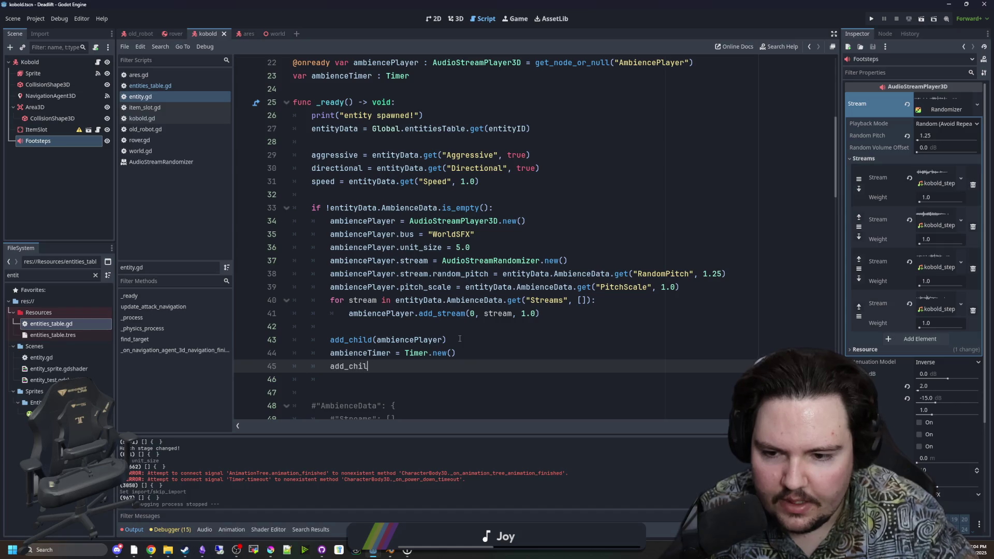
text(d()ambienceTimer))
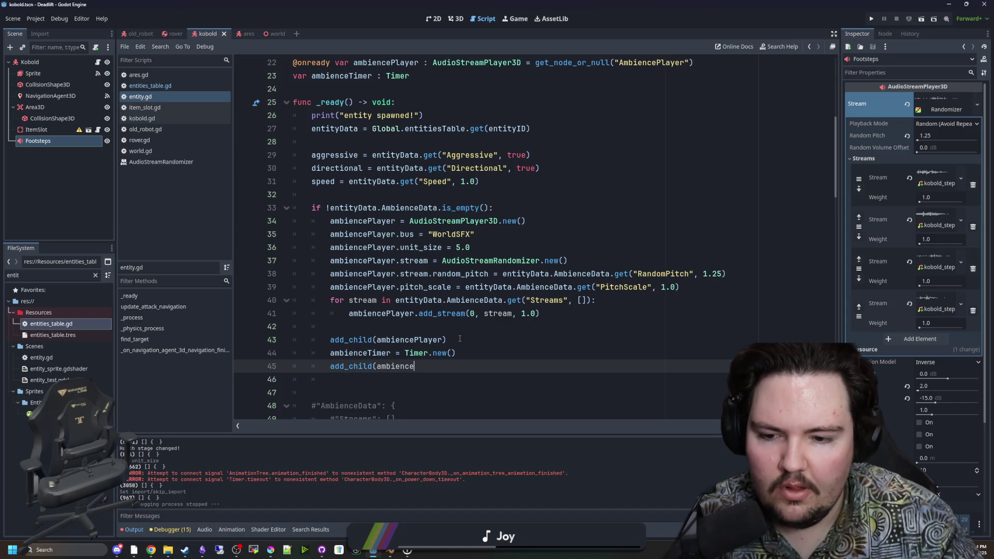
Connect ambienceTimer.timeout to a func that calls ambiencePlayer.play()
key(Up)
key(Up)
key(Down)
key(End)
key(Return)
text(ambienceTimer.)
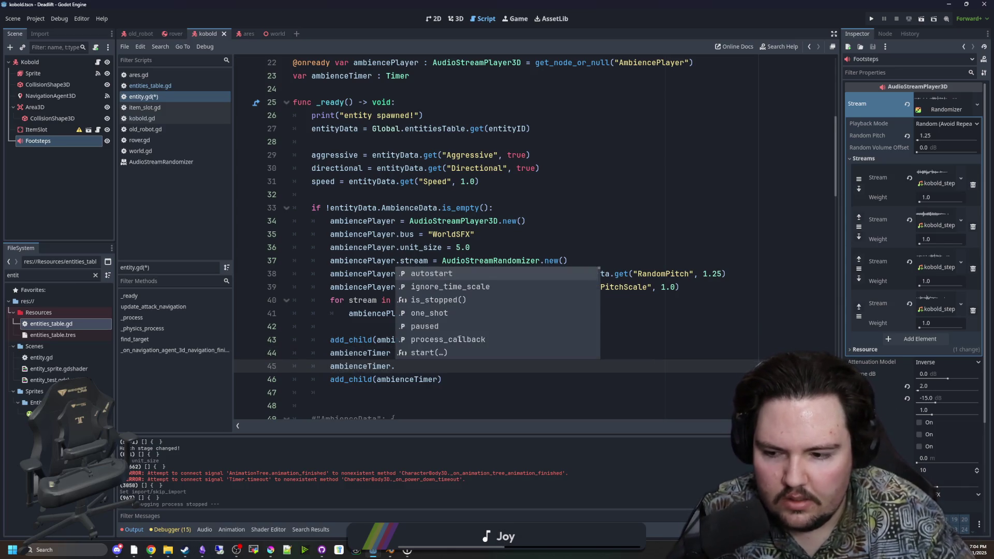
text(timeout)
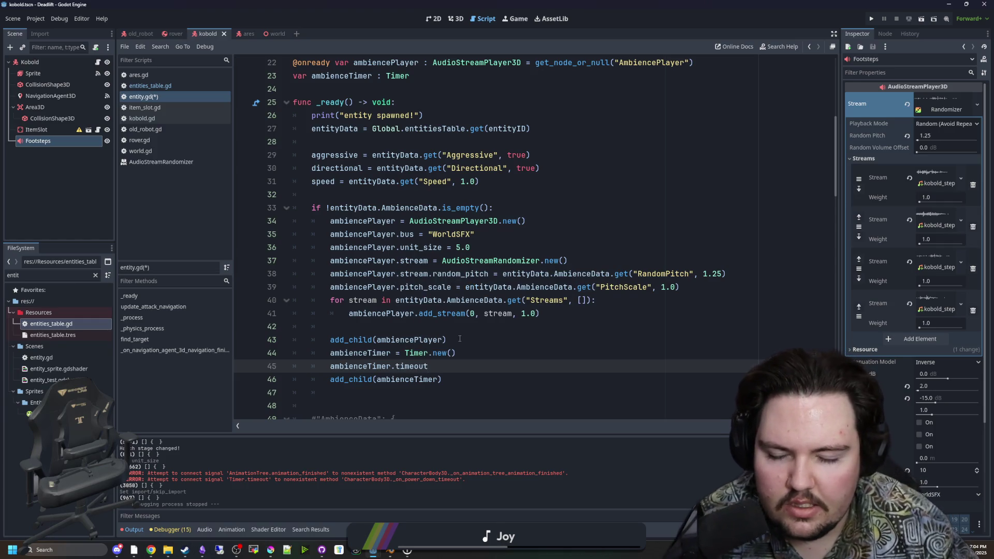
text(.connect(func)
text((): )
text(ambiencePlayer.)
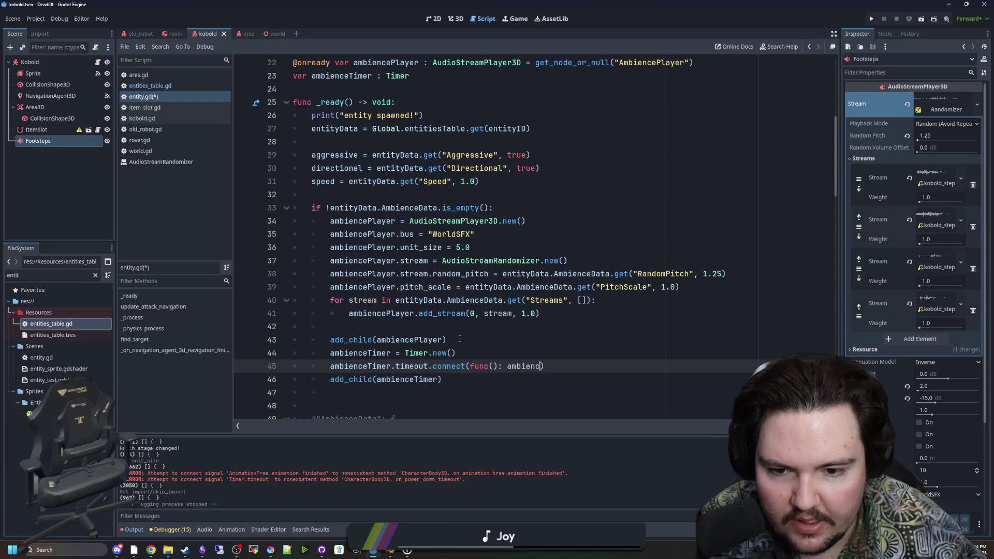
text(play())
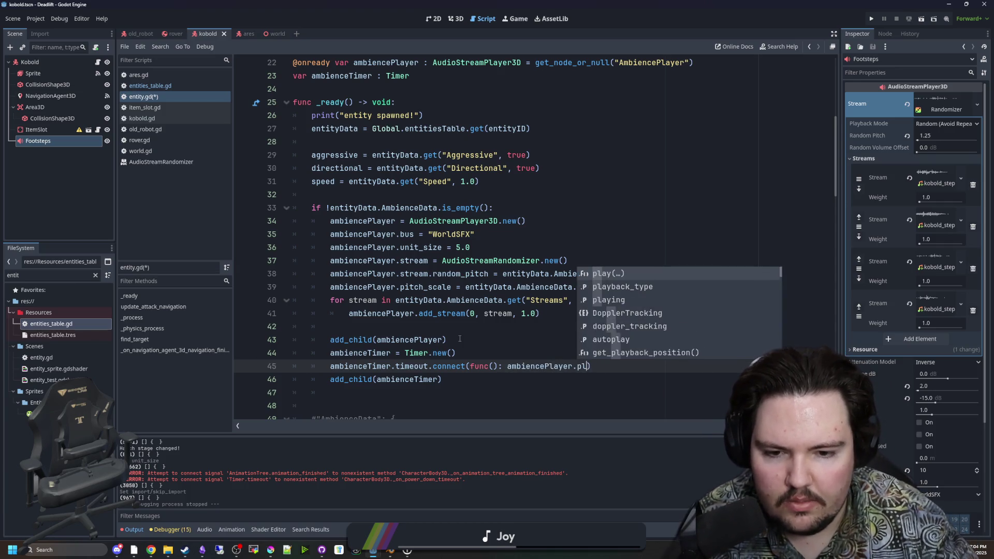
Add an ambienceTimer.play() line after add_child(ambienceTimer) and delete the stray partial text
key(Up)
key(Up)
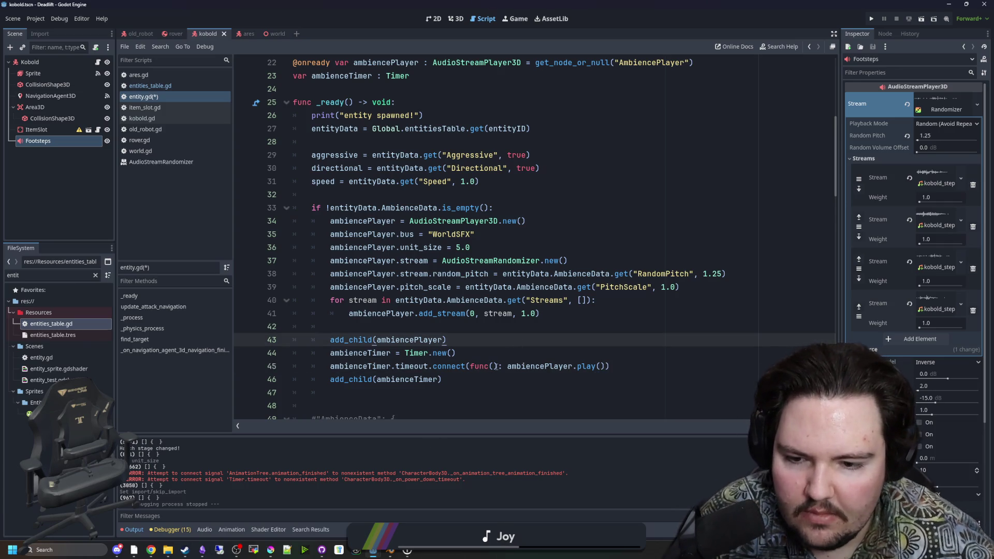
click(464, 368)
key(Up)
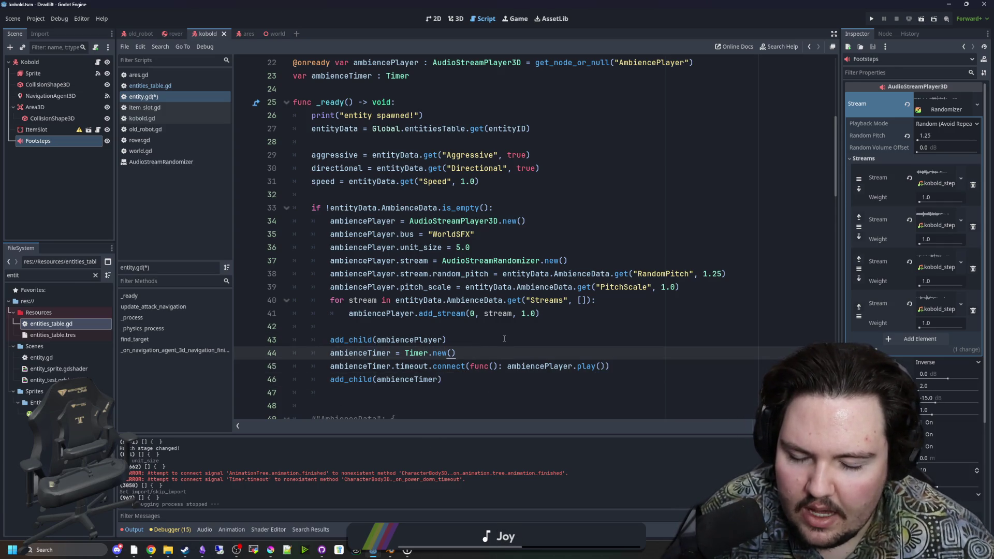
click(462, 375)
key(Return)
text(ambienceTimer.play())
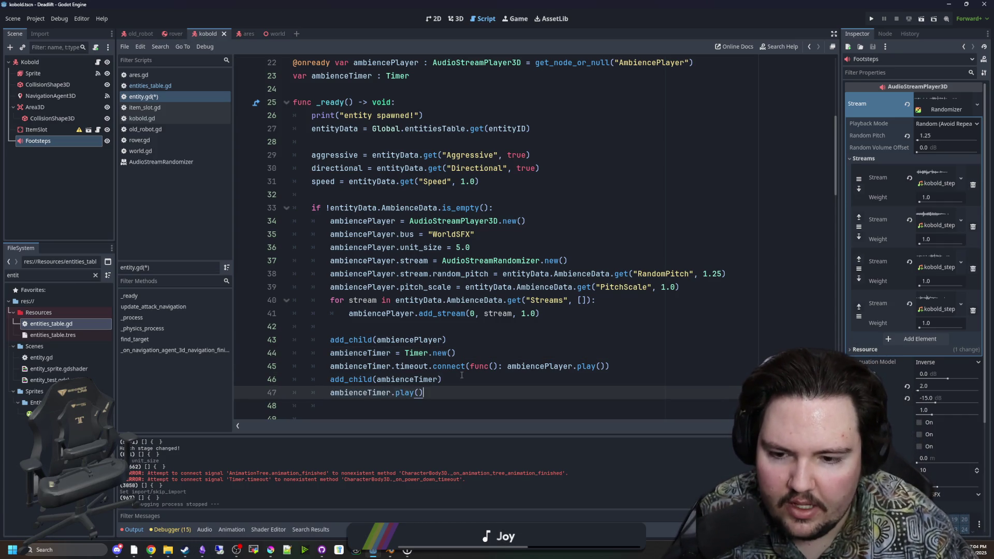
click(462, 375)
click(644, 370)
key(Return)
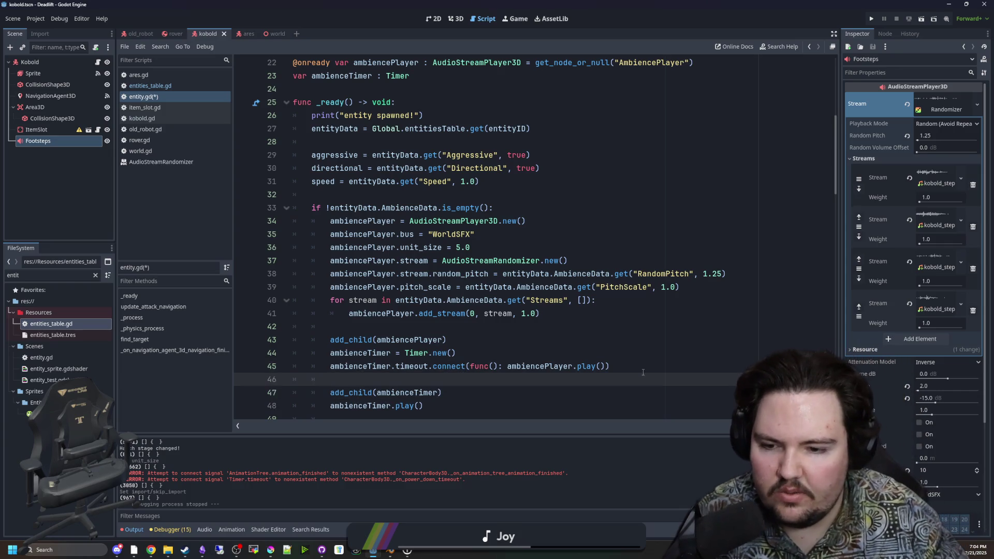
text(ambienceT)
key(BackSpace)
key(BackSpace)
key(BackSpace)
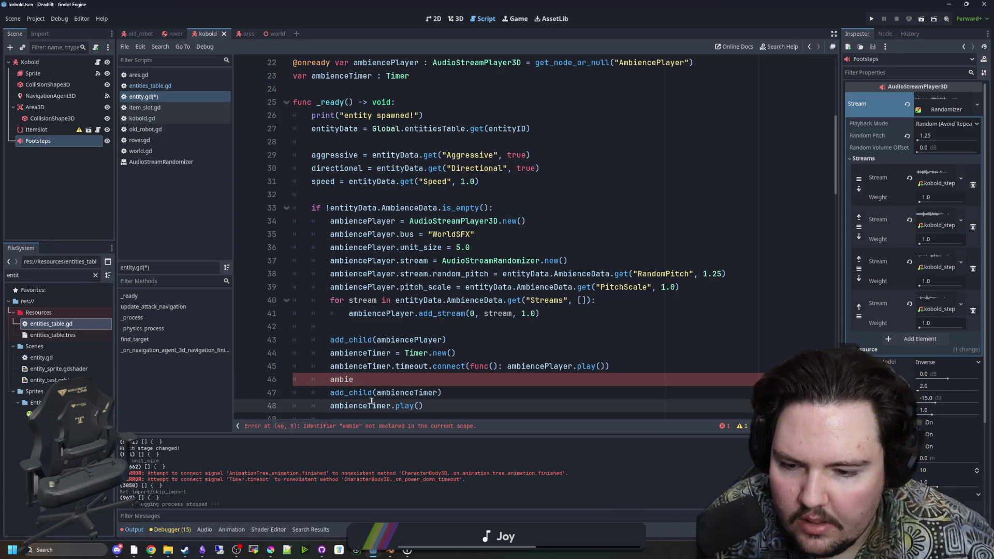
click(404, 406)
click(363, 383)
key(BackSpace)
key(BackSpace)
key(BackSpace)
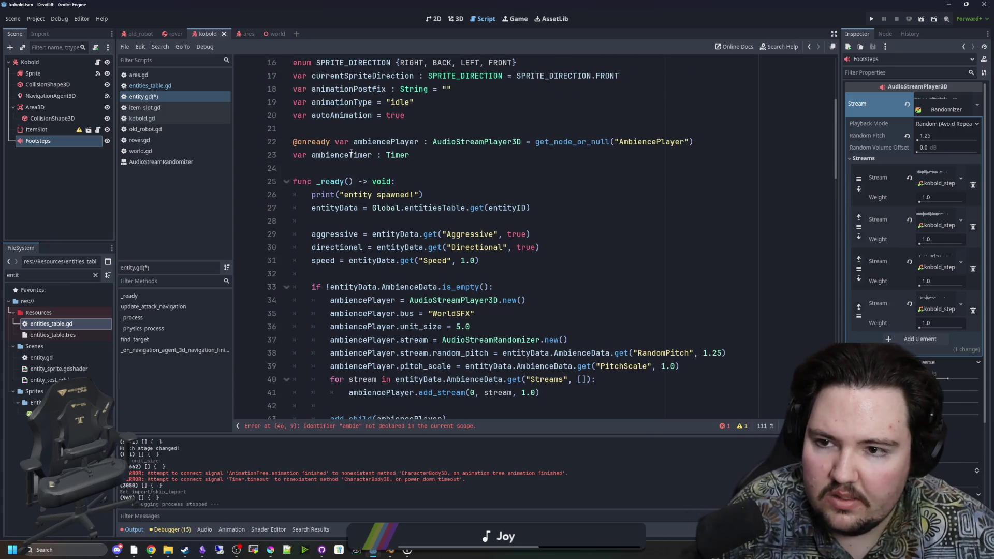
scroll(444, 217, up, 2)
scroll(444, 217, down, 2)
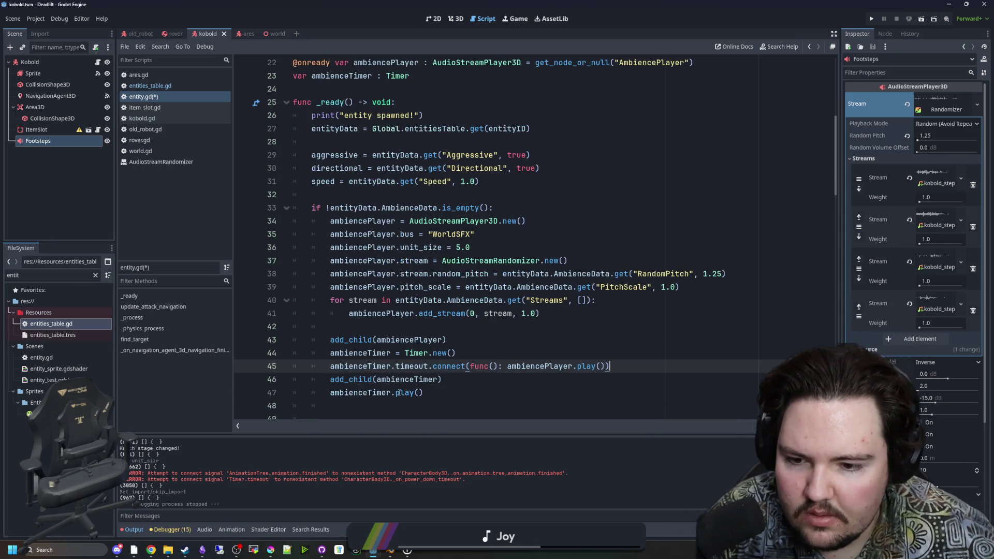
Replace the timer's play() call with start()
click(423, 393)
drag(424, 392, 399, 393)
text(star)
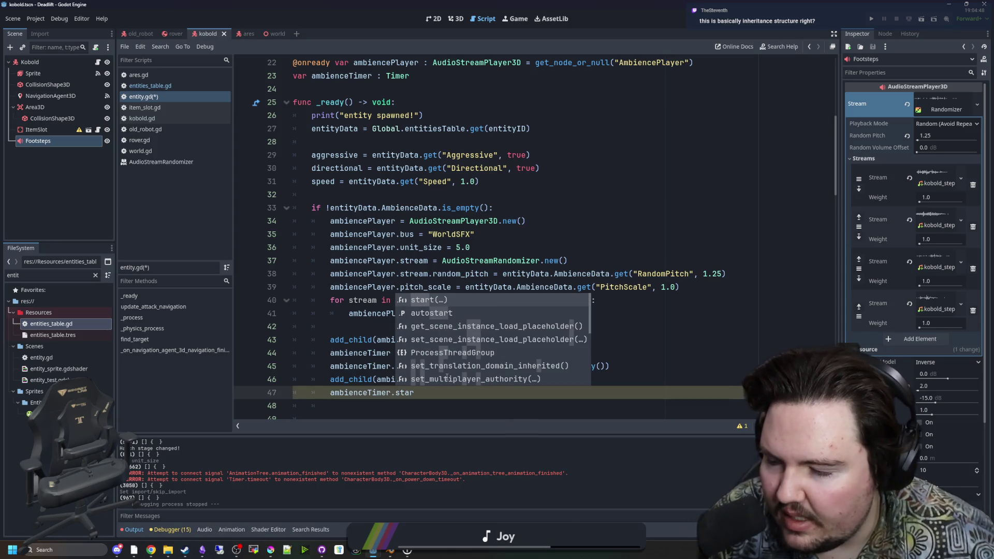
key(Return)
Scroll through entity.gd to review the finished ambience timer code
scroll(484, 154, up, 7)
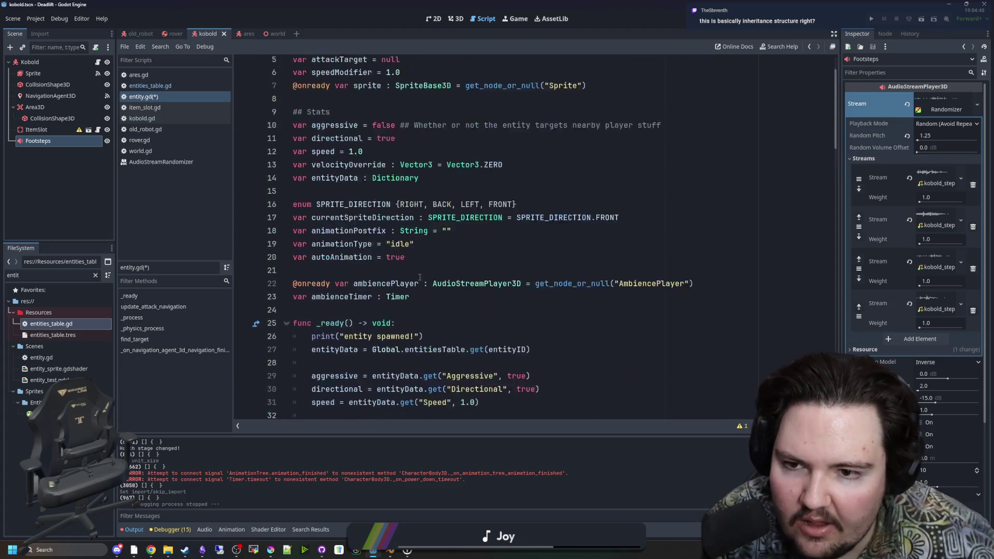
mouse_move(293, 63)
mouse_down()
mouse_move(331, 65)
mouse_move(414, 142)
mouse_move(412, 353)
mouse_up()
scroll(437, 282, down, 4)
scroll(437, 283, down, 4)
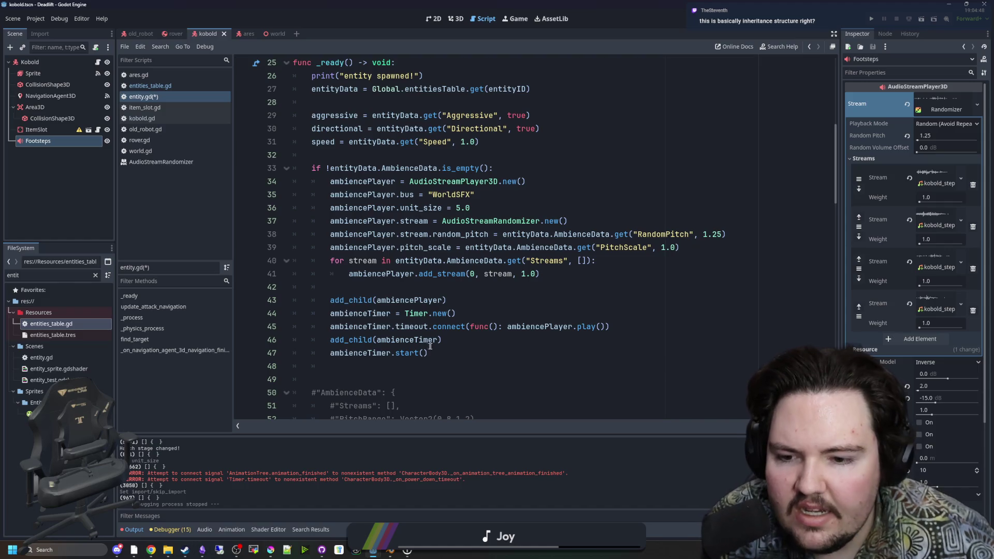
scroll(341, 137, up, 8)
click(352, 151)
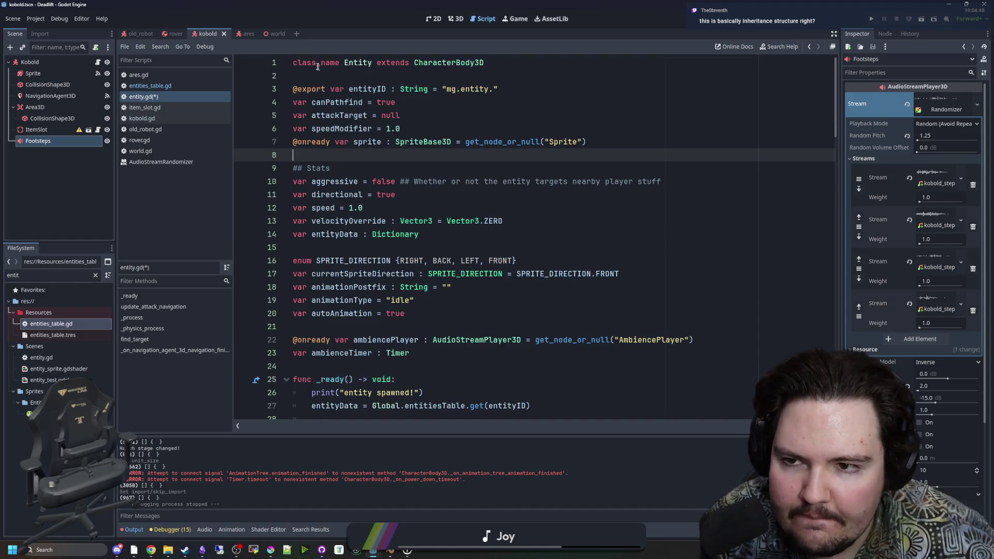
mouse_move(294, 62)
mouse_down()
mouse_move(327, 63)
mouse_move(395, 380)
mouse_up()
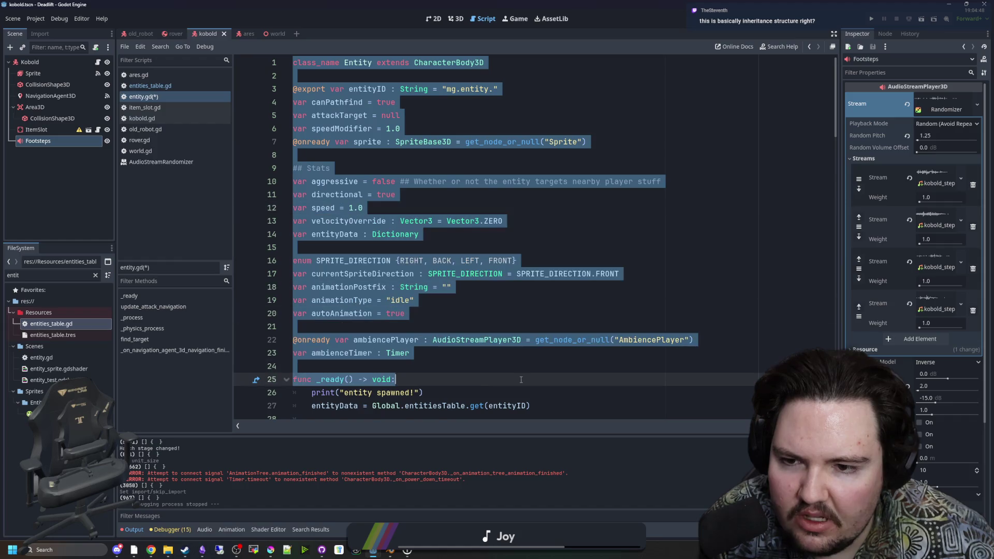
scroll(442, 367, down, 3)
scroll(442, 367, down, 6)
click(388, 327)
scroll(388, 375, up, 1)
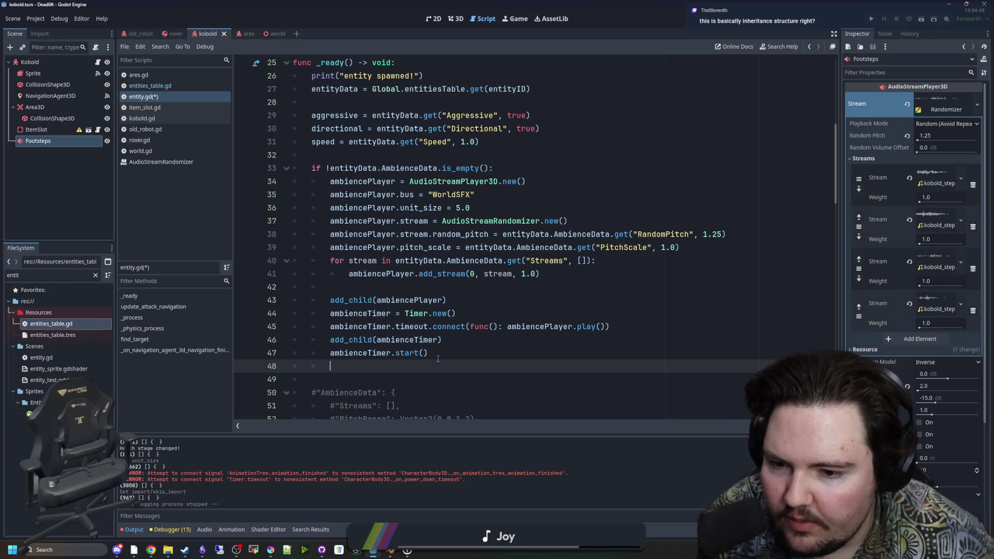
scroll(438, 418, up, 8)
Delete the commented-out #"AmbienceData" template block below ambienceTimer.start()
drag(409, 357, 407, 194)
click(408, 195)
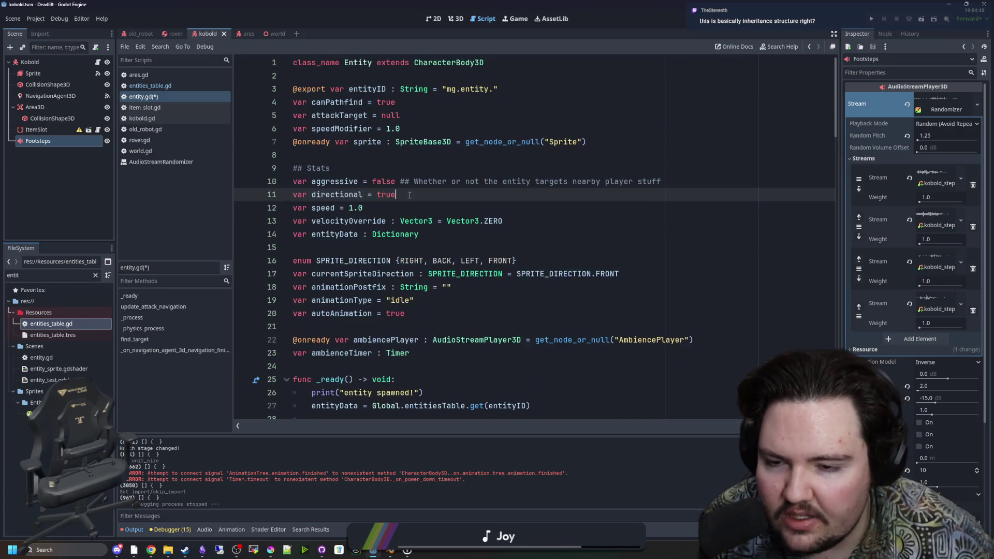
scroll(405, 233, down, 5)
scroll(393, 259, down, 10)
scroll(383, 311, up, 8)
click(374, 342)
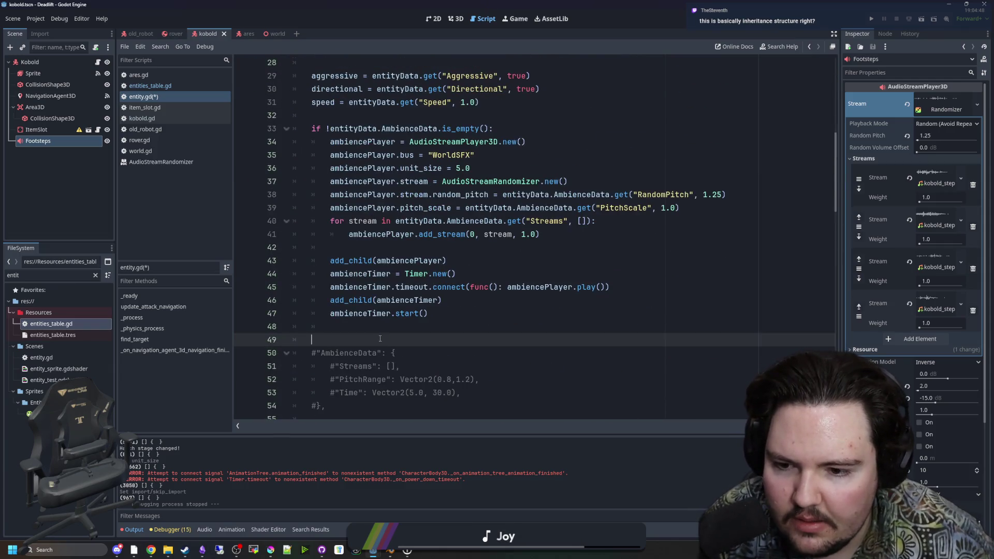
scroll(374, 343, down, 1)
scroll(374, 342, down, 2)
mouse_move(466, 328)
mouse_down()
mouse_move(414, 287)
mouse_move(443, 254)
mouse_up()
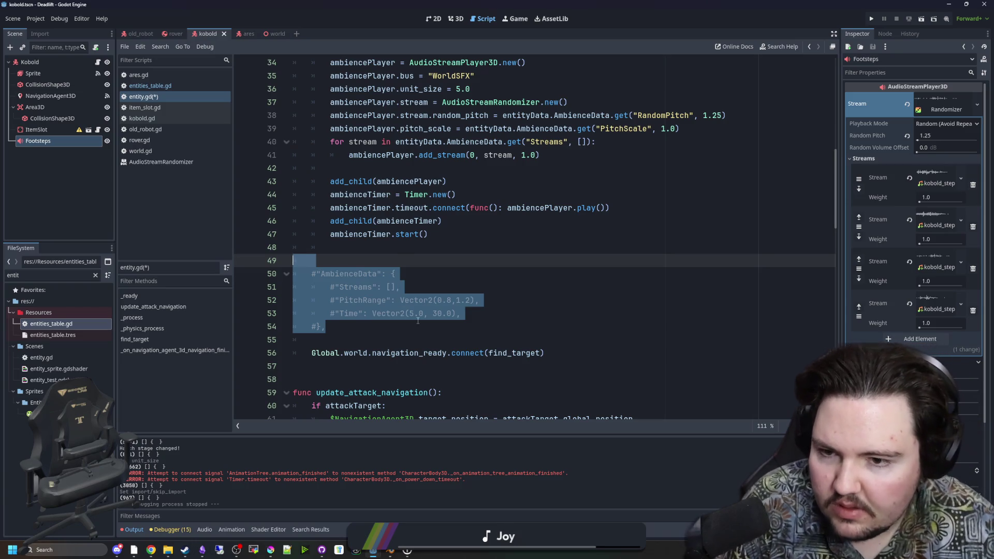
key(BackSpace)
key(BackSpace)
Copy the entityData.AmbienceData.get( lookup from line 39 for the timer's start() call
scroll(455, 335, up, 1)
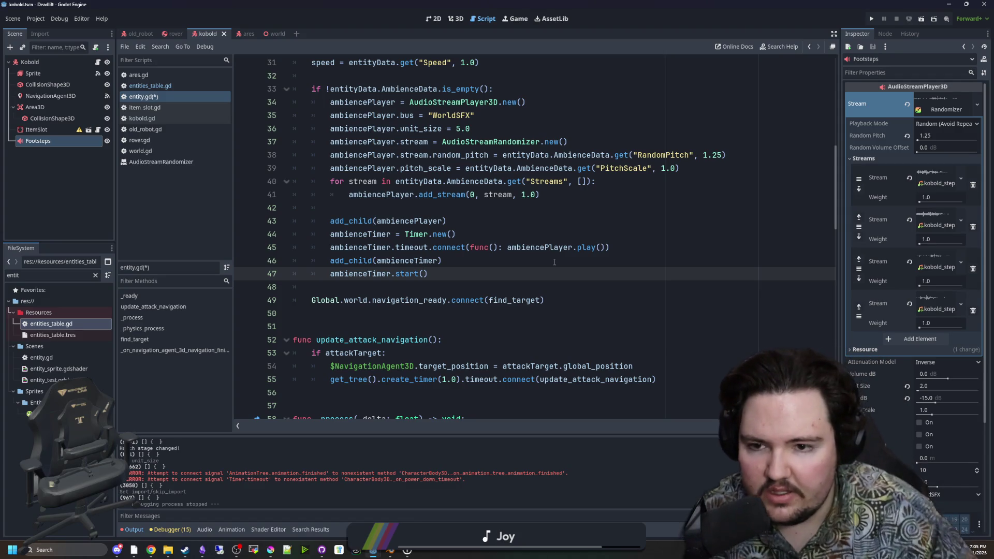
click(532, 206)
mouse_move(595, 168)
mouse_down()
mouse_move(466, 168)
mouse_move(593, 168)
mouse_up()
key(ctrl+c)
click(423, 274)
Paste the AmbienceData.get() lookup into ambienceTimer.start() with the key "AmbienceTime"
key(ctrl+v)
key(BackSpace)
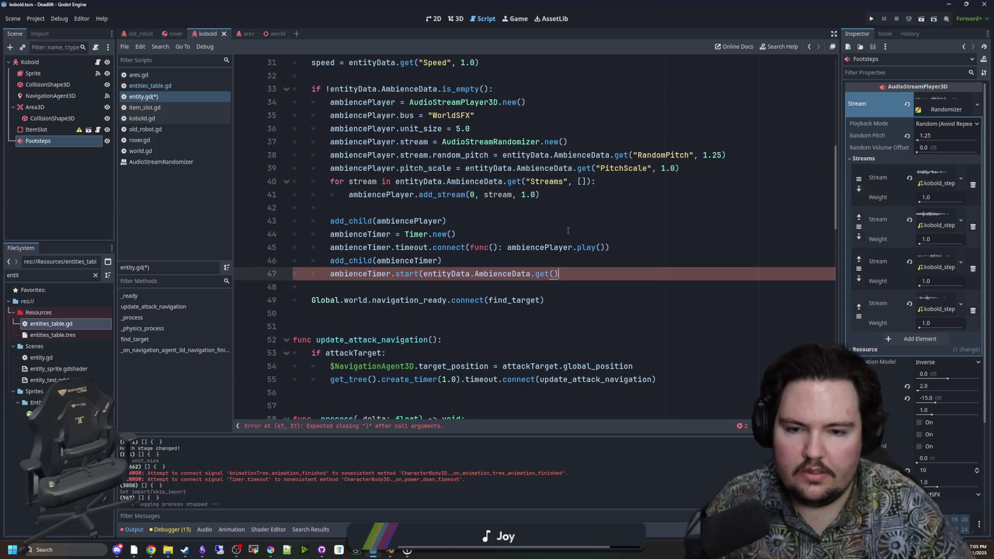
text(("Ambiec)
key(BackSpace)
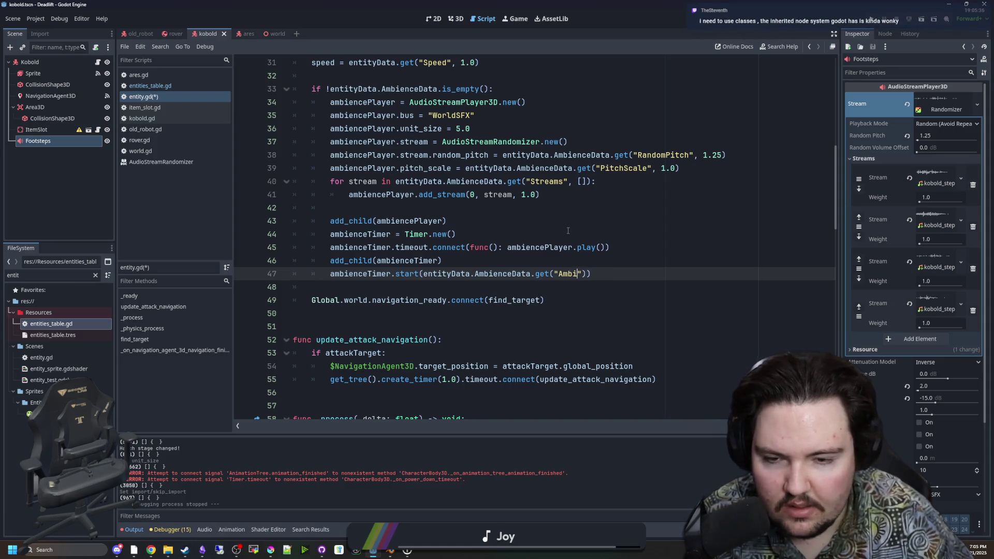
text(nceTime)
click(568, 230)
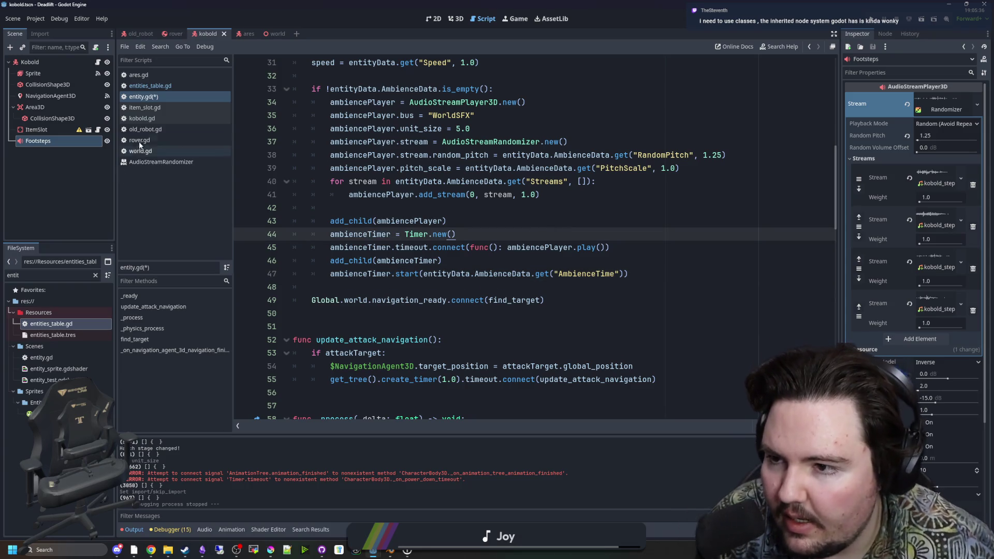
Rename the lookup key to "Time", matching entities_table.gd, and add a randf_range default
click(162, 88)
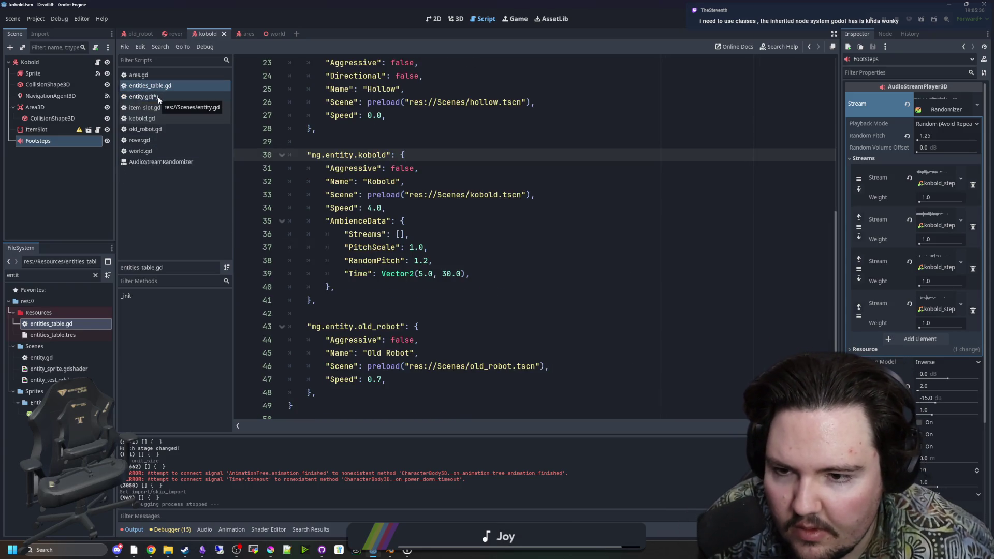
double_click(358, 274)
key(ctrl+c)
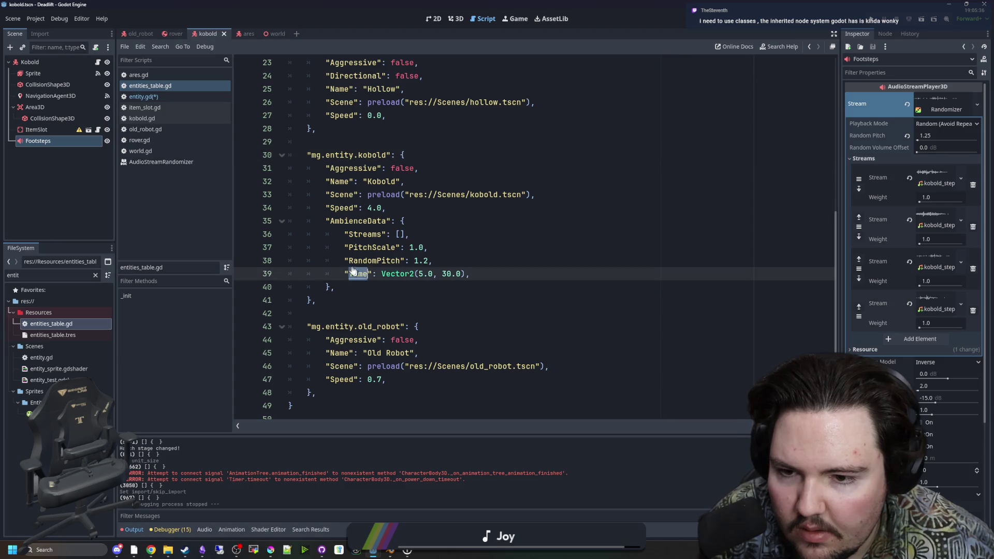
click(143, 97)
double_click(570, 274)
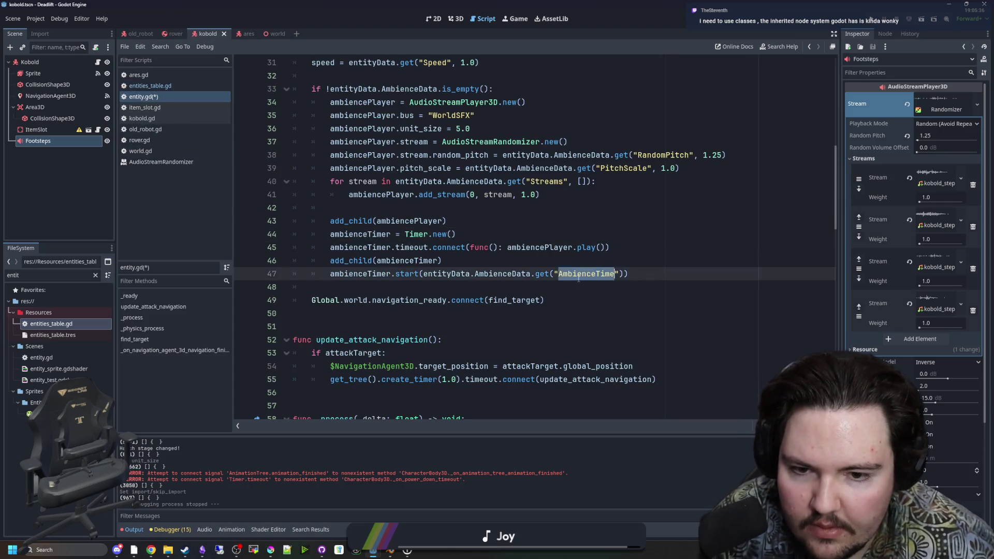
key(ctrl+v)
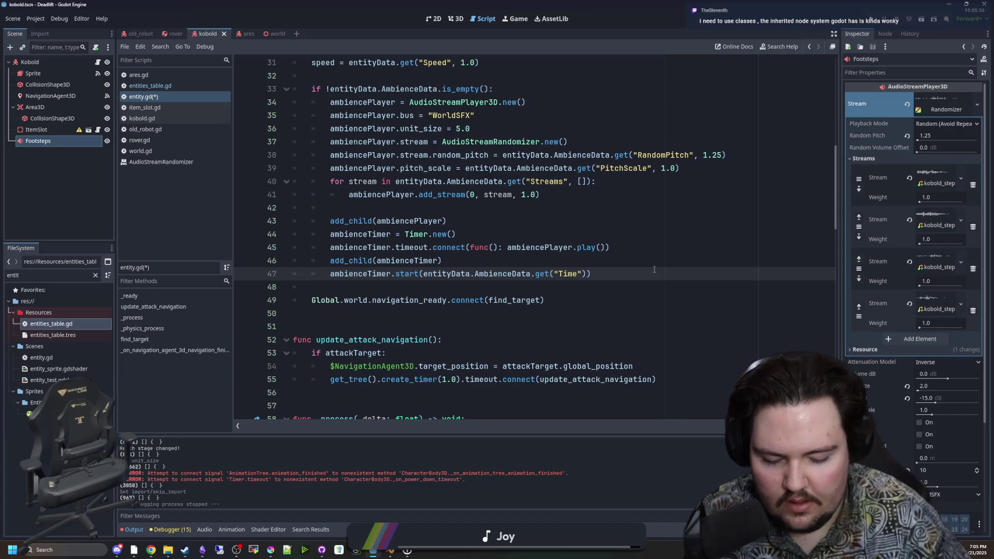
text(, randf)
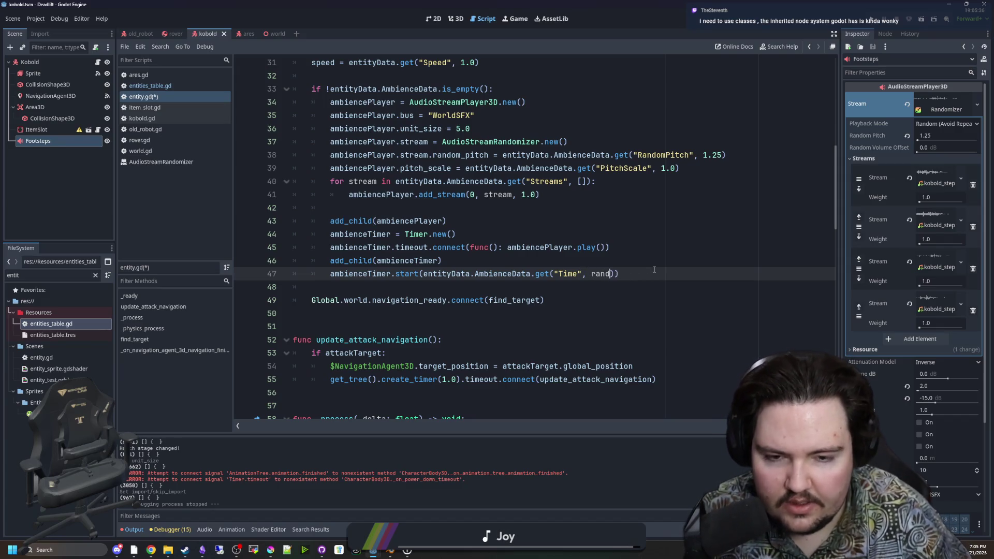
key(Return)
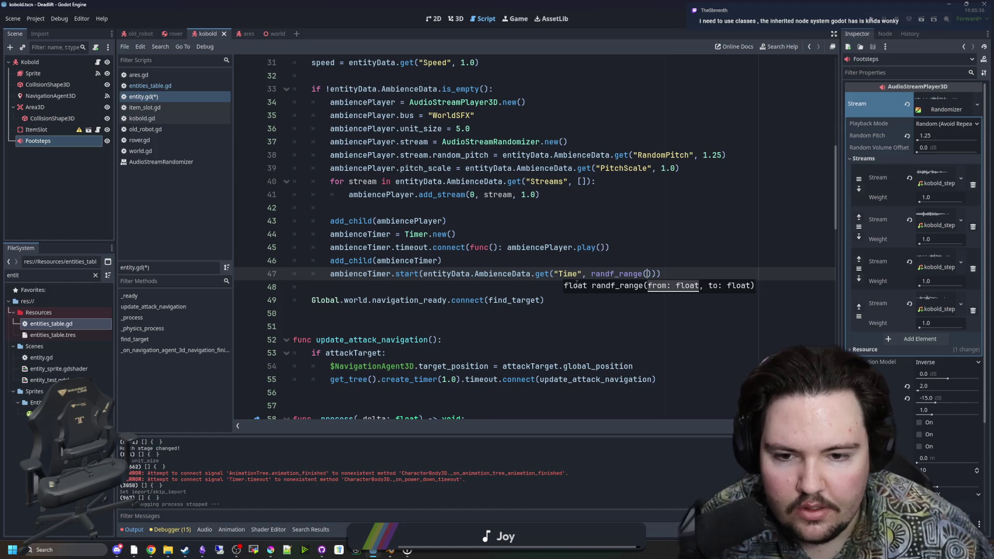
Move the lookup out of start() into a new 'var time =' line above it
click(570, 264)
drag(651, 273, 423, 273)
key(ctrl+c)
key(BackSpace)
click(455, 261)
key(Return)
text(var time =)
key(ctrl+v)
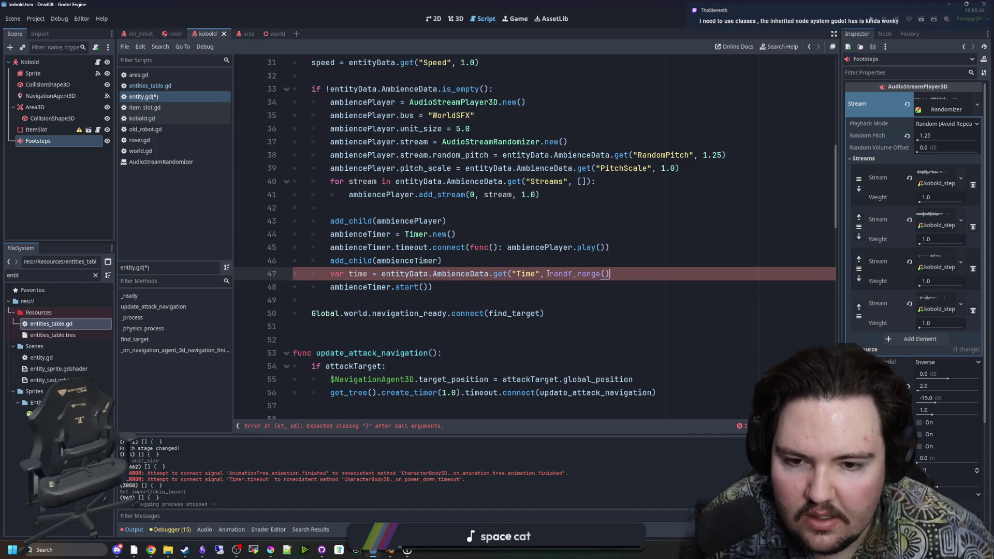
Replace the randf_range default with Vector2(5, 10) in the var time line
click(533, 274)
double_click(534, 274)
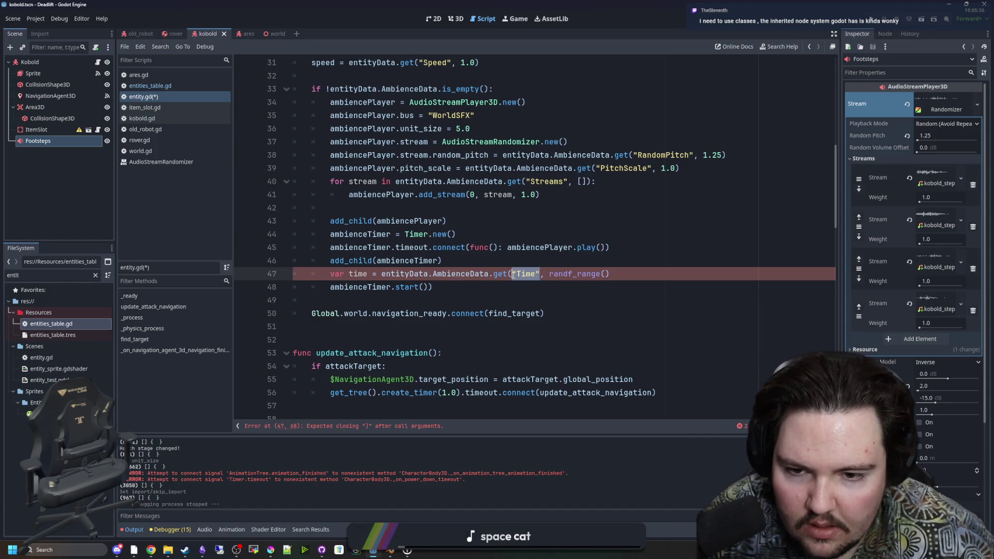
mouse_move(610, 274)
mouse_down()
mouse_move(538, 274)
mouse_move(550, 274)
mouse_up()
key(BackSpace)
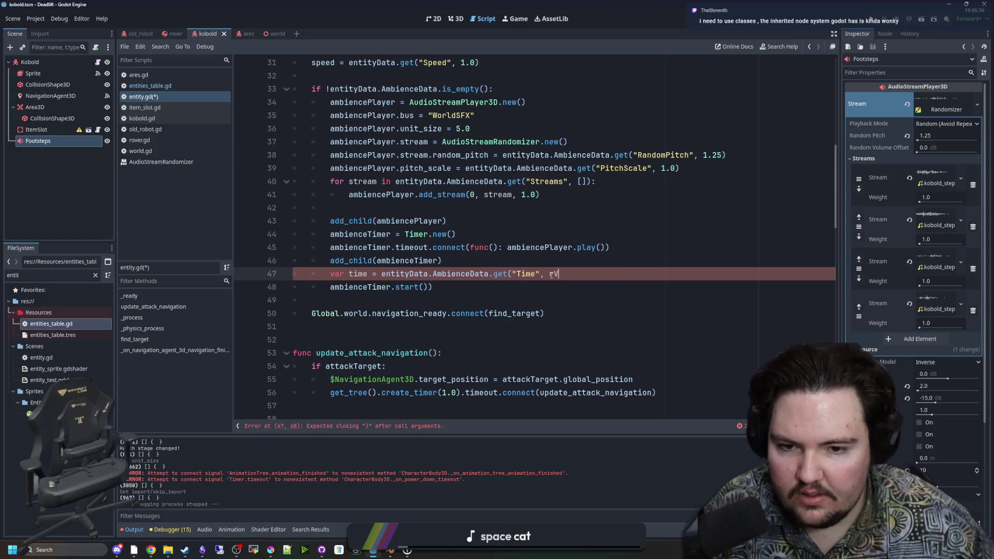
text(Vector2()
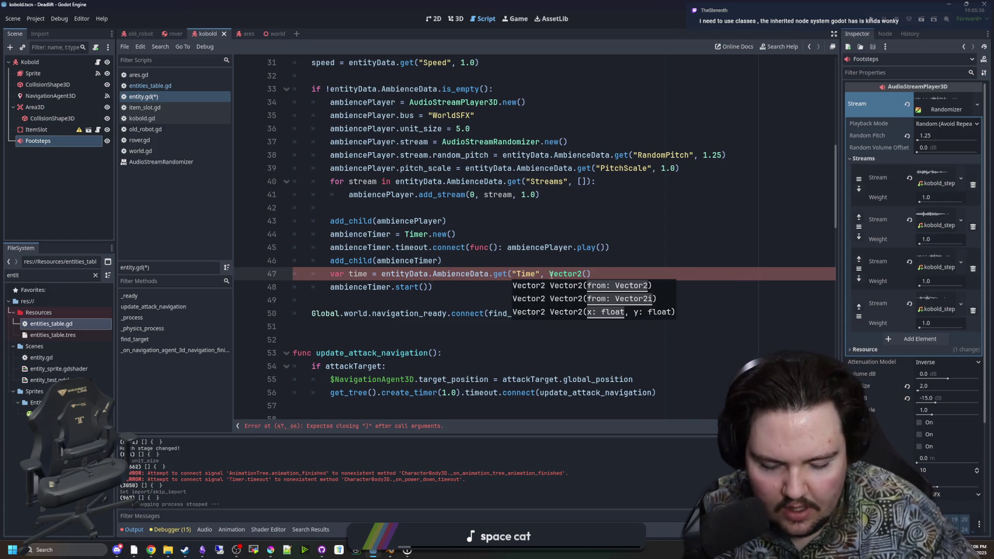
text(5, 10)
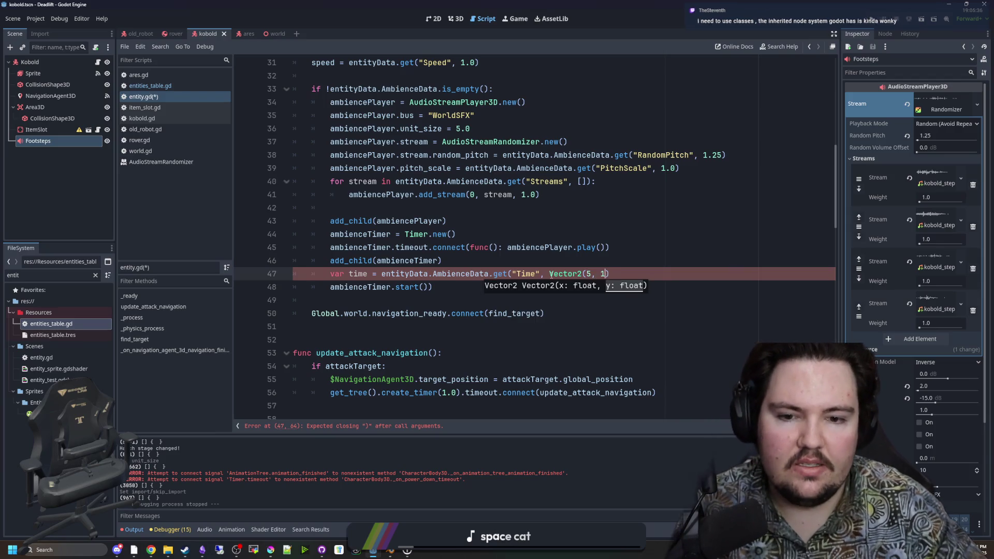
text())
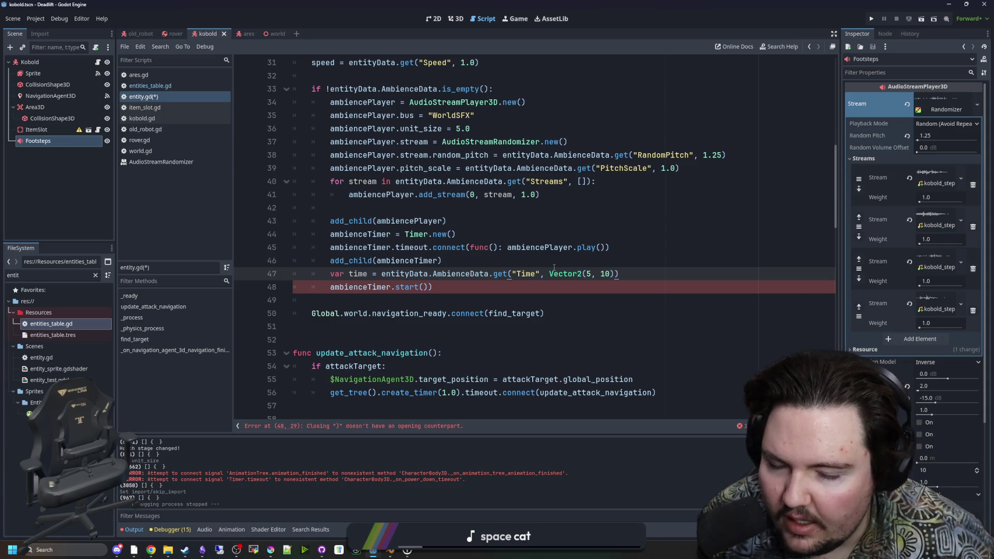
scroll(466, 228, up, 10)
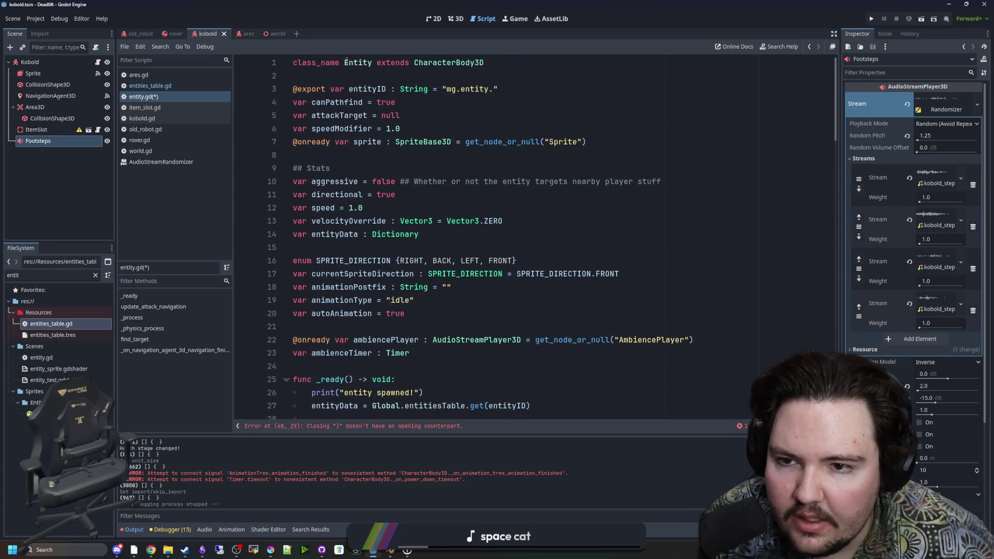
scroll(562, 335, down, 10)
Change the timer call to ambienceTimer.start(time)
mouse_move(552, 277)
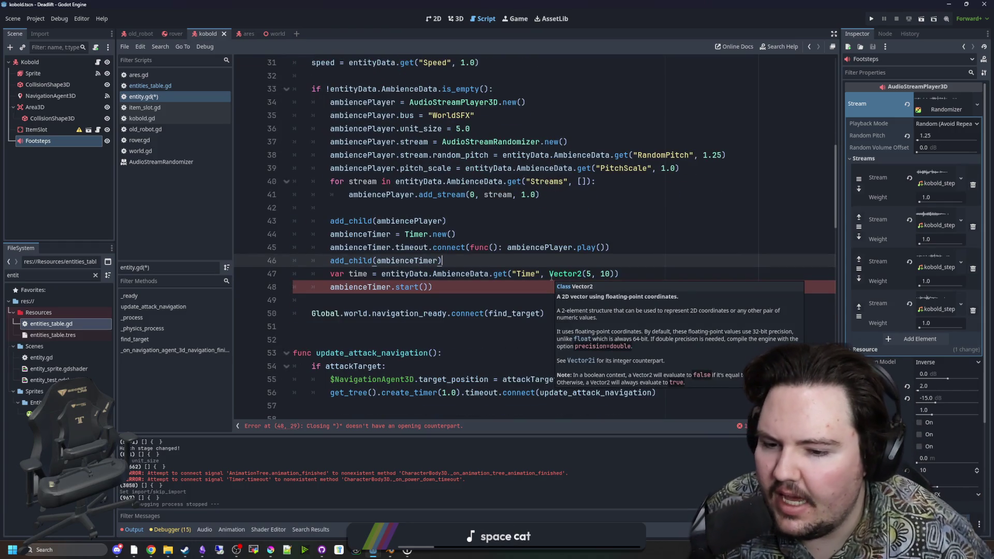
click(423, 288)
text(time)
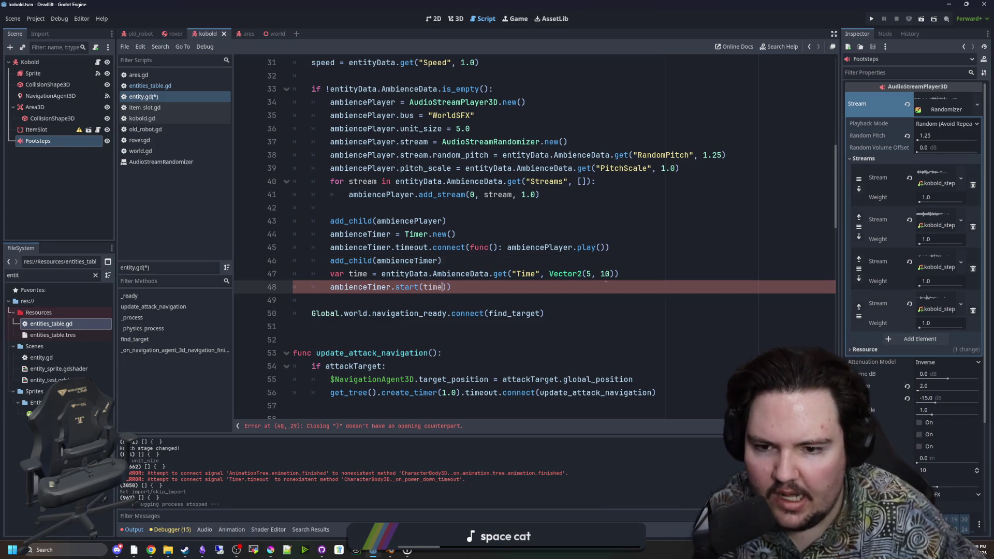
key(Delete)
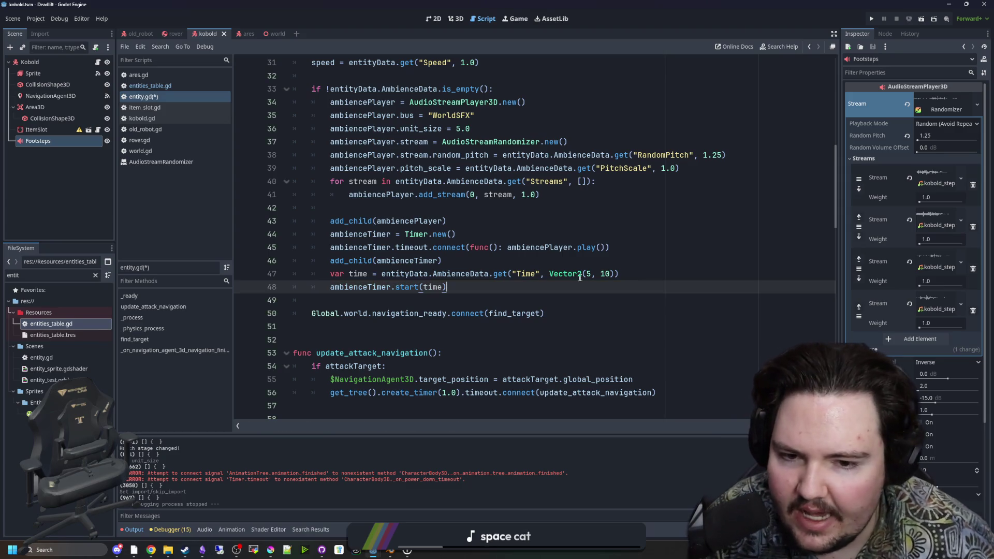
Save entity.gd with Ctrl+S
click(450, 265)
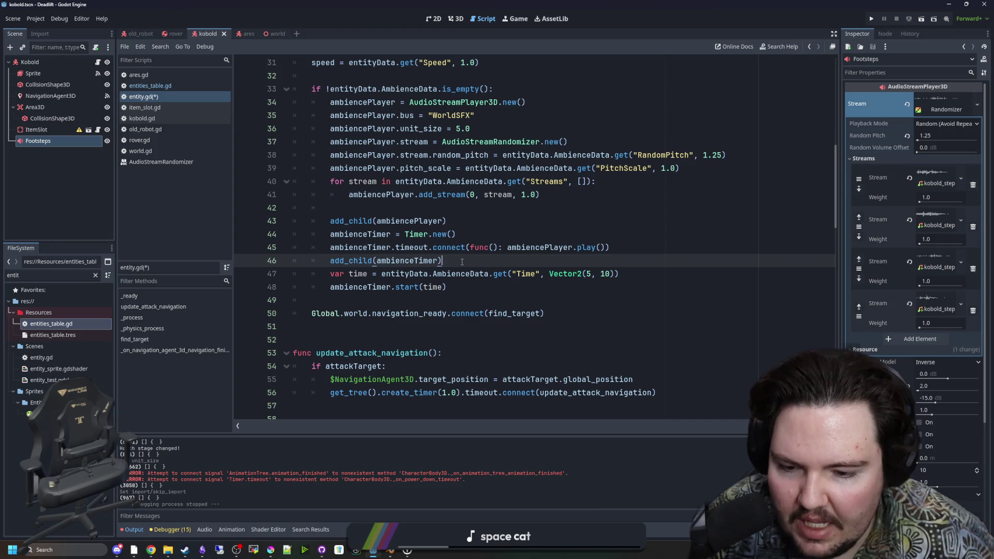
scroll(461, 262, up, 10)
scroll(486, 301, down, 10)
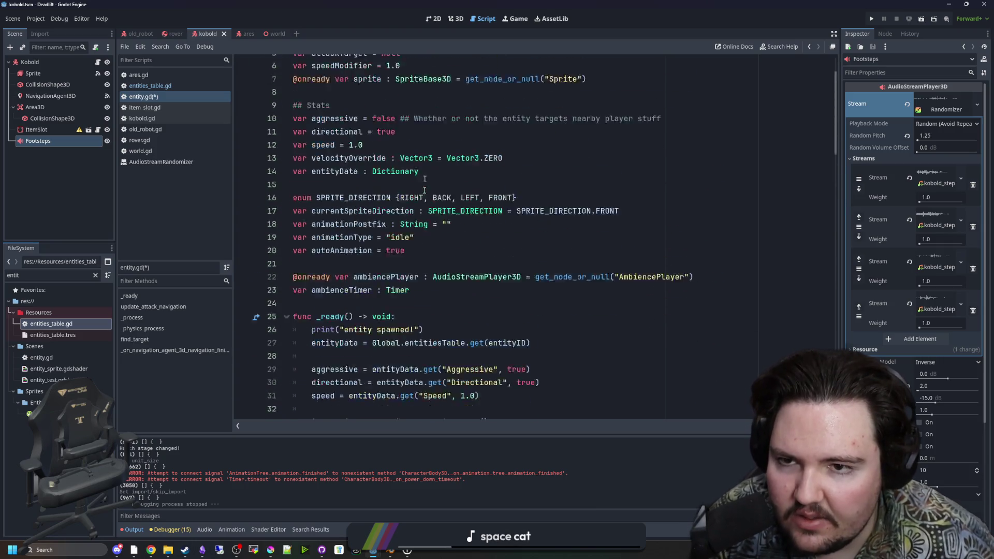
click(485, 288)
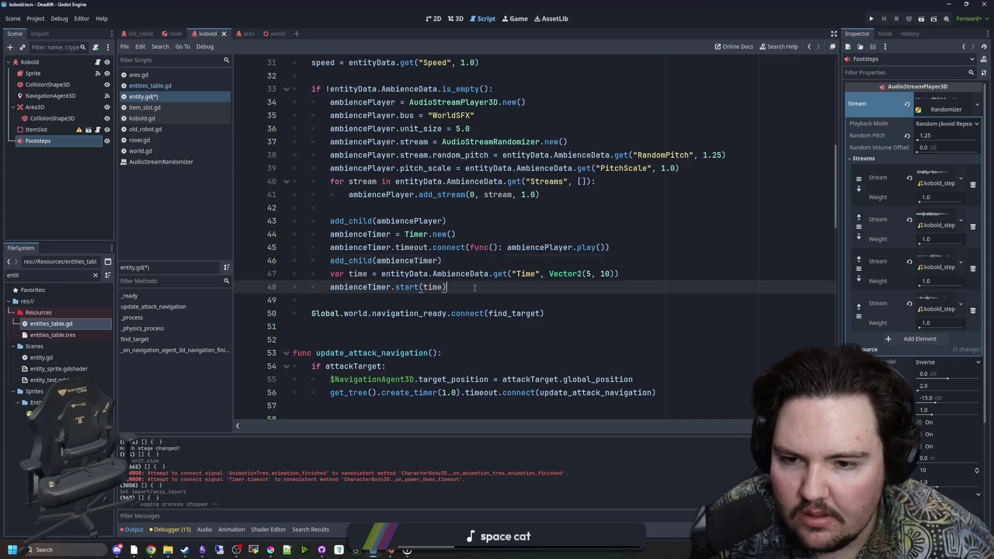
click(475, 274)
click(466, 262)
key(ctrl+s)
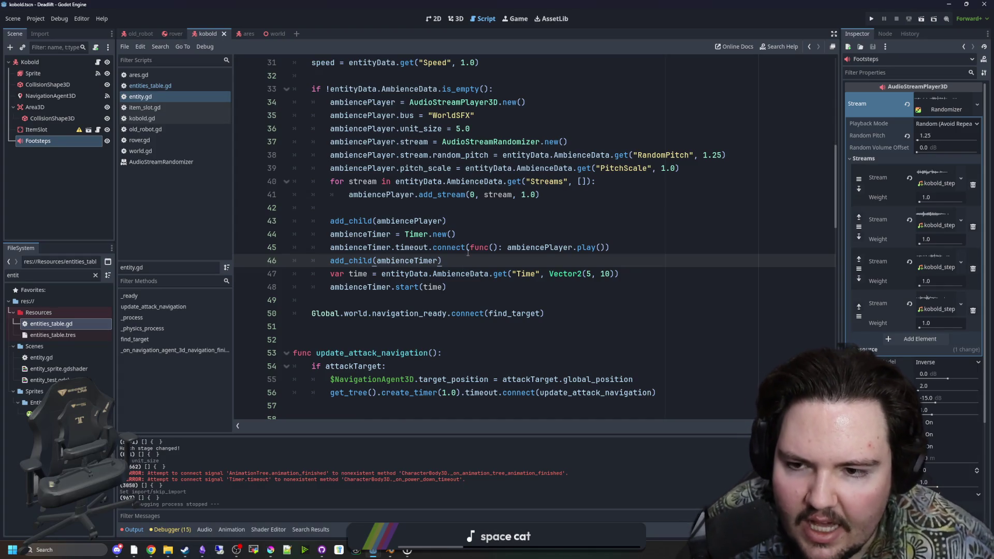
Scroll through entity.gd's _ready() to review the ambience player and timer setup
scroll(453, 259, up, 5)
scroll(352, 208, down, 3)
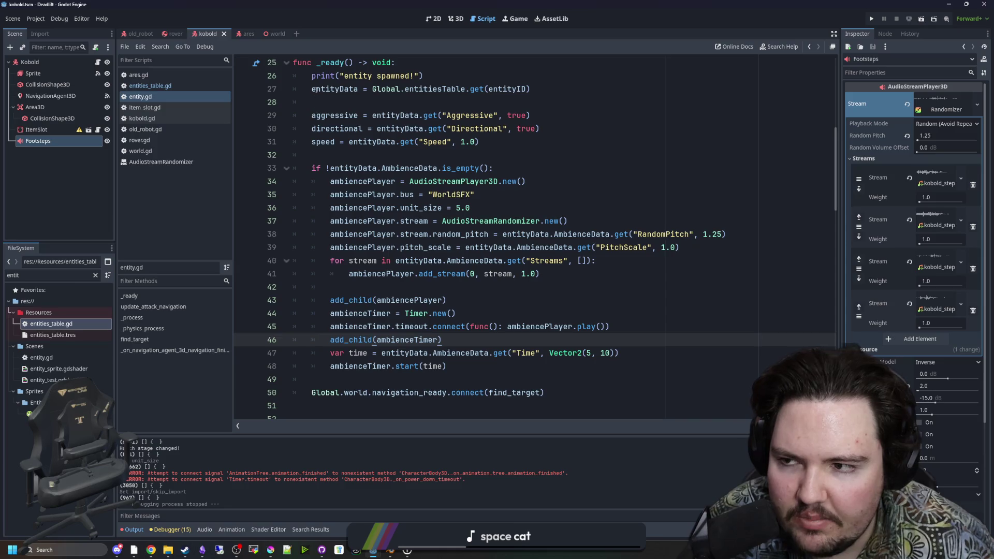
mouse_move(310, 97)
mouse_down()
mouse_move(363, 262)
mouse_move(518, 404)
mouse_up()
scroll(493, 362, down, 1)
click(490, 353)
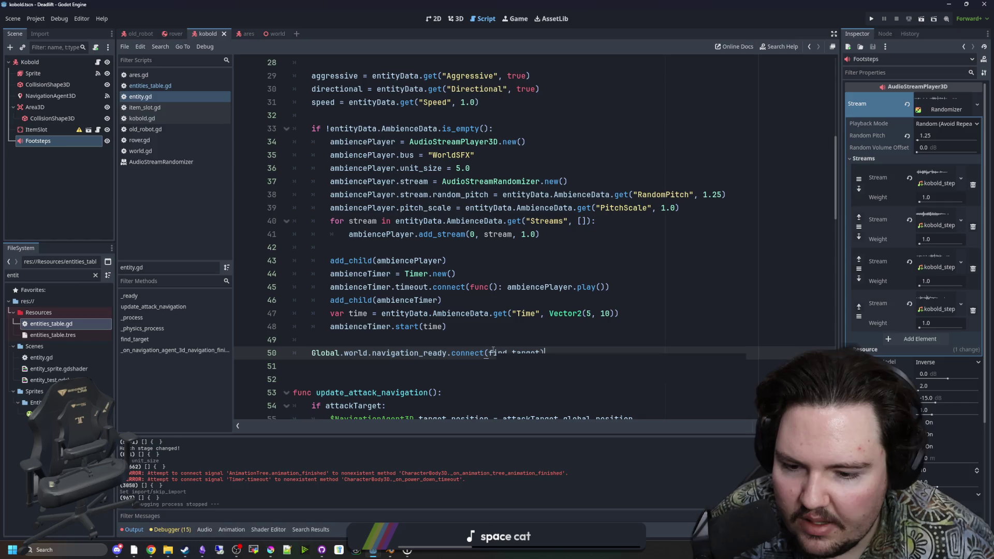
click(464, 327)
scroll(464, 327, up, 4)
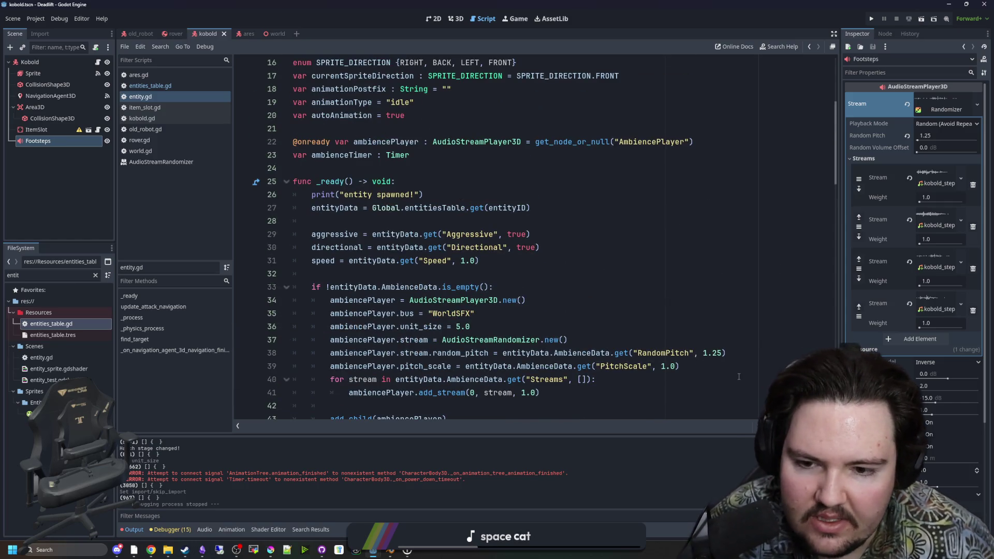
drag(332, 361, 596, 381)
click(596, 380)
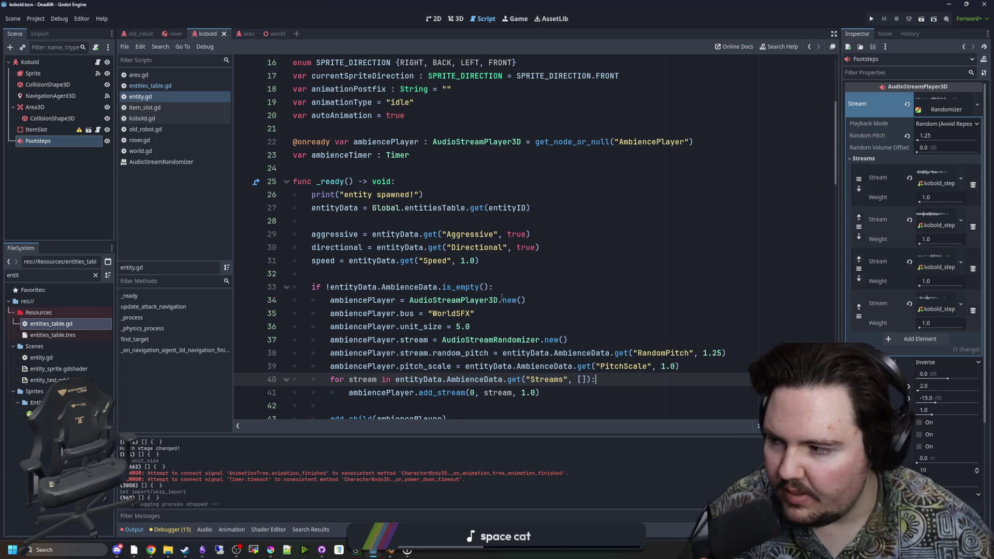
scroll(491, 286, down, 4)
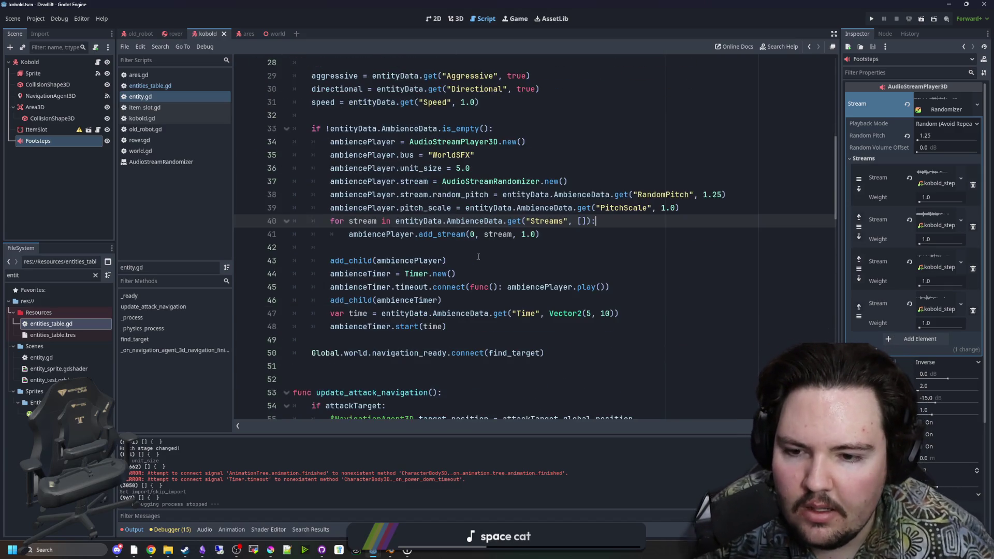
click(457, 244)
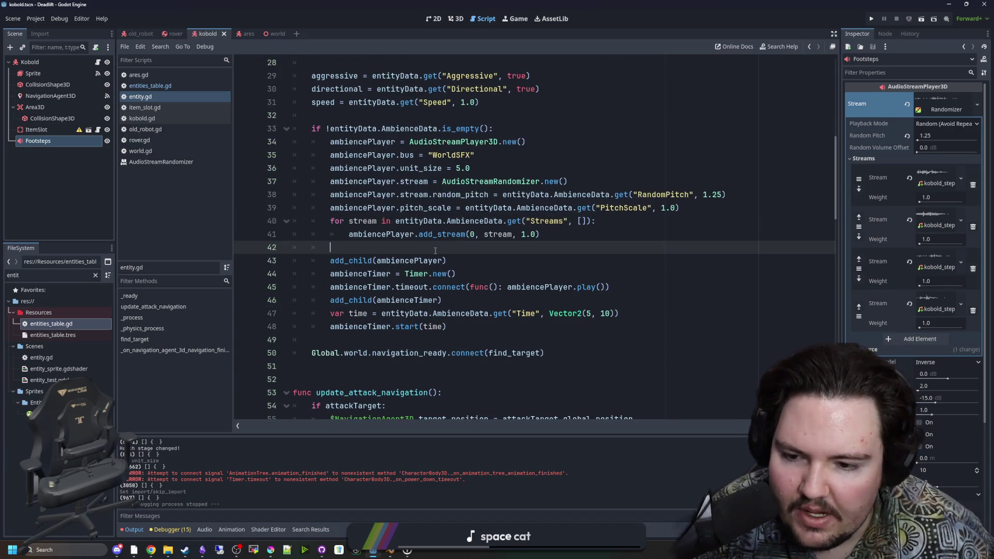
click(422, 337)
scroll(452, 301, down, 1)
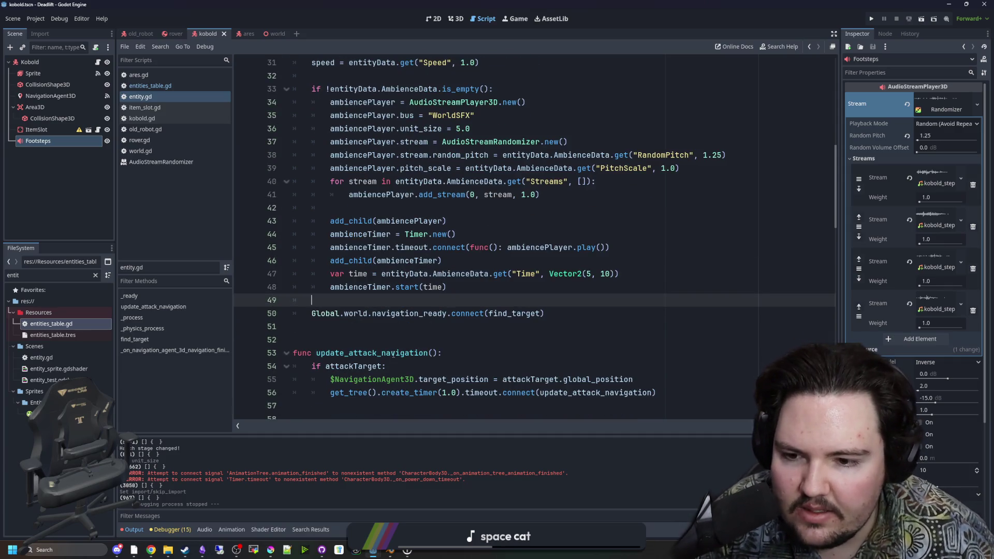
scroll(414, 347, up, 1)
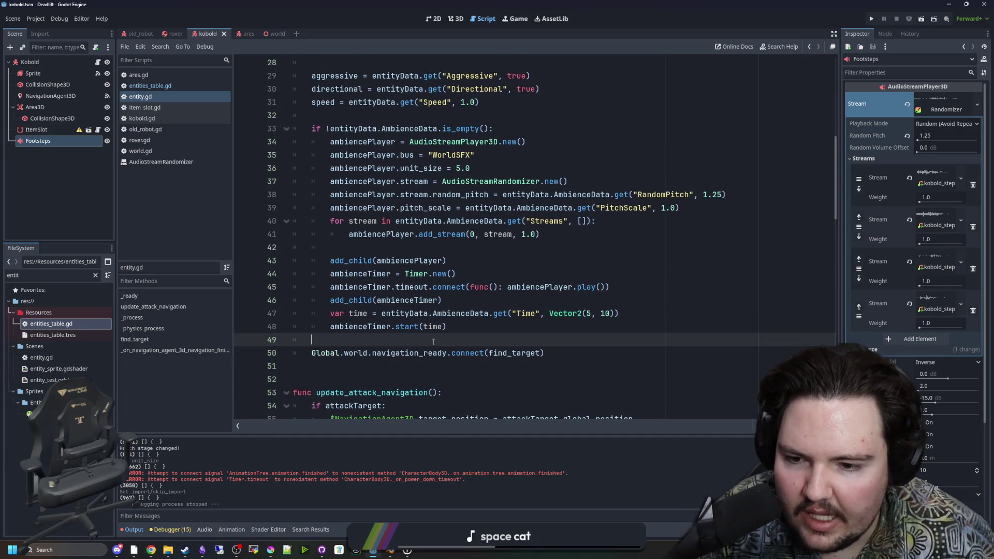
Insert a blank line after add_child(ambiencePlayer), before the ambienceTimer setup
scroll(411, 267, up, 1)
click(376, 285)
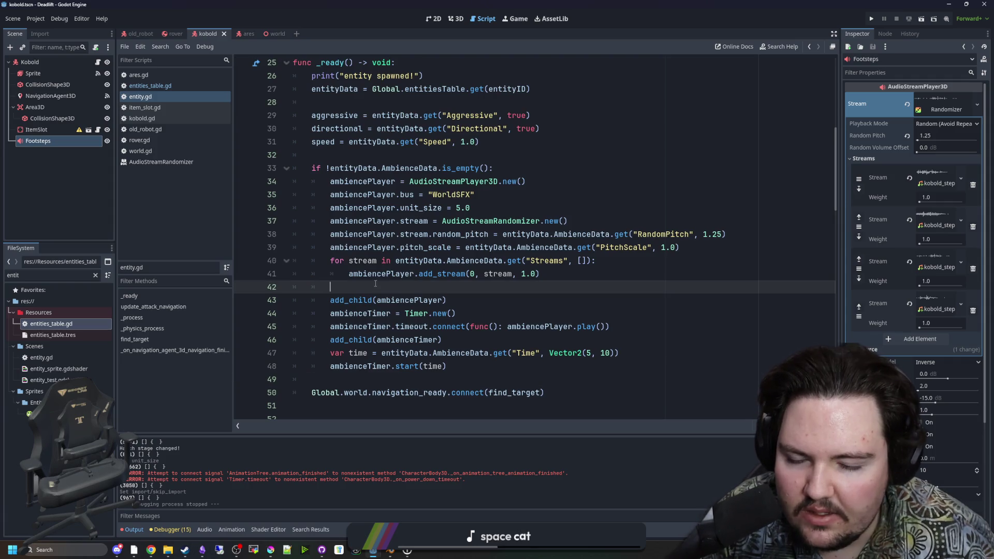
click(480, 365)
scroll(464, 341, down, 1)
click(630, 286)
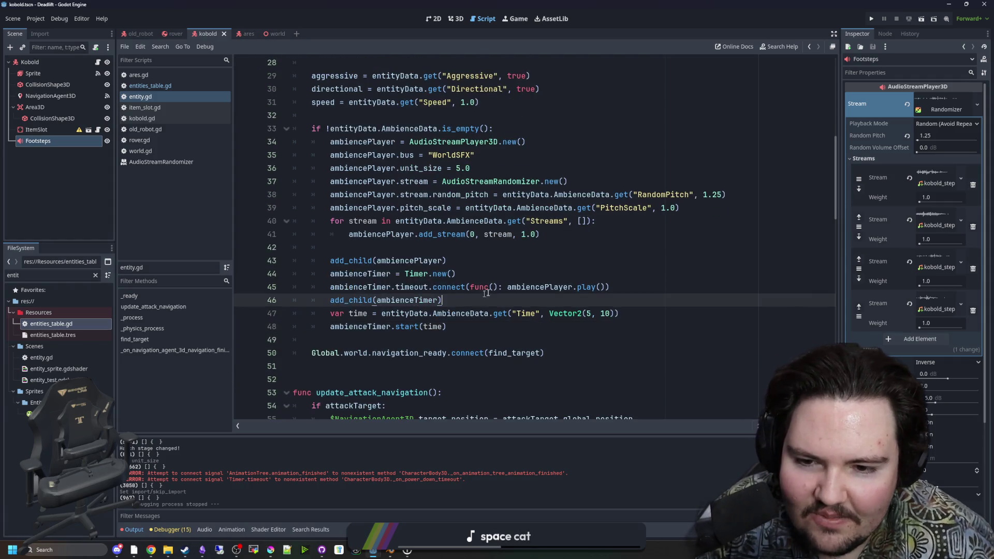
click(480, 267)
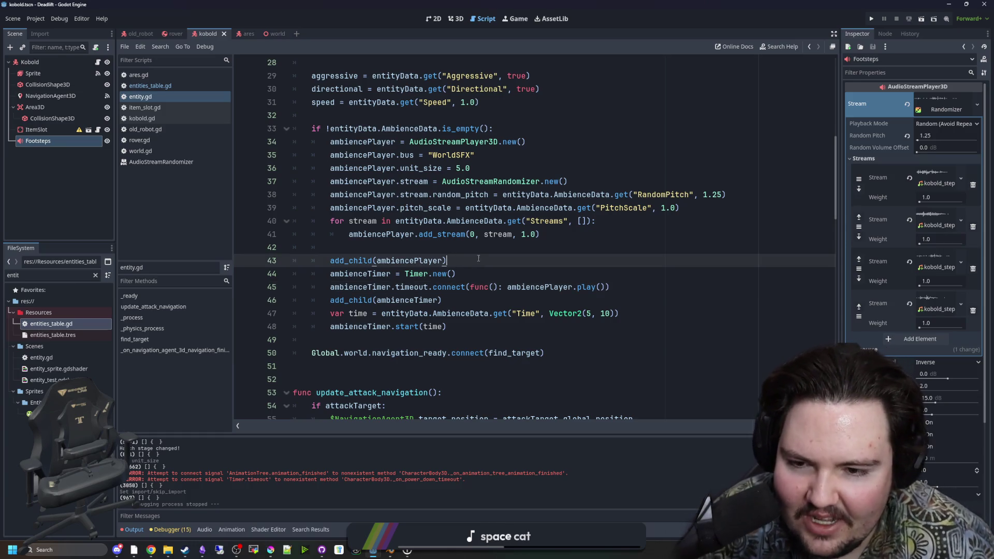
key(Return)
click(478, 258)
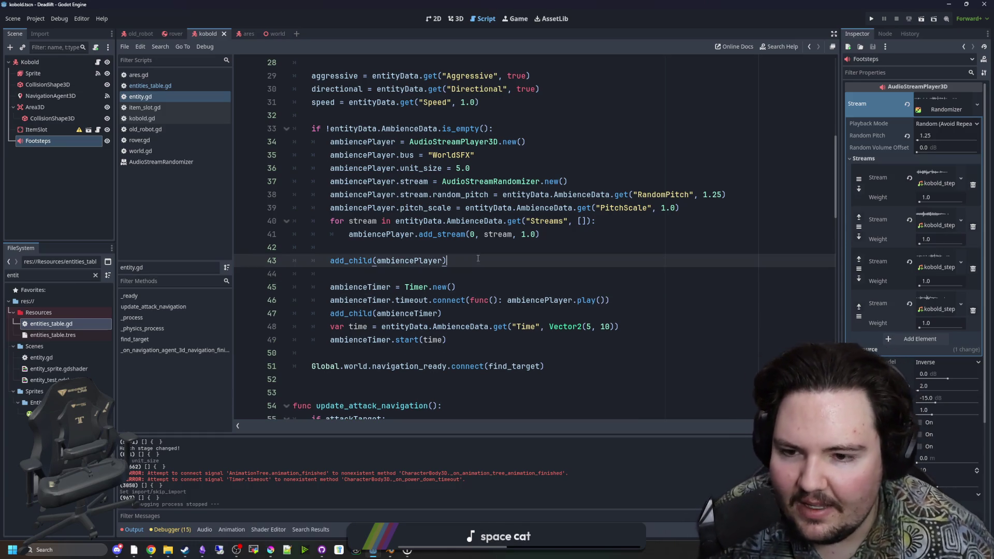
Replace the start() argument with randf_range(time.x, time.y)
scroll(388, 256, down, 1)
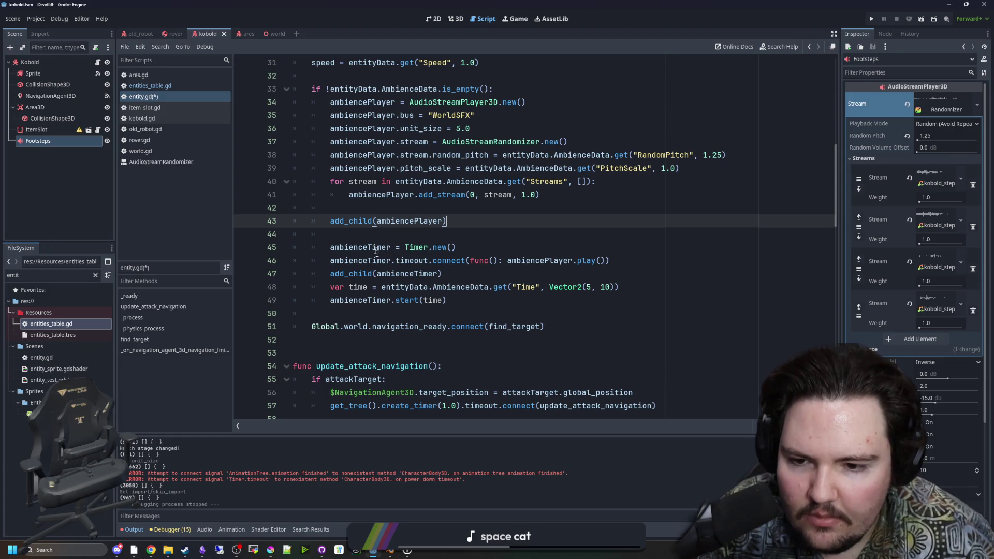
click(520, 302)
click(609, 261)
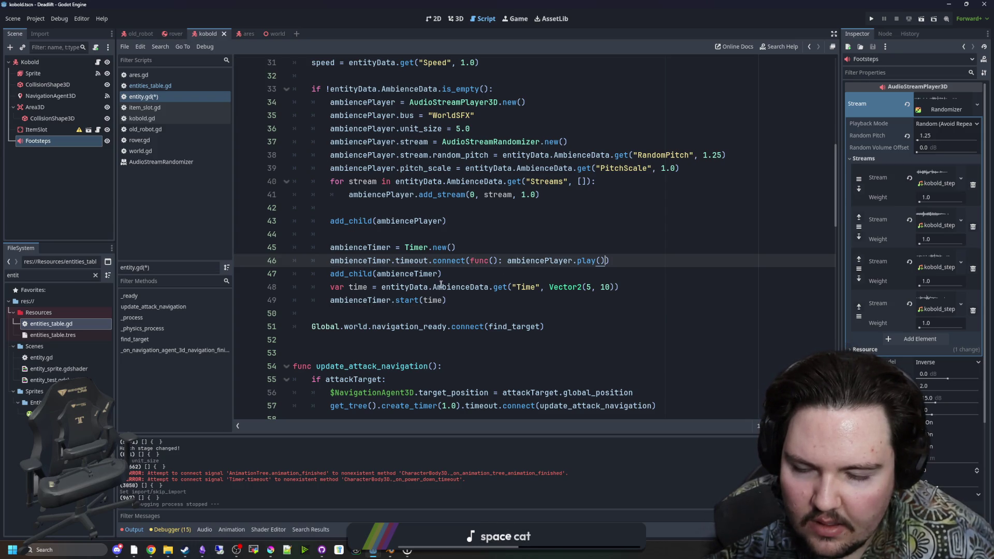
mouse_move(403, 304)
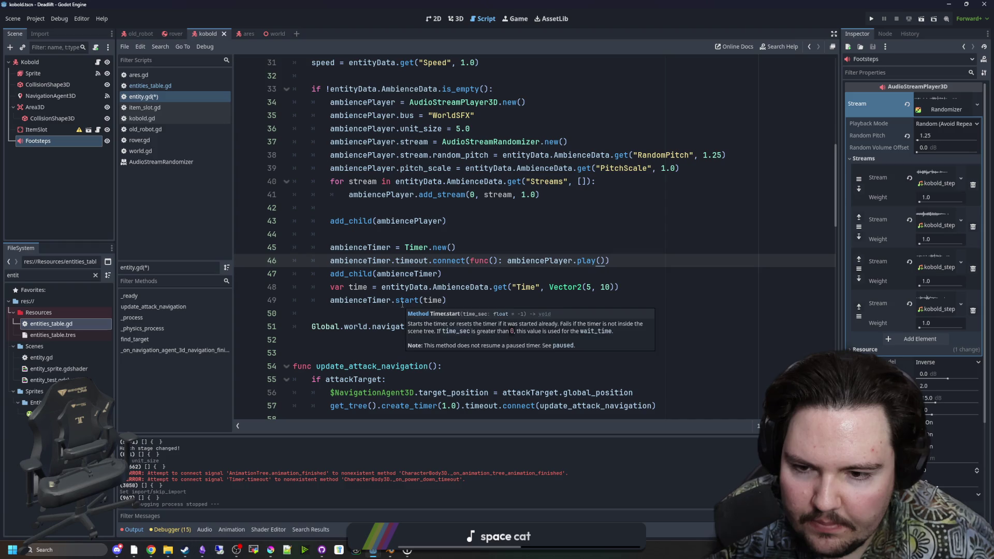
click(464, 276)
drag(636, 282, 332, 288)
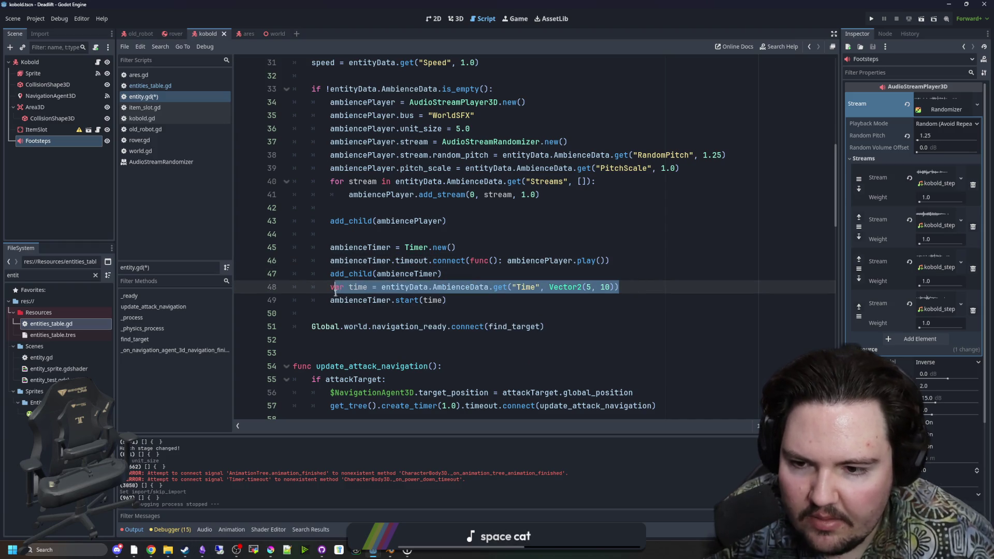
click(437, 311)
double_click(437, 301)
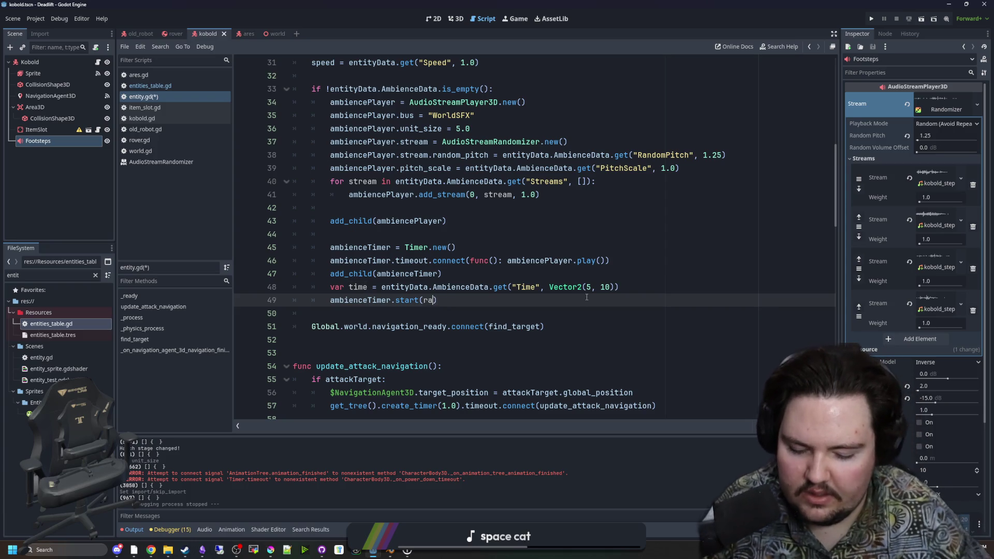
text(randf_range()
text(time.x, time.)
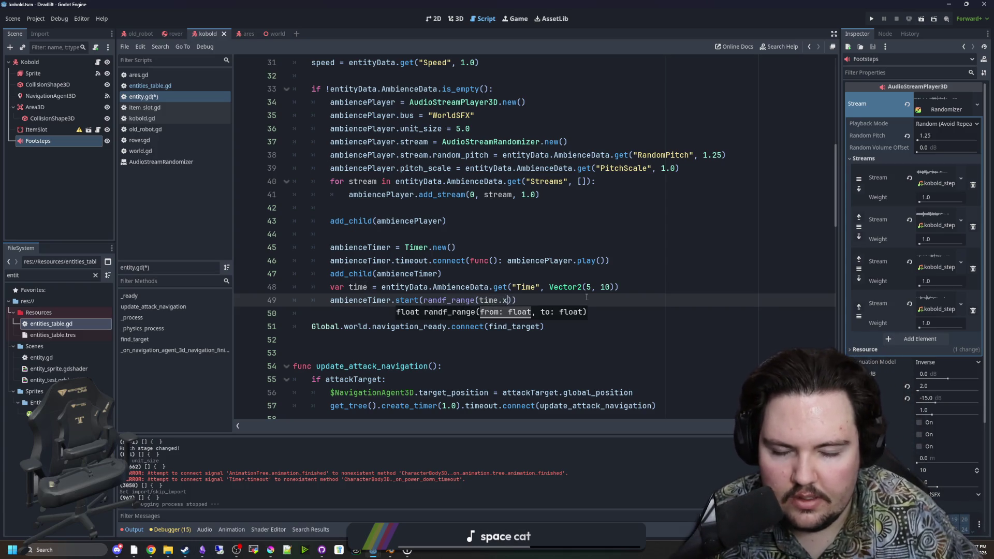
text(y)
key(Down)
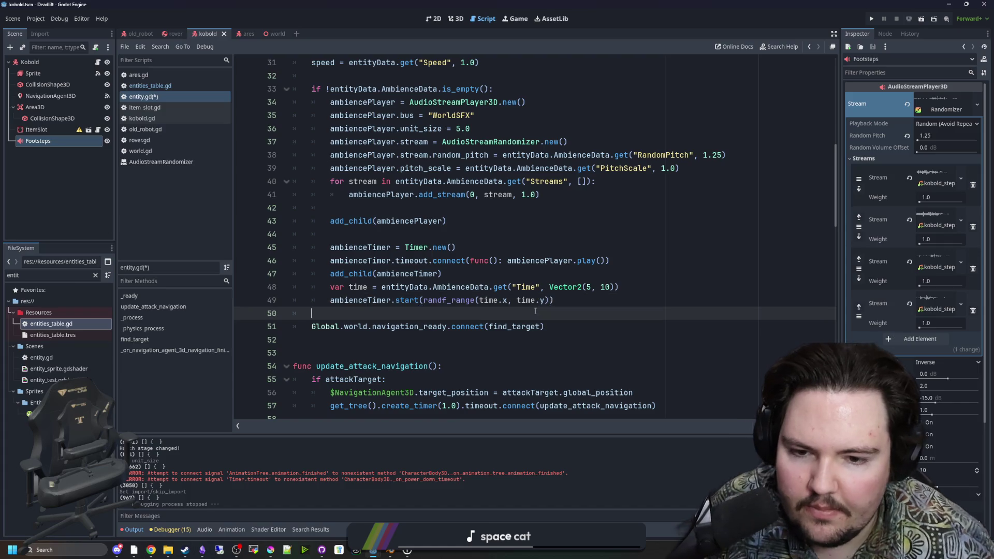
key(Up)
click(566, 301)
text())
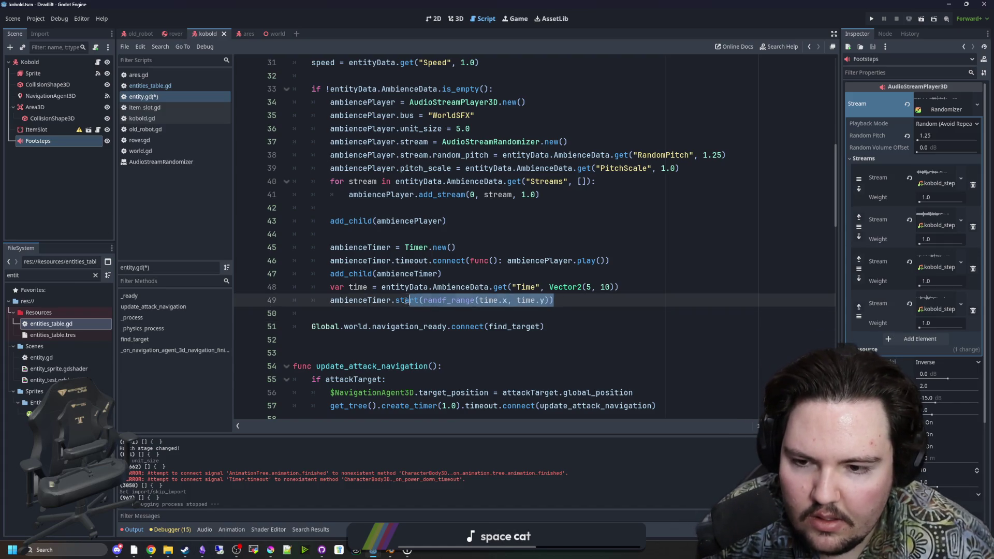
key(Down)
Copy the timer start line and move the lambda's play() call onto its own line
drag(559, 300, 330, 301)
key(ctrl+c)
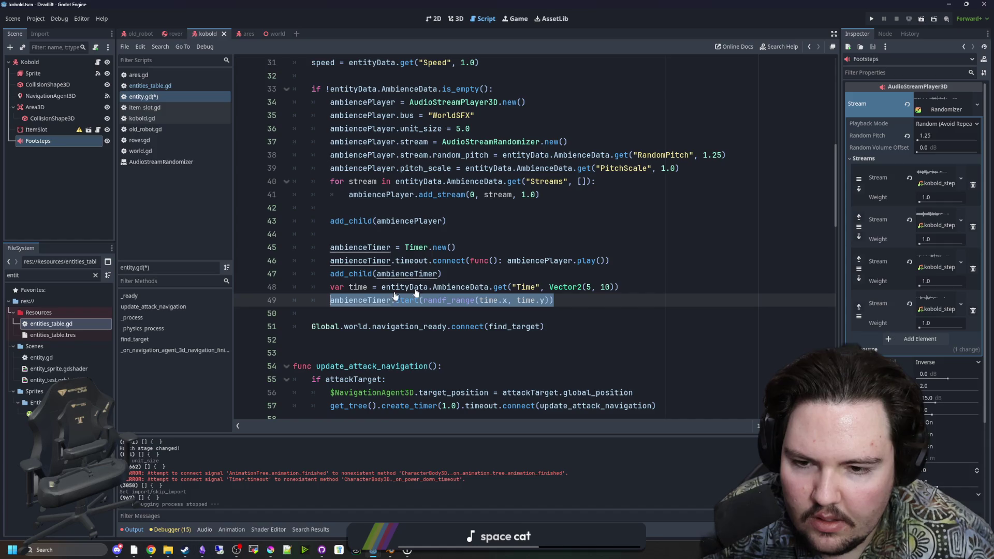
click(510, 261)
key(Return)
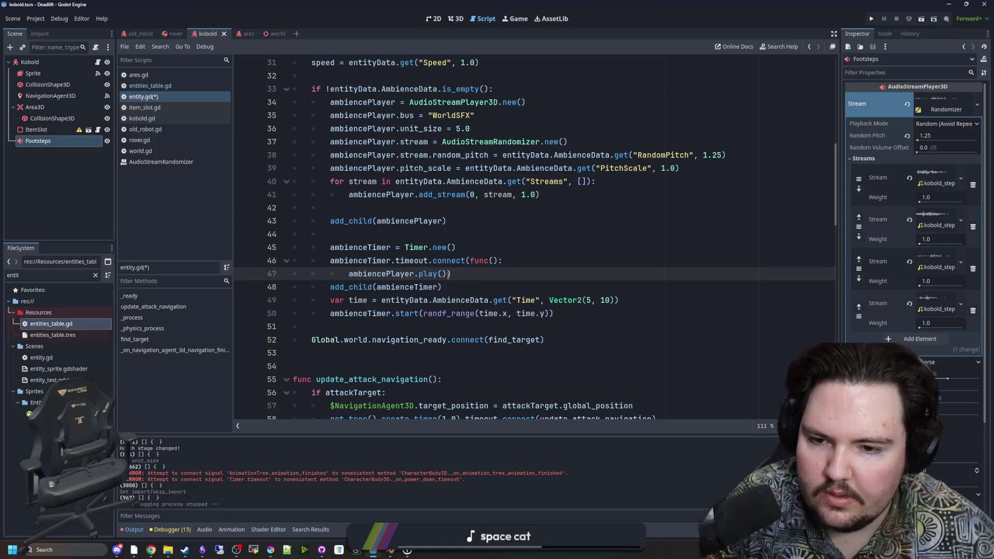
Add ambienceTimer.wait_time = randf_range(time.x, time.y) after play() in the timeout callback
key(Return)
key(ctrl+v)
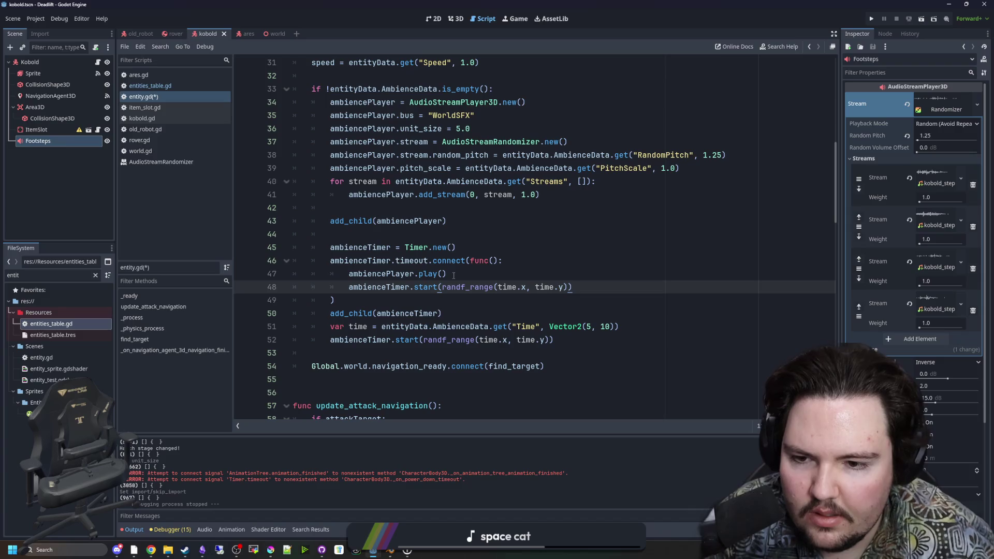
double_click(415, 286)
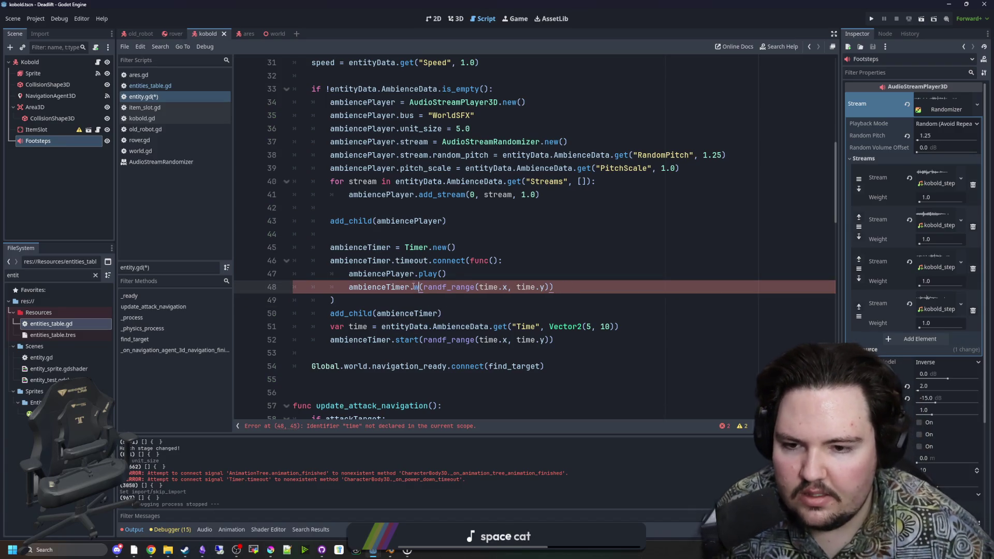
text(wait)
key(Return)
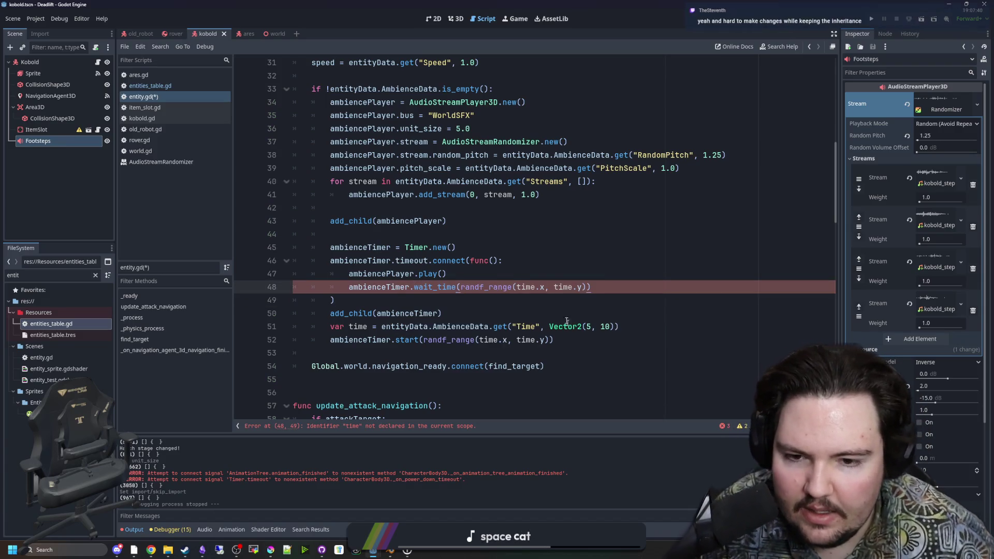
click(547, 289)
click(458, 288)
key(Delete)
text(=)
key(Escape)
key(Up)
click(614, 286)
key(BackSpace)
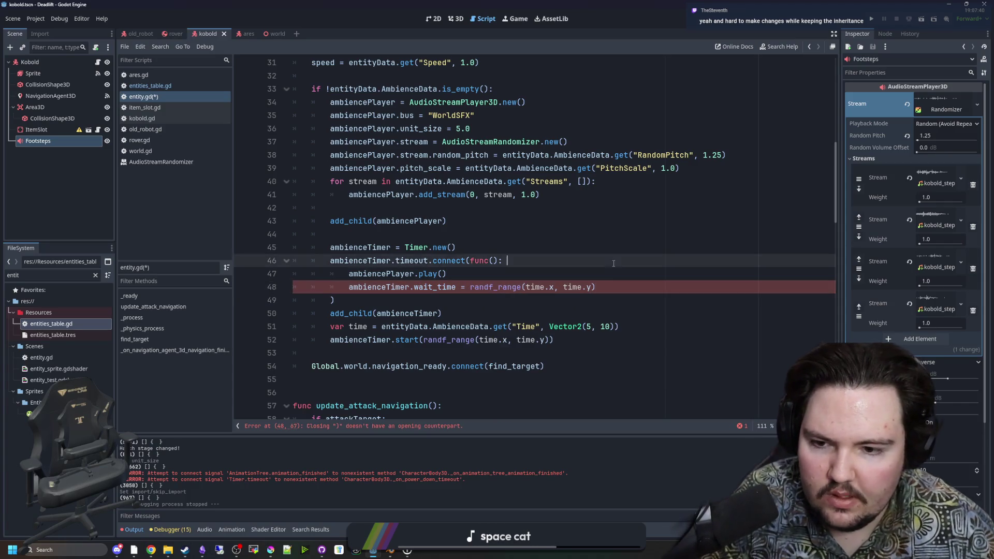
Copy the var time "Time" lookup line into the callback after play()
drag(619, 327, 330, 327)
key(ctrl+c)
click(446, 274)
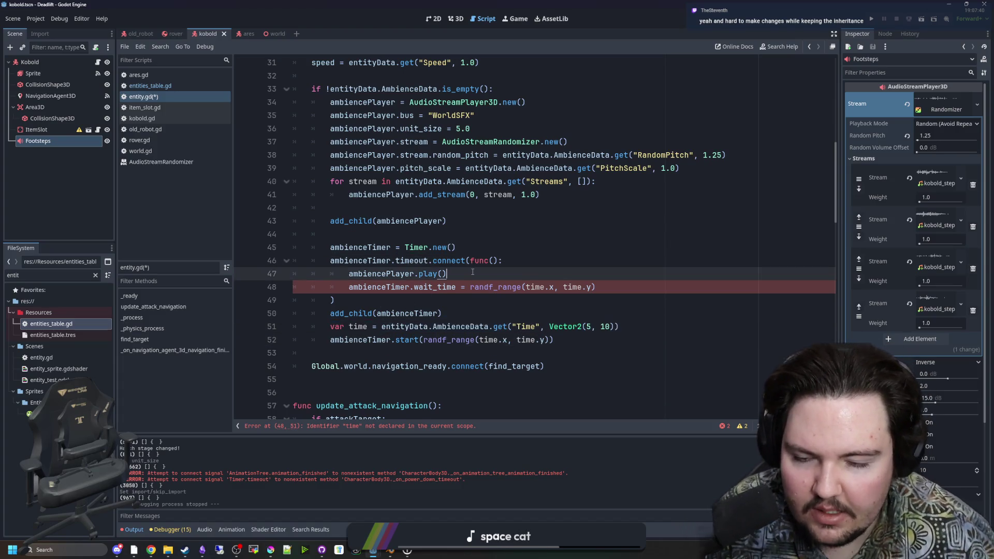
key(Return)
key(ctrl+v)
scroll(552, 280, down, 1)
click(552, 280)
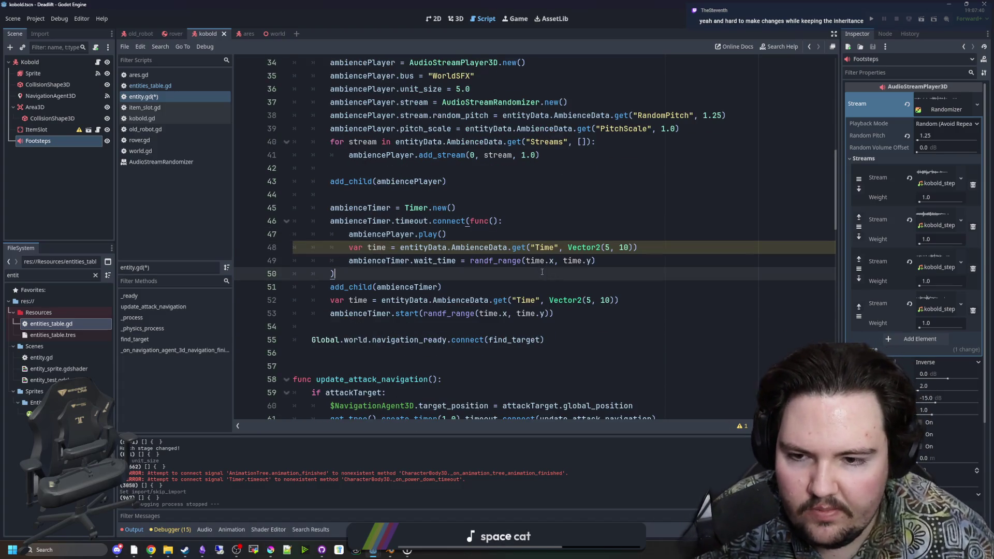
click(521, 229)
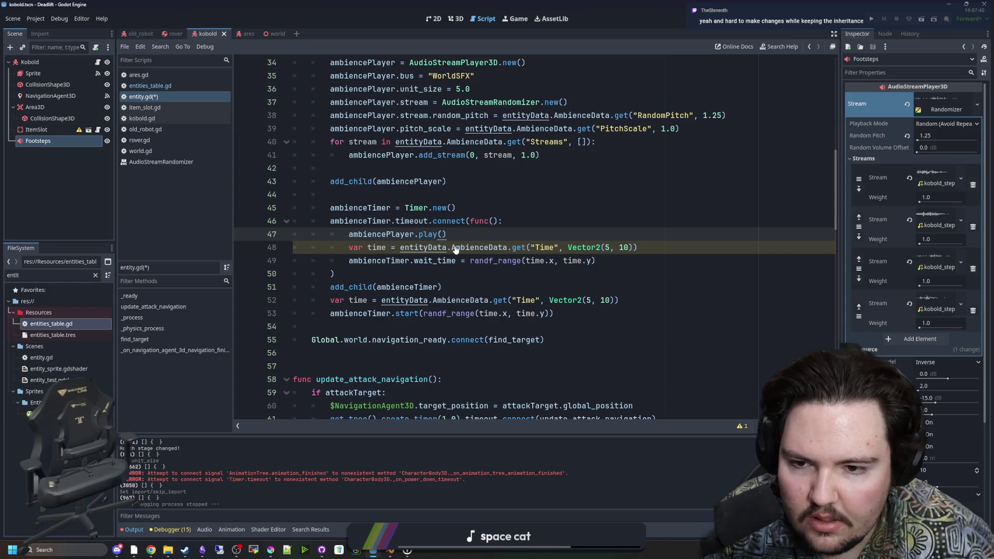
Type both time variables as Vector2 (lines 48 and 52) and show the debugger panel
click(393, 248)
text(: Vector2)
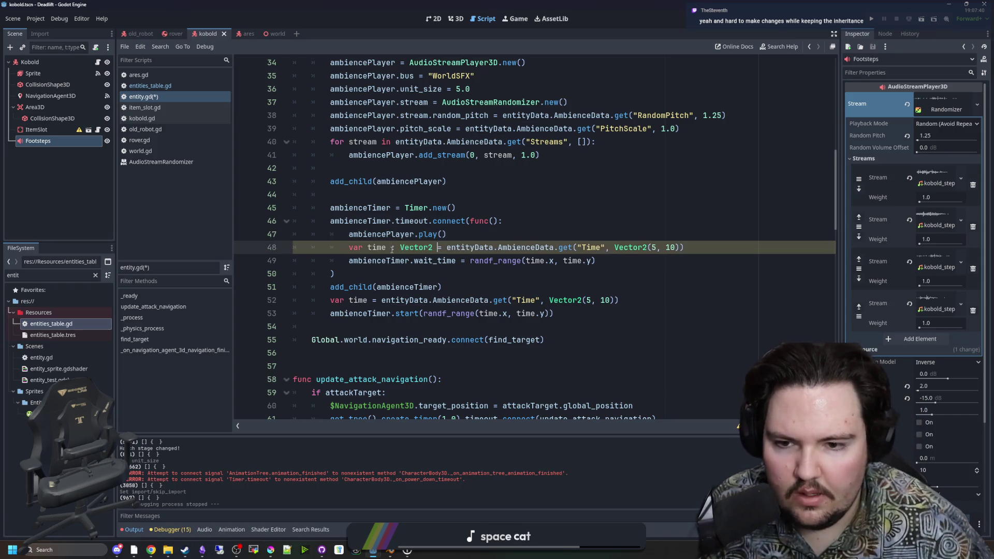
click(558, 220)
click(394, 327)
click(371, 300)
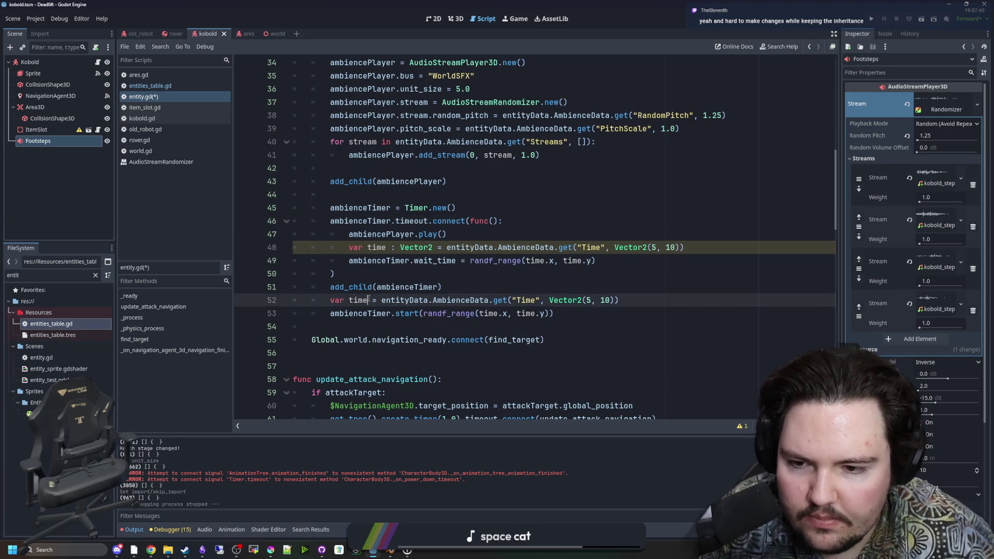
text(: Vector2)
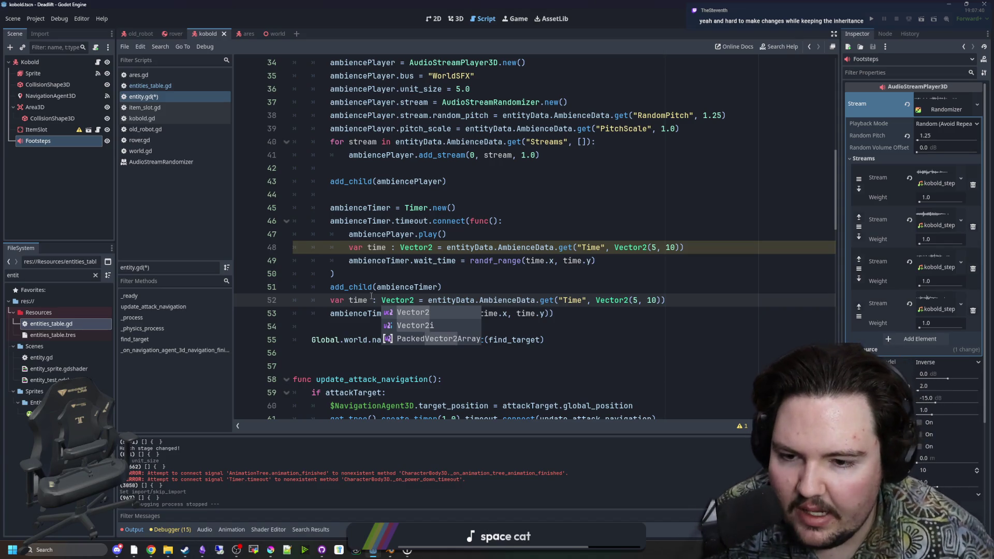
click(453, 280)
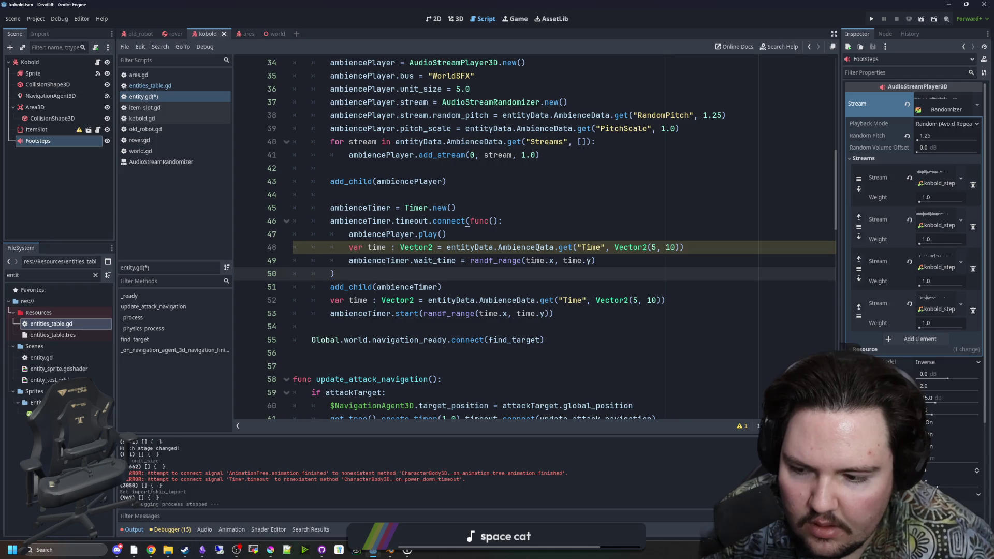
click(172, 532)
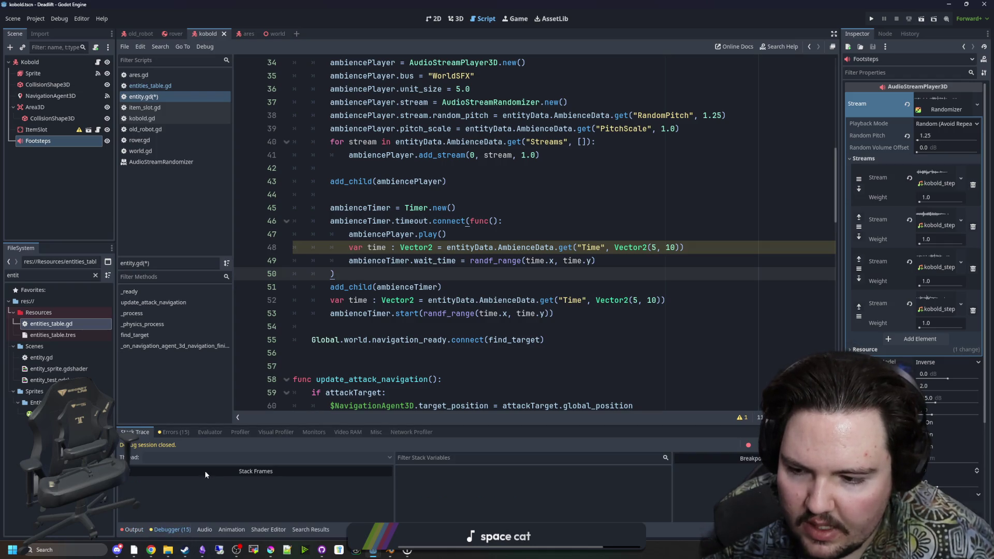
View the line 48 CONFUSABLE_LOCAL_DECLARATION warning, then delete and restore line 49's randf_range call
click(273, 250)
click(748, 248)
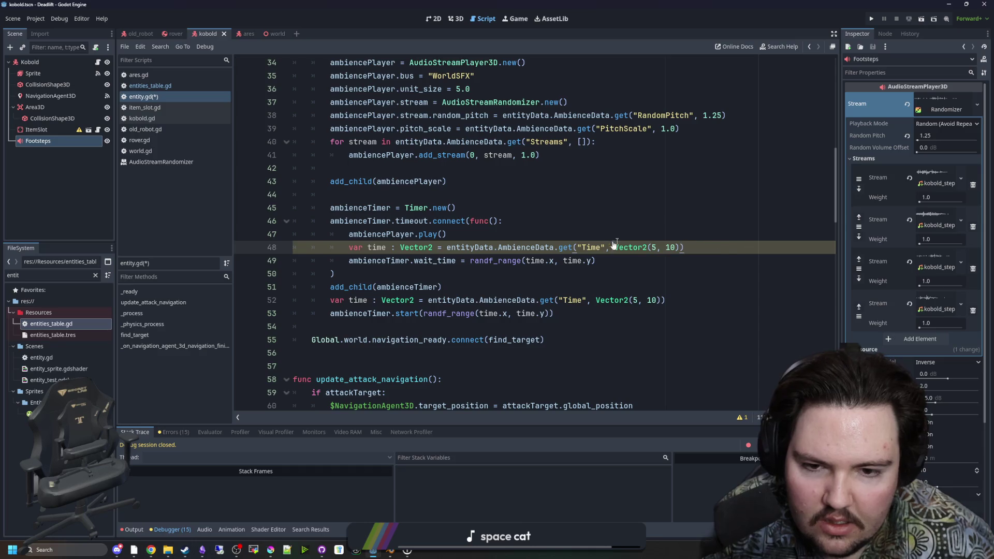
click(742, 417)
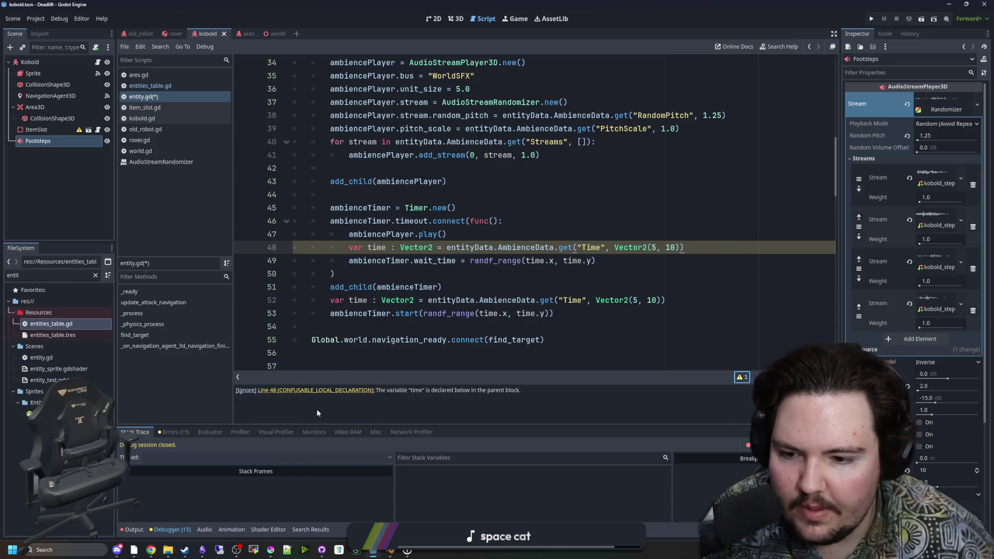
drag(474, 261, 596, 261)
key(BackSpace)
key(ctrl+z)
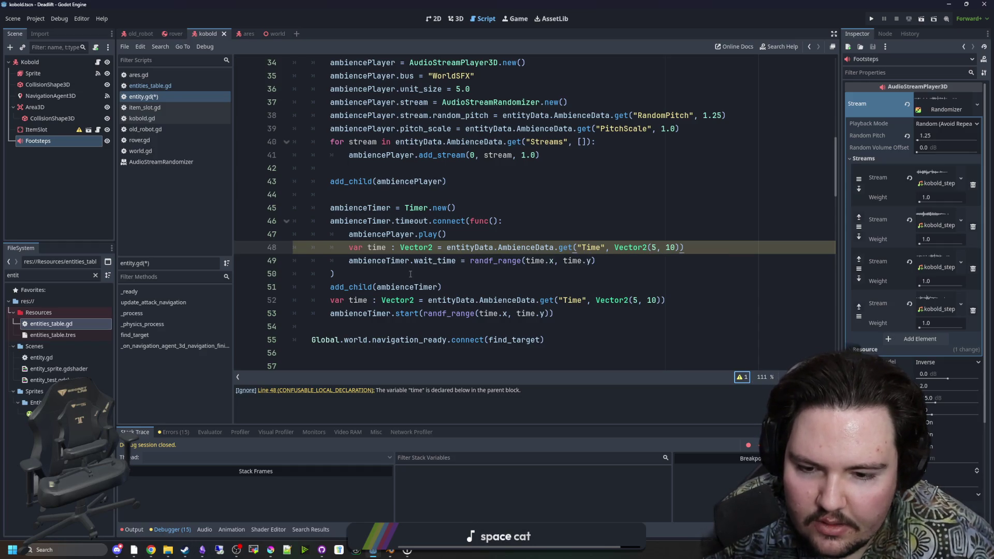
Add a blank line after the timeout callback and save entity.gd
click(380, 271)
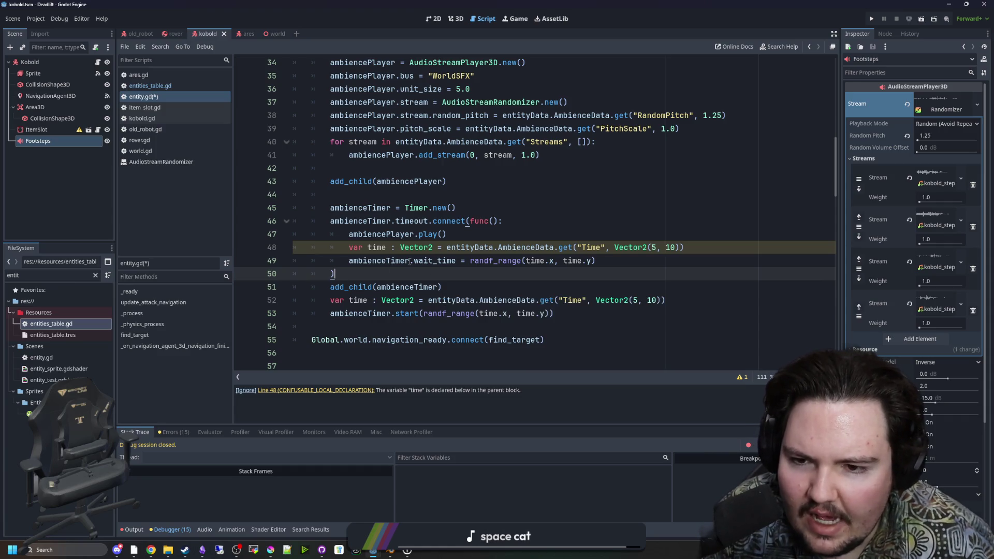
key(Return)
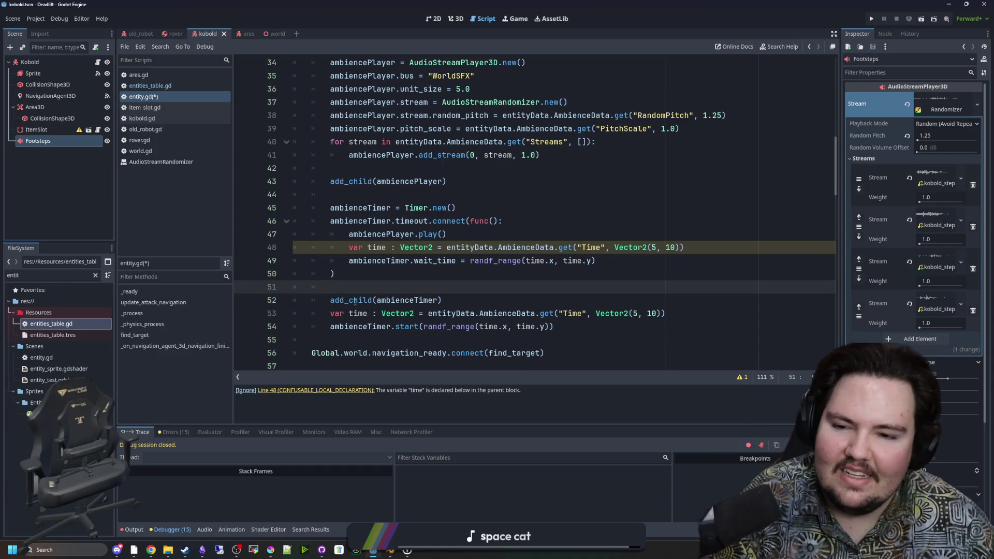
key(BackSpace)
key(BackSpace)
key(BackSpace)
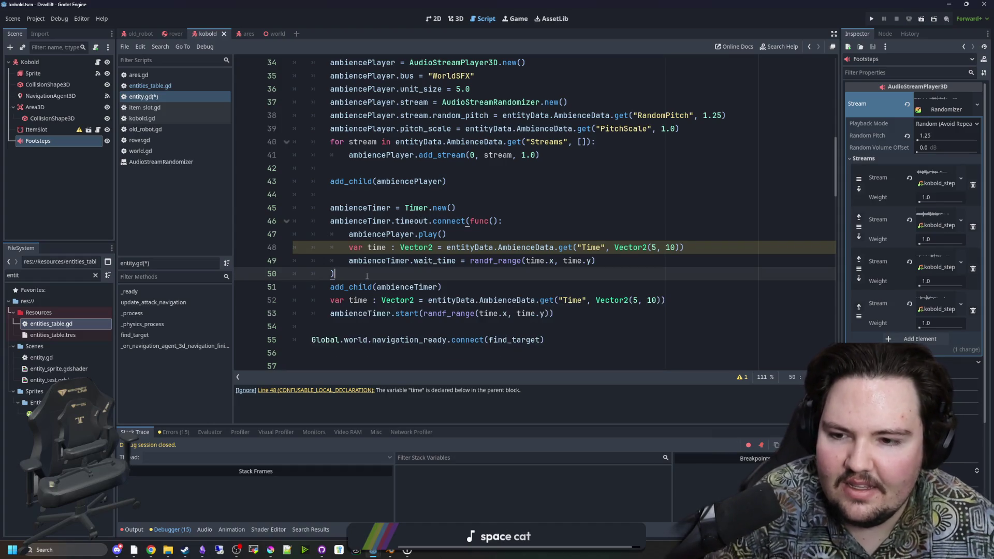
key(Down)
key(Up)
key(ctrl+s)
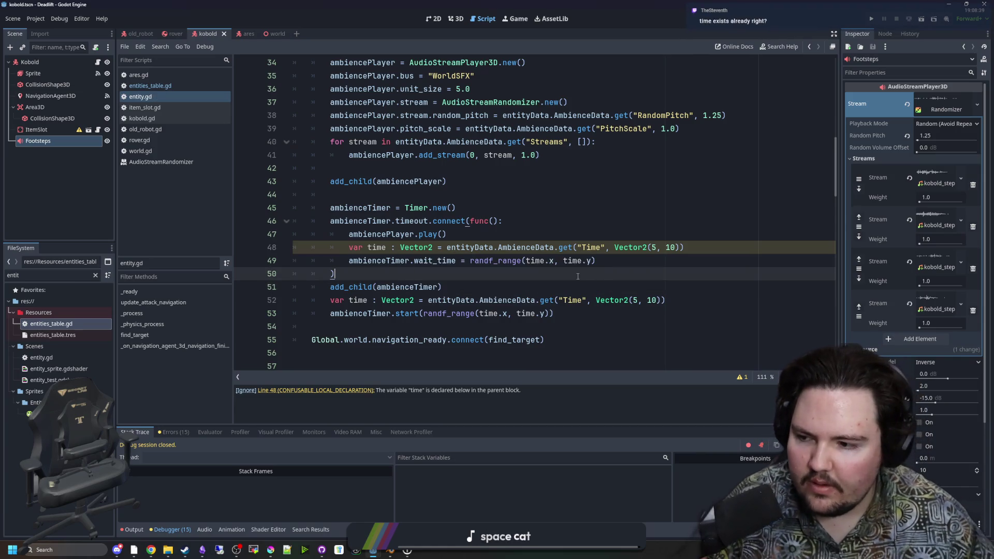
Review the timeout callback (lines 46–49) and timer setup (lines 51–53)
drag(578, 277, 554, 317)
click(439, 280)
drag(487, 270, 331, 221)
click(403, 273)
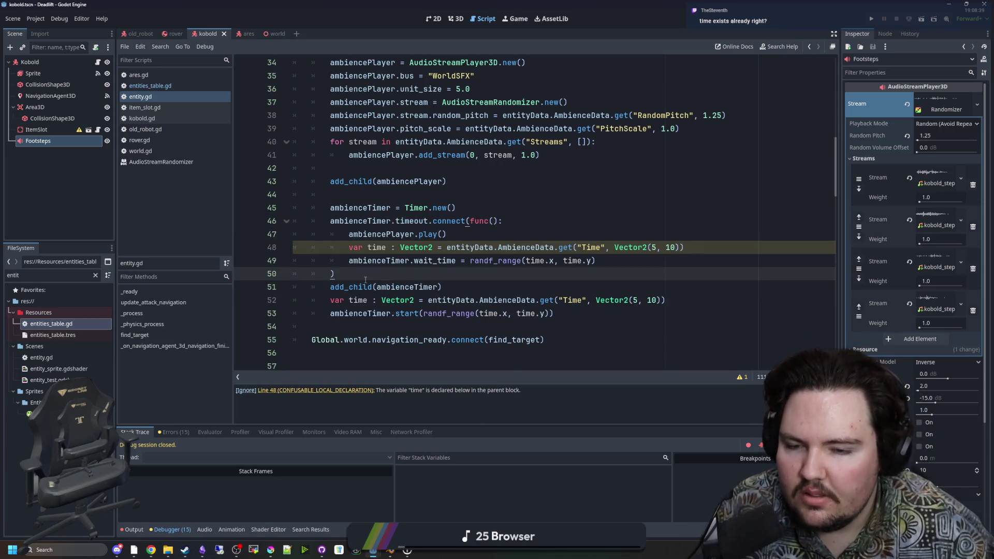
drag(611, 313, 271, 292)
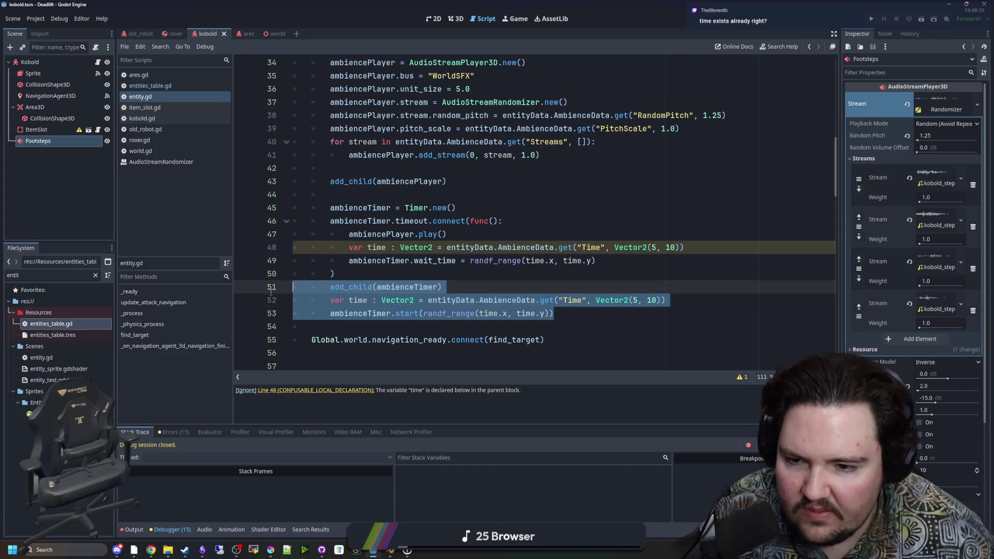
click(392, 273)
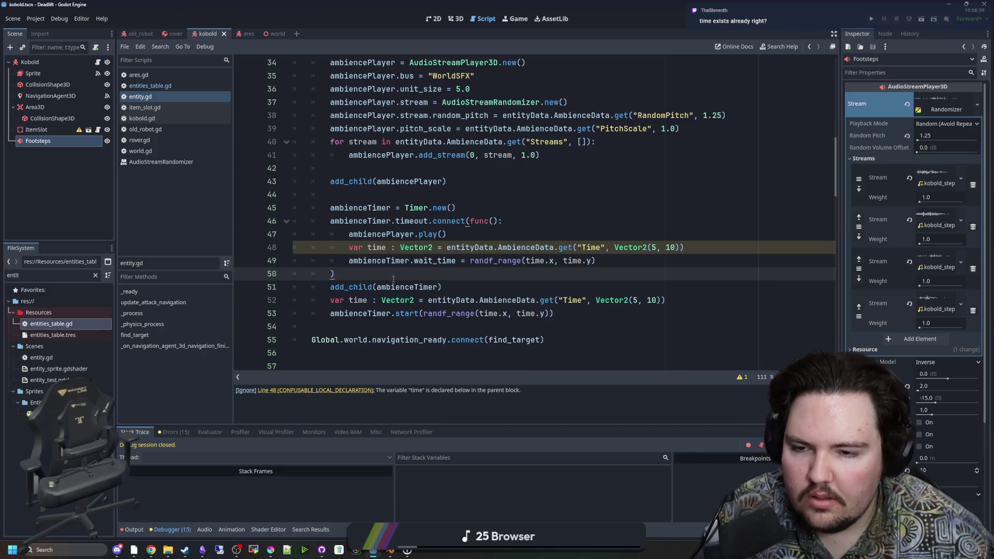
scroll(393, 279, down, 4)
scroll(362, 275, up, 2)
Add func play_ambience(), cut the timer lambda body, and change the call to connect(play_ambience)
click(339, 273)
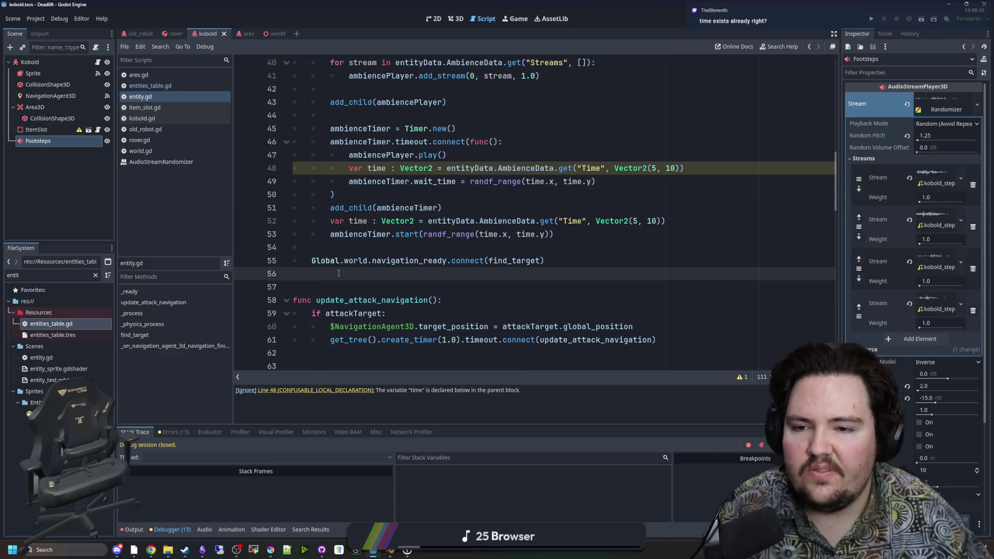
key(Return)
key(Return)
key(Return)
key(Up)
text(func play_ambience():)
key(Return)
click(597, 181)
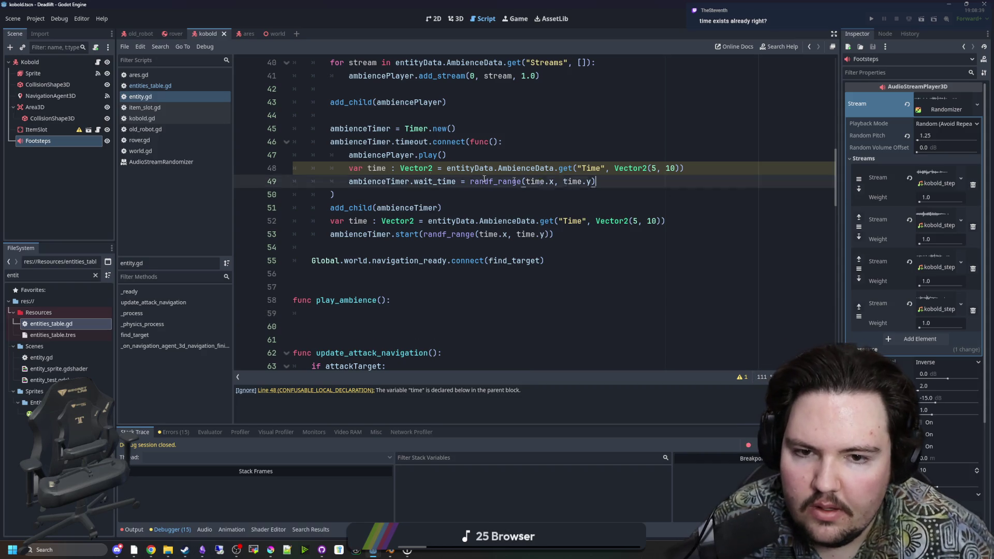
key(shift+Up)
key(shift+Up)
key(ctrl+x)
key(BackSpace)
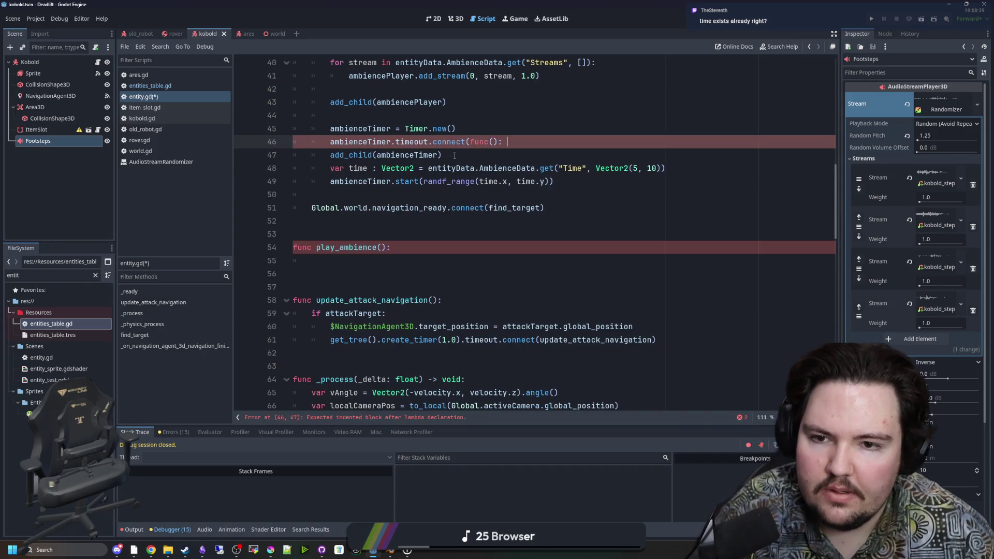
key(BackSpace)
key(BackSpace)
key(BackSpace)
text(play)
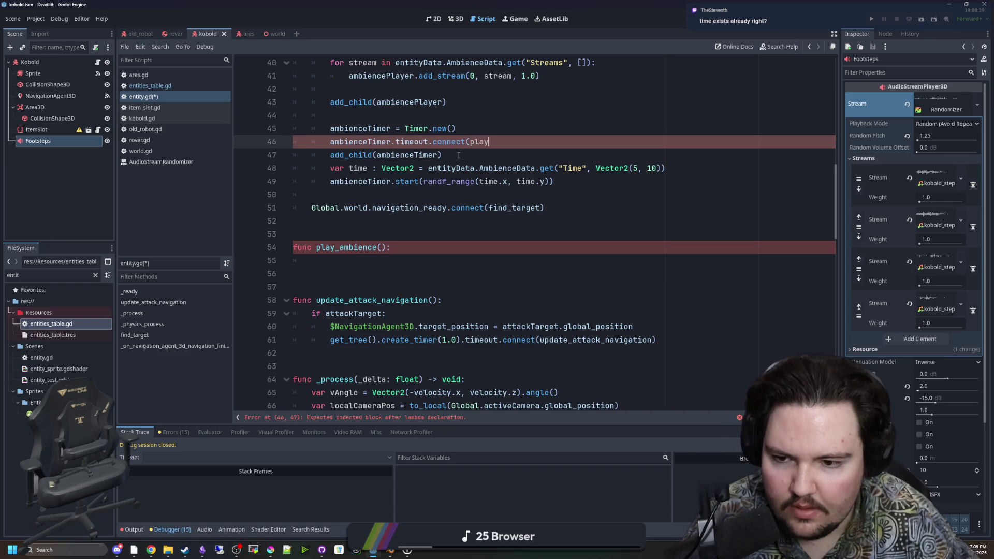
text(_ambience))
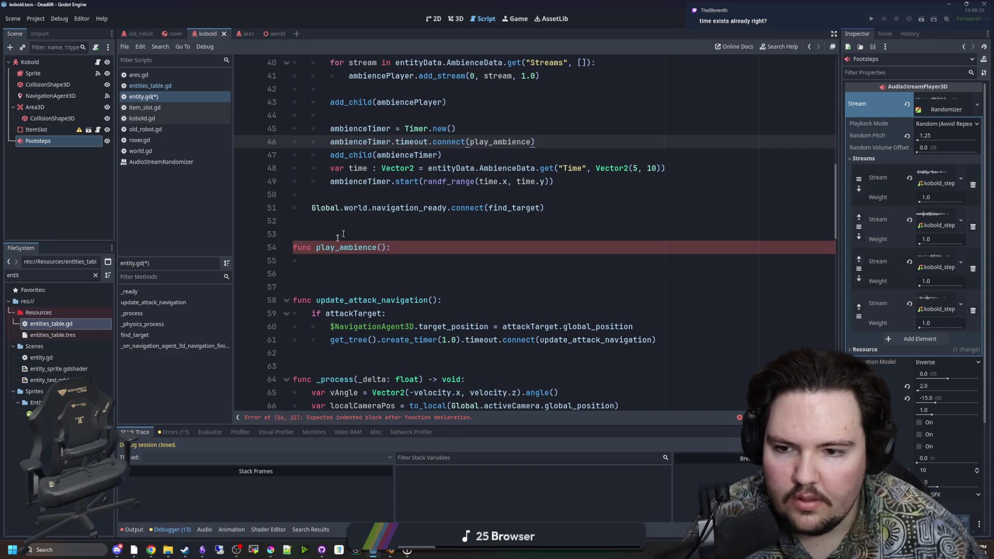
Paste the play and wait-time code into play_ambience, unindent it, and save entity.gd
click(326, 264)
key(ctrl+v)
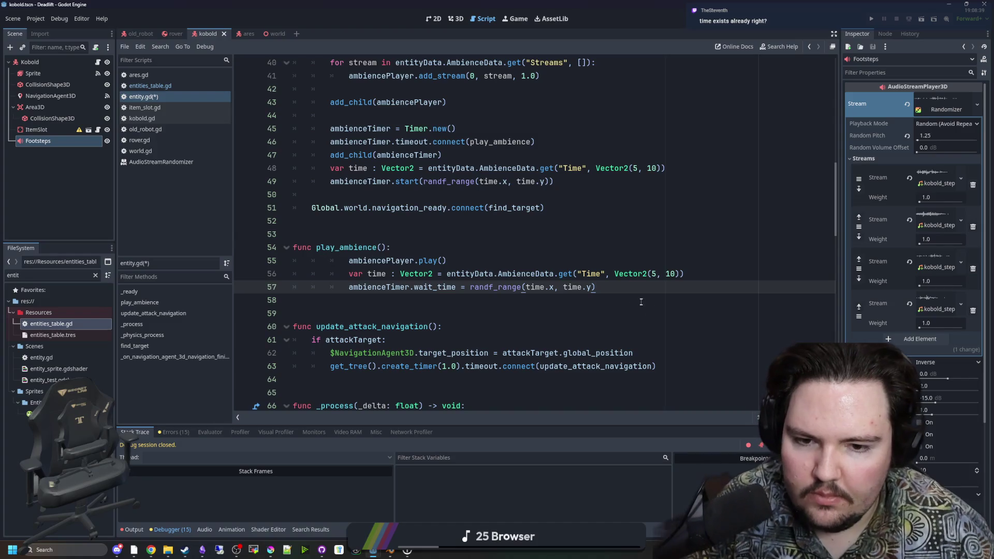
shift+click(273, 259)
key(shift+Tab)
key(shift+Tab)
click(425, 239)
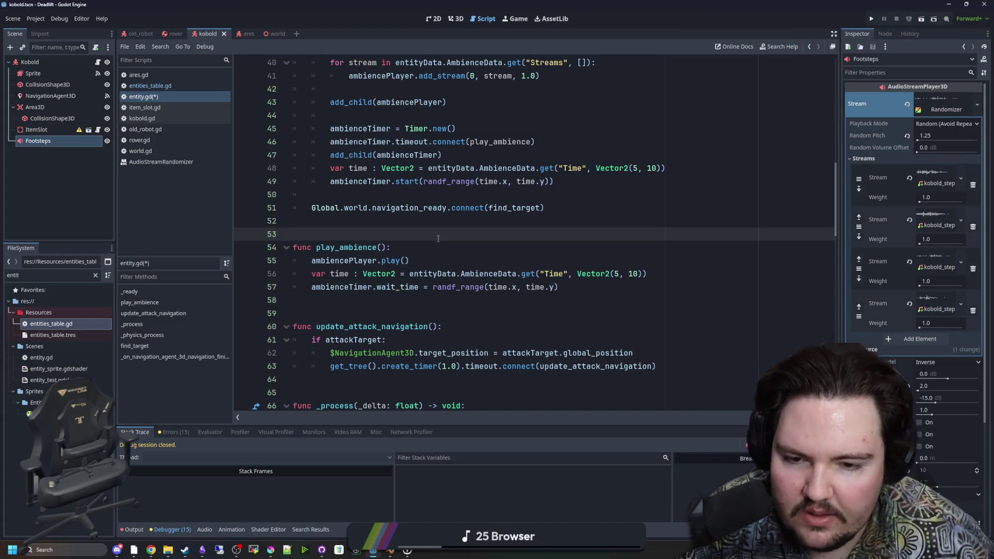
scroll(438, 238, up, 1)
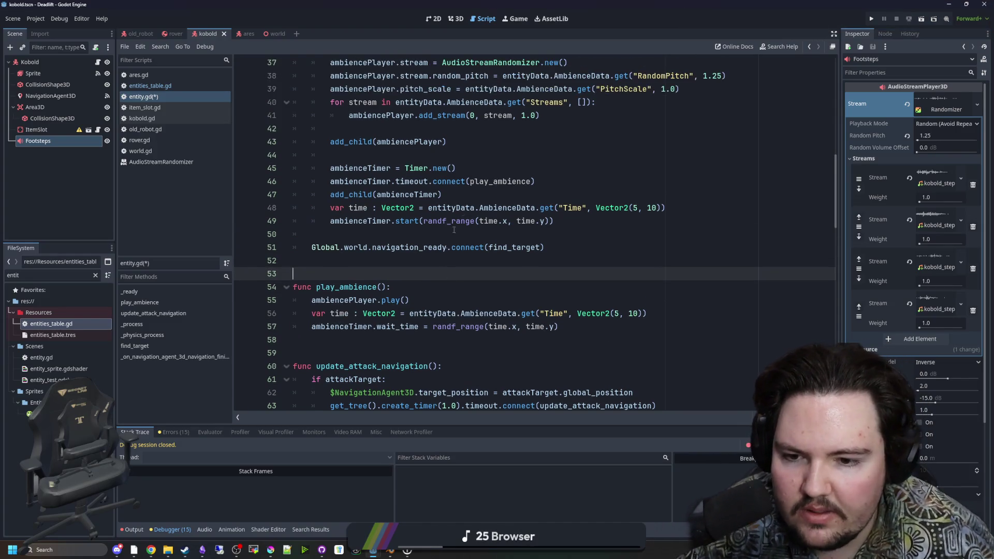
click(399, 257)
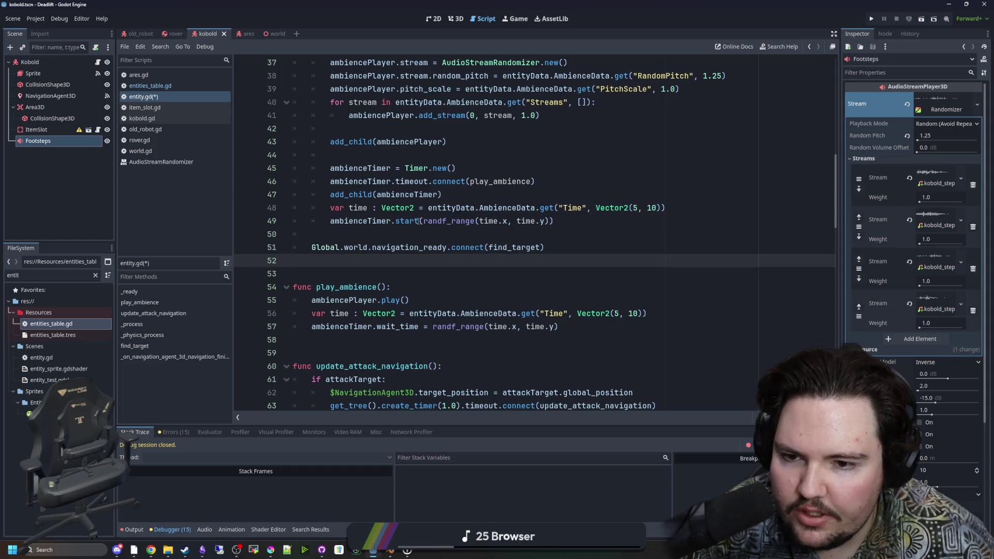
key(ctrl+s)
key(Up)
key(Up)
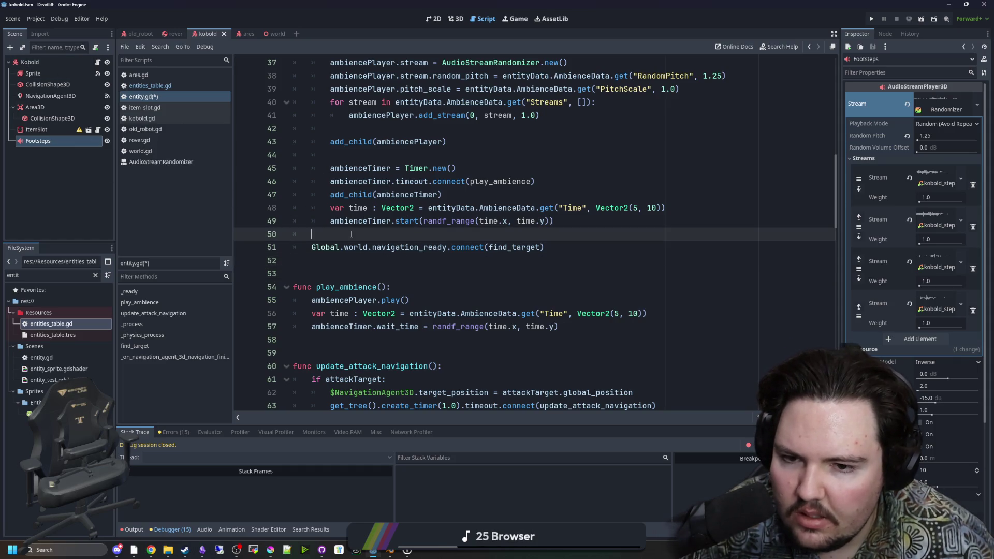
click(400, 274)
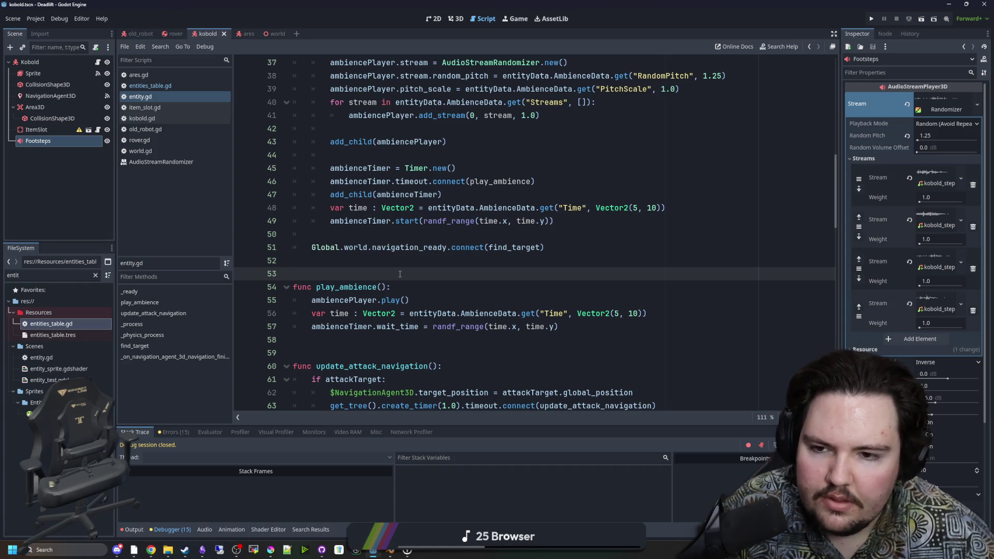
ctrl+click(411, 221)
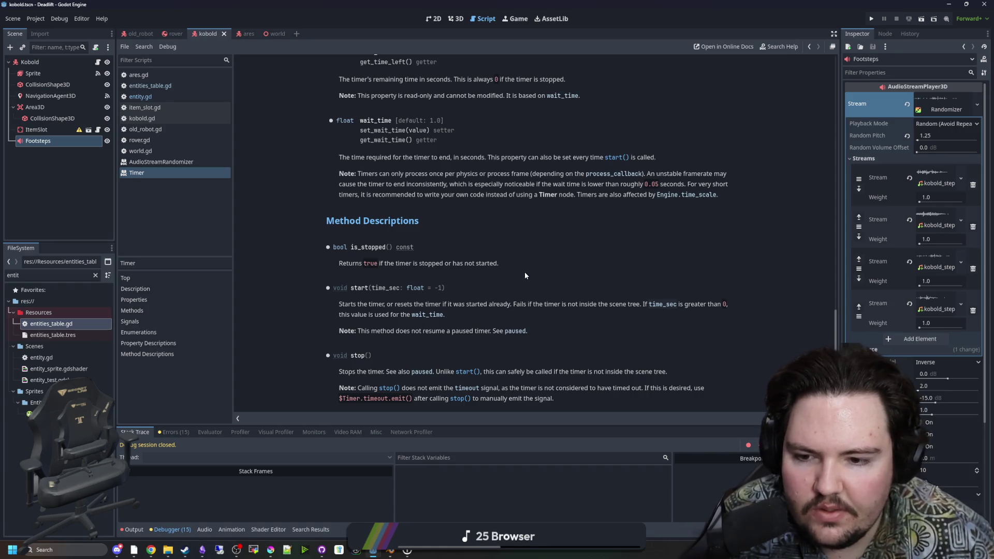
key(alt+Left)
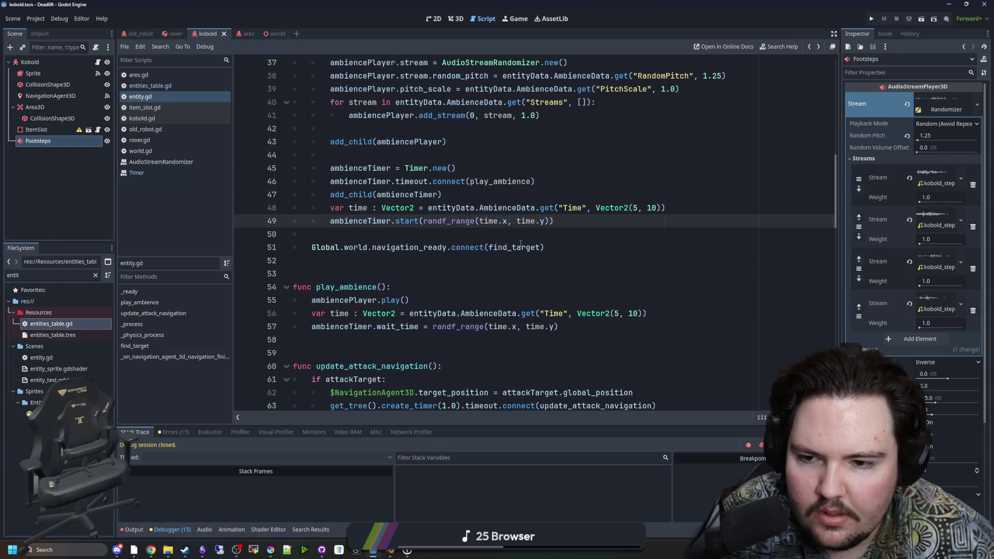
scroll(442, 228, up, 3)
click(387, 273)
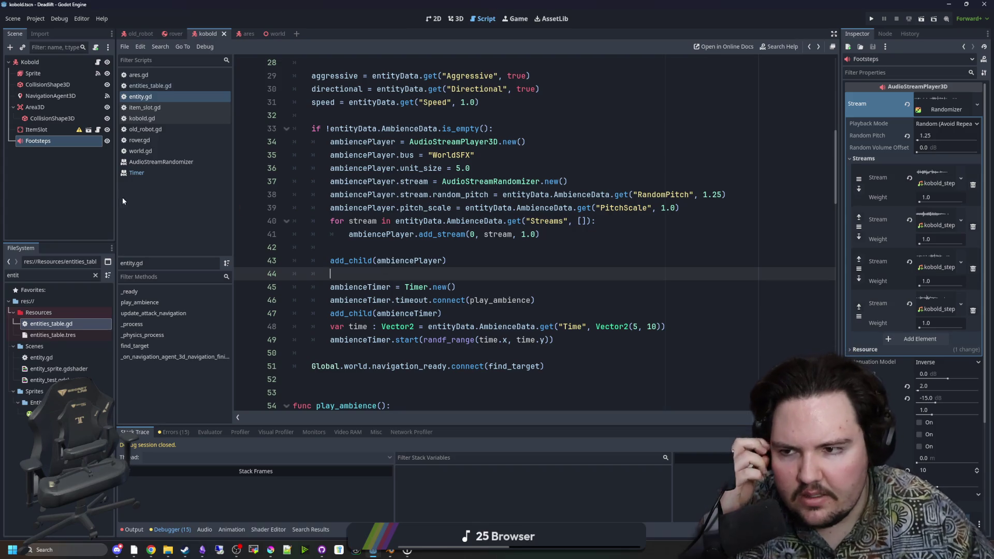
Switch from kobold.gd to entities_table.gd and start an @ annotation on line 7
click(142, 118)
click(409, 221)
scroll(409, 217, down, 4)
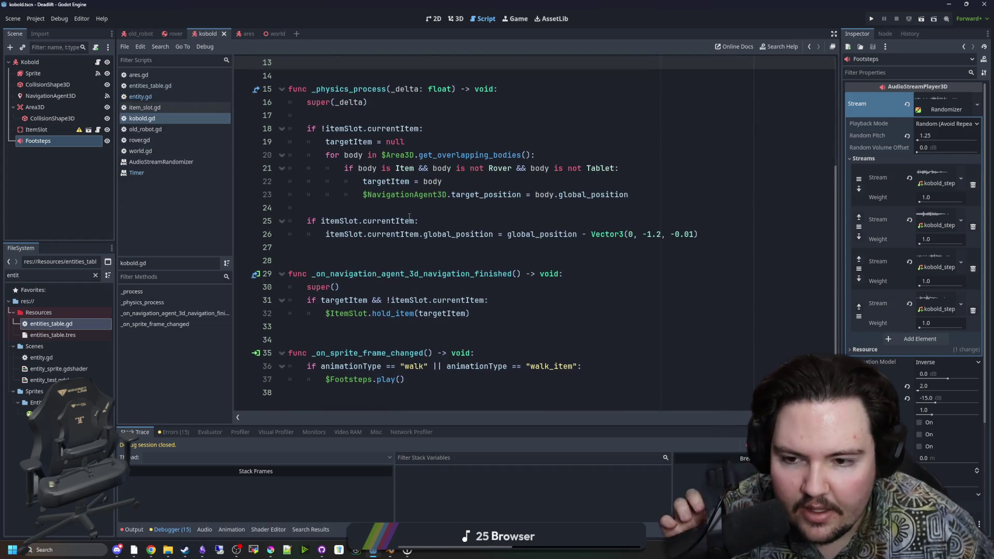
click(150, 86)
click(464, 234)
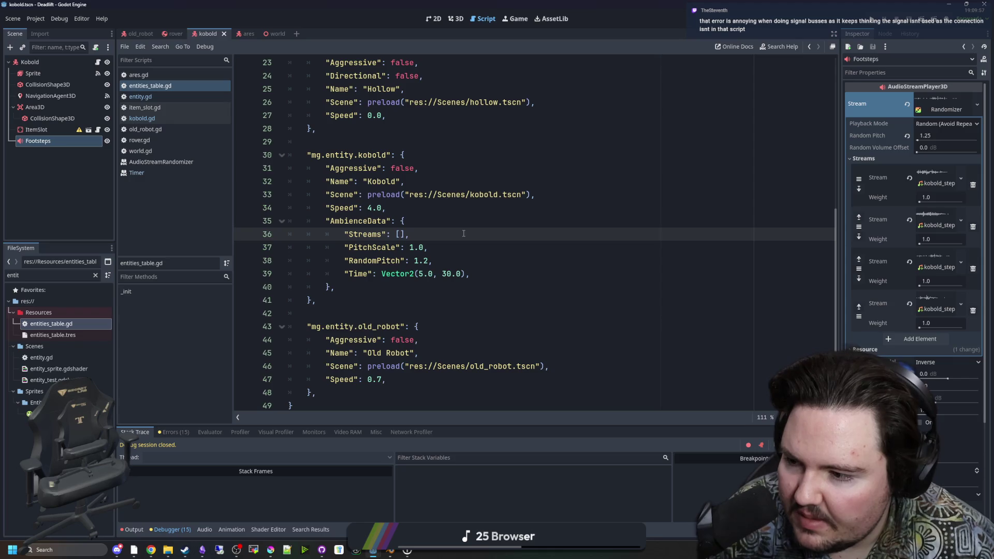
scroll(347, 273, up, 8)
click(296, 130)
key(Return)
text(@)
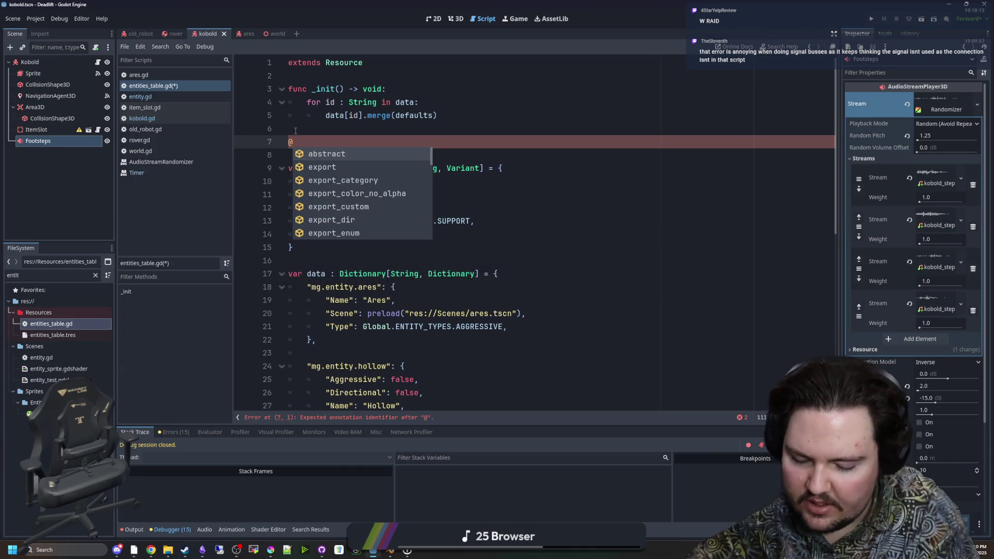
text(warning)
key(Return)
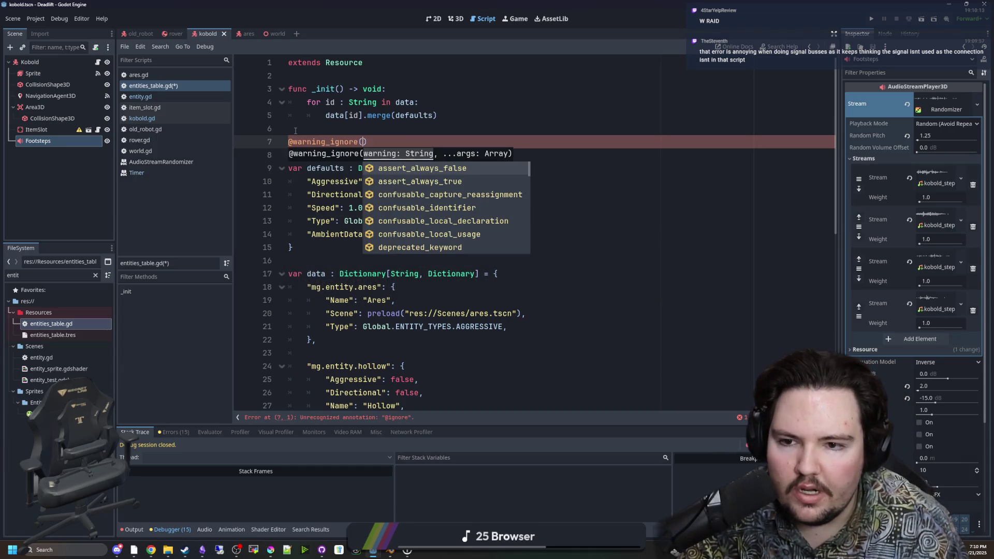
text(")
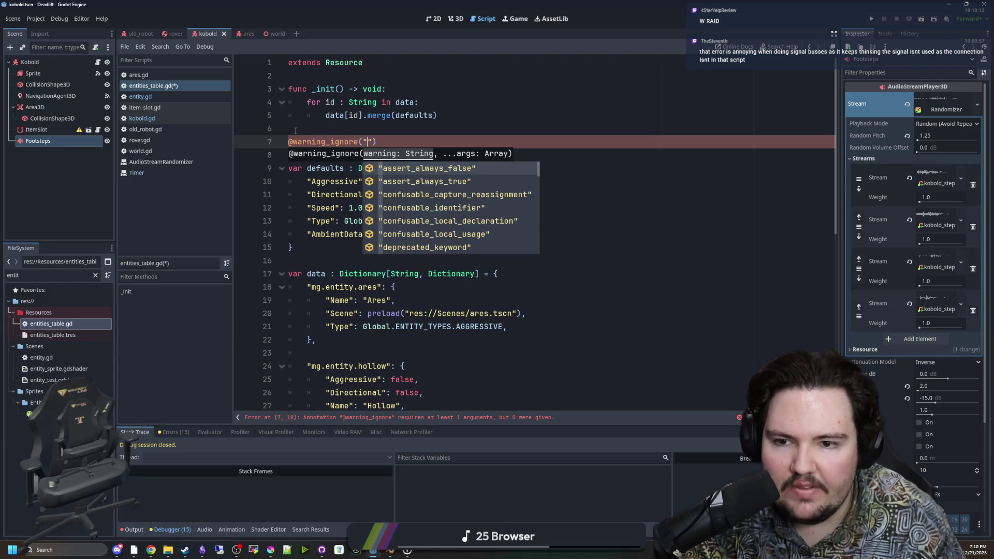
text(un)
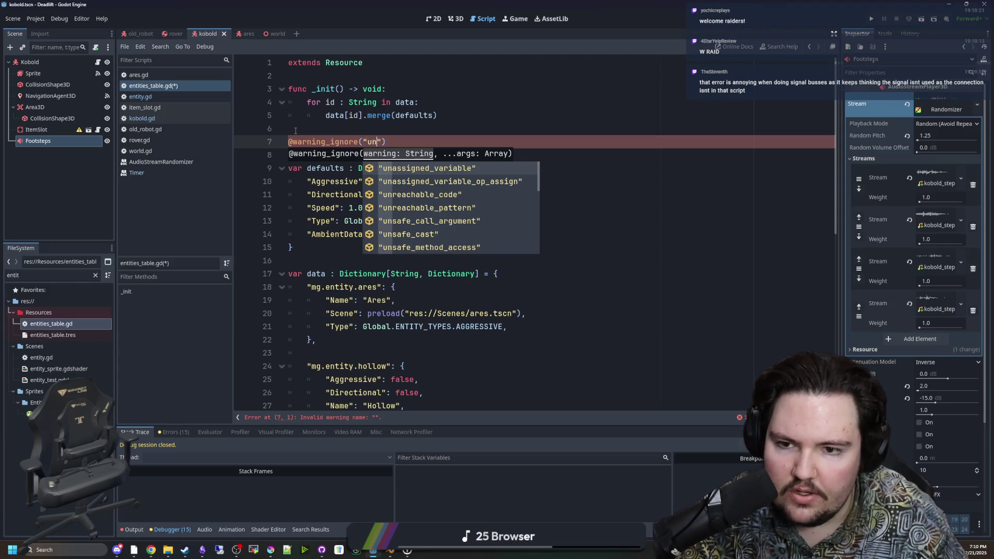
text(used_signal)
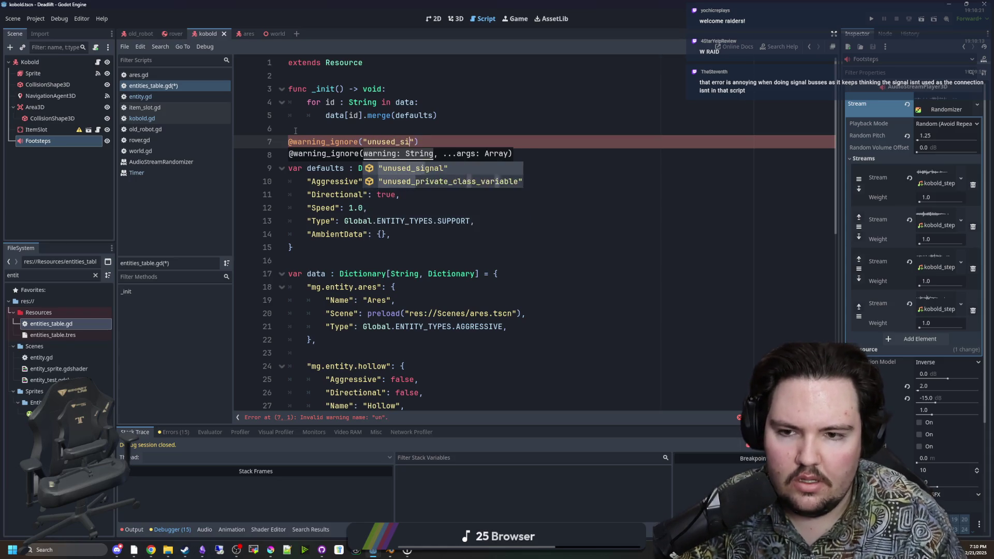
key(End)
text(ignal )
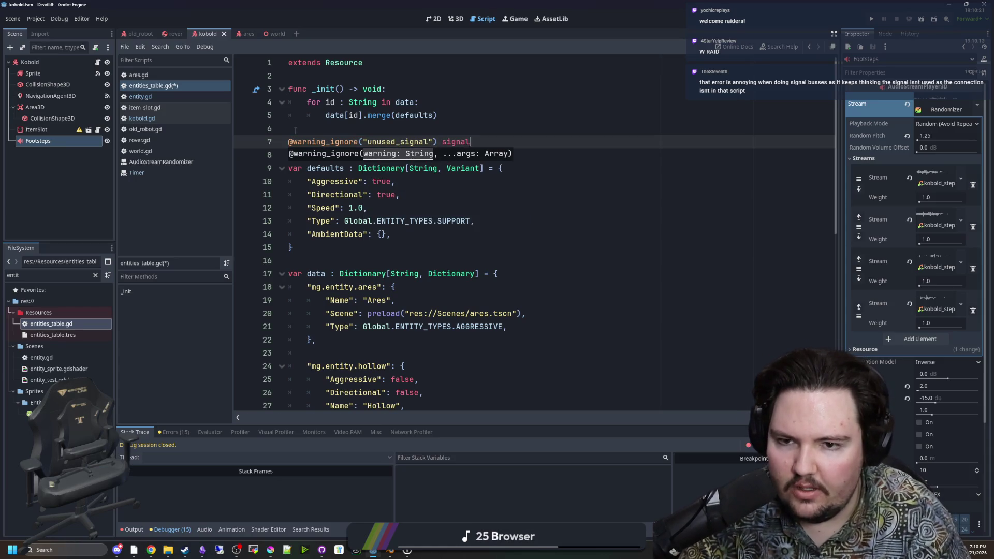
text(bob)
key(Up)
key(Up)
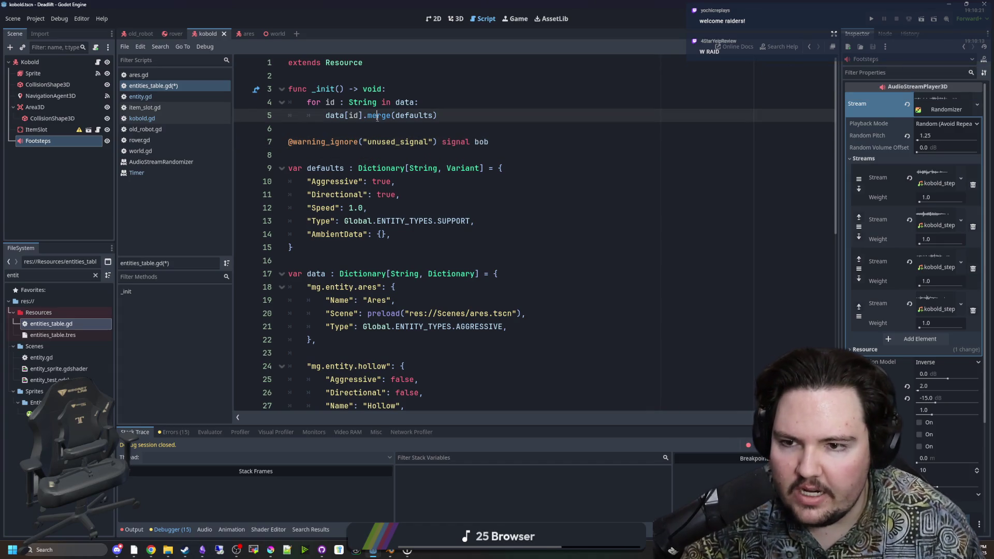
key(Down)
Select the whole trial warning_ignore line and delete it
drag(509, 140, 216, 148)
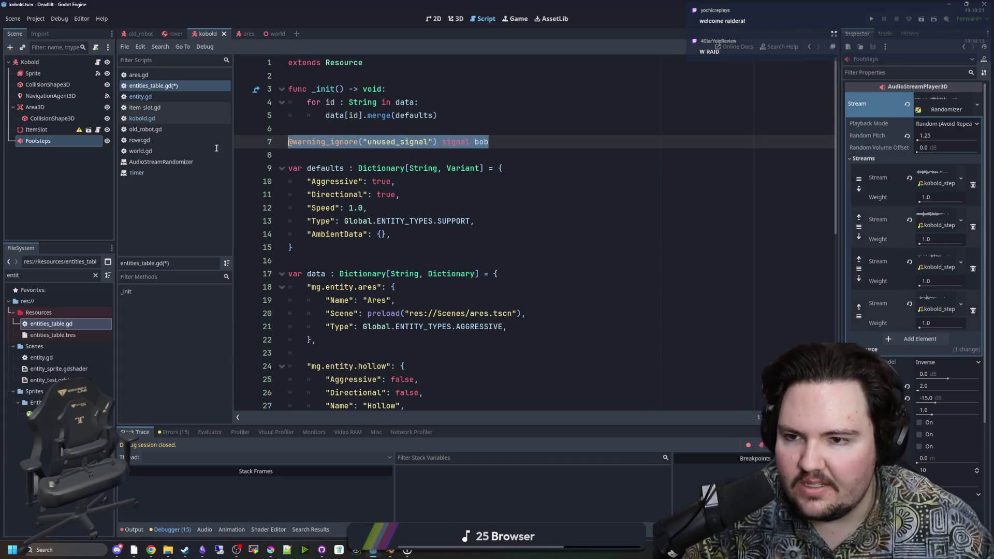
click(327, 122)
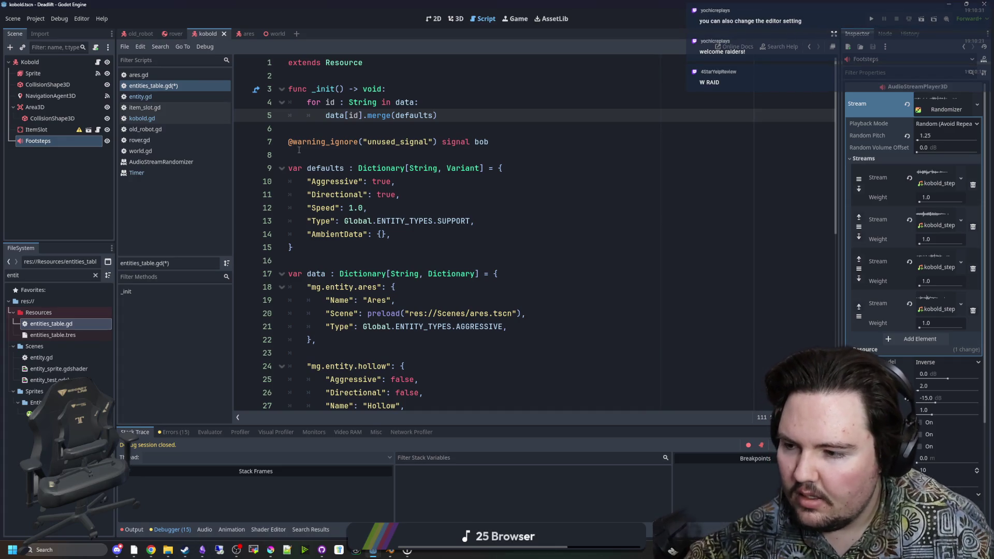
click(357, 133)
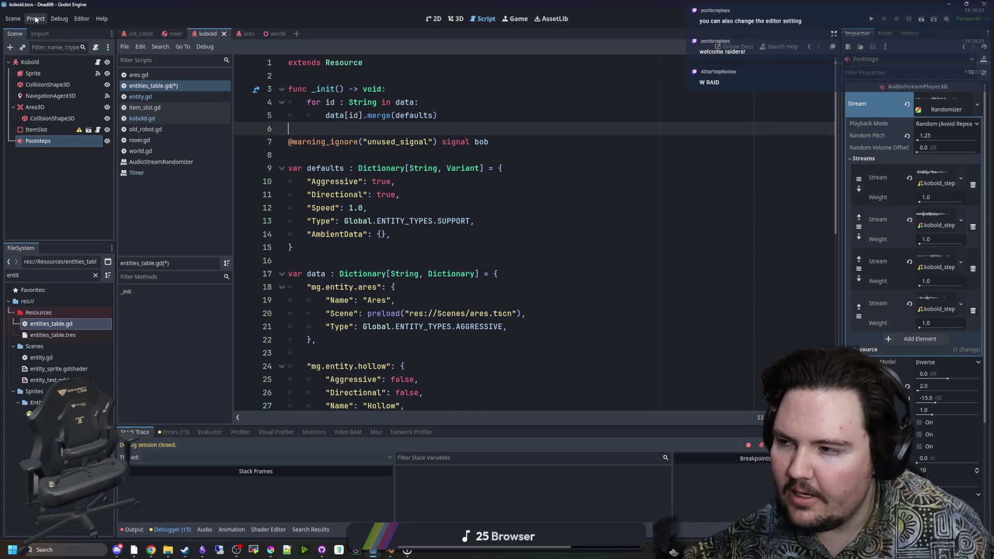
drag(489, 142, 277, 142)
click(297, 134)
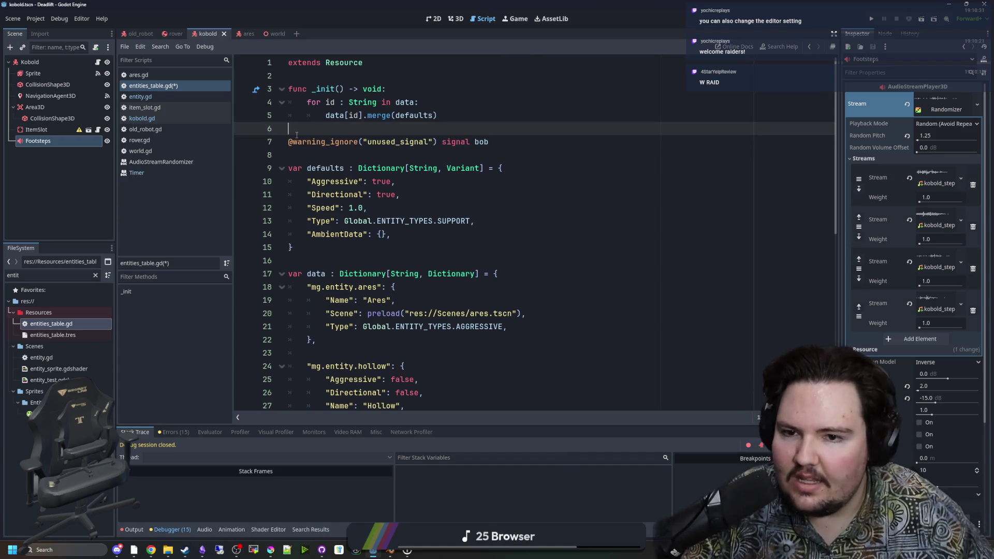
mouse_move(429, 142)
mouse_down()
mouse_move(288, 142)
mouse_move(446, 142)
mouse_move(432, 142)
mouse_up()
click(296, 133)
click(293, 139)
drag(297, 142, 366, 146)
click(366, 146)
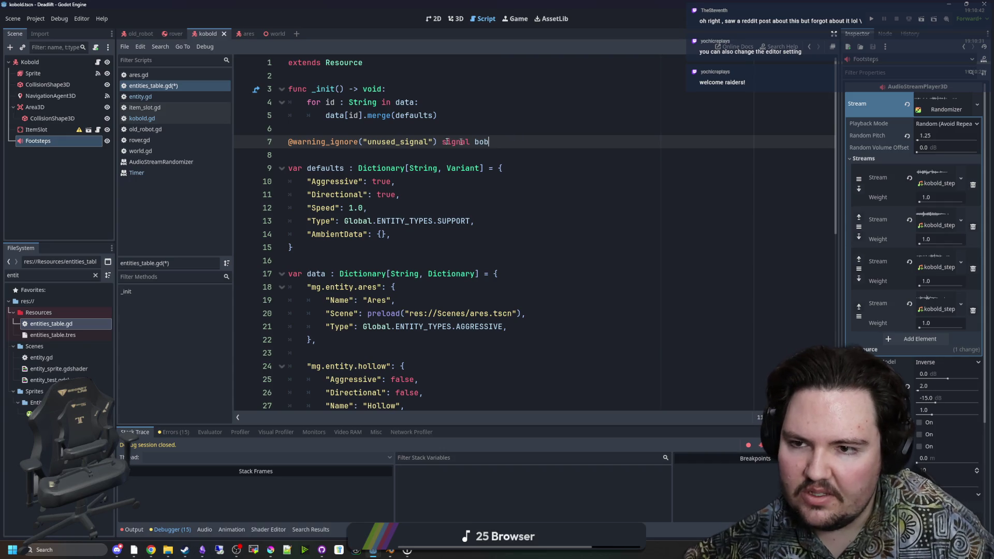
drag(491, 142, 267, 127)
key(BackSpace)
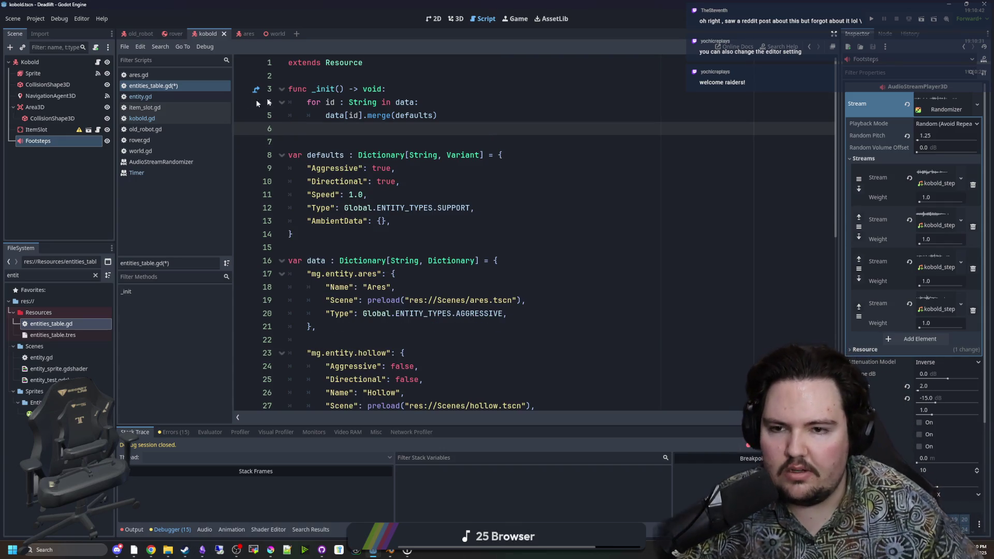
Look through kobold.gd and entity.gd, then return to entities_table.gd's kobold entry
click(489, 115)
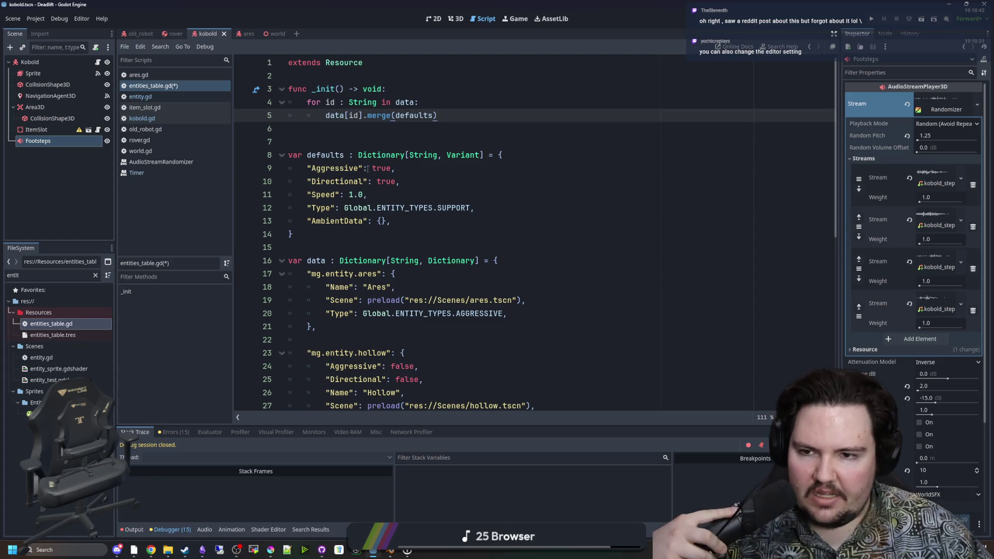
click(352, 141)
click(154, 119)
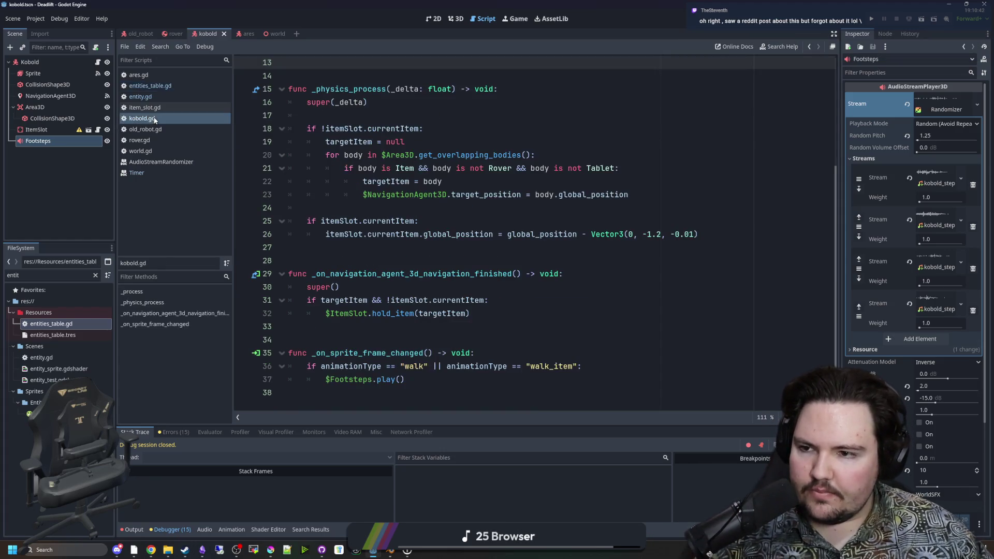
scroll(363, 207, up, 4)
click(339, 103)
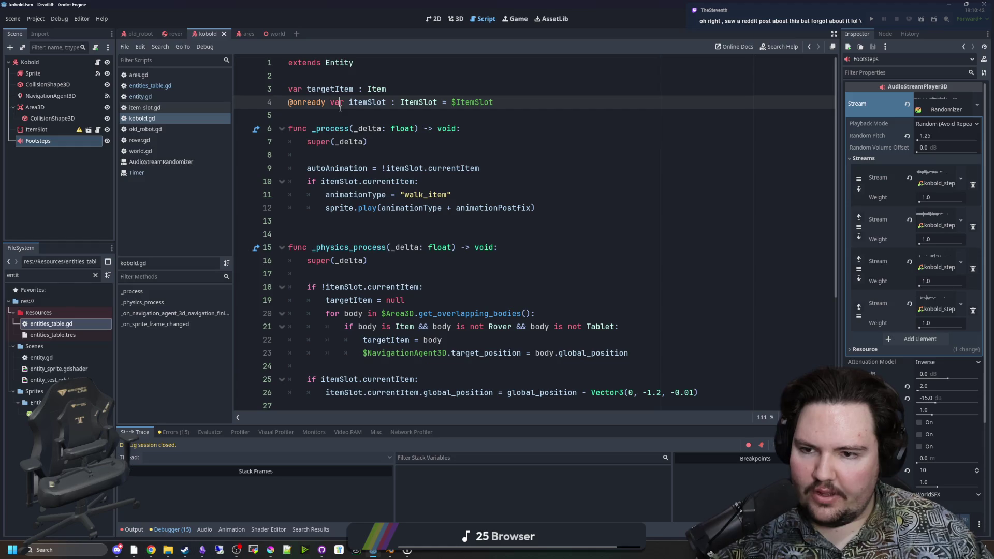
click(151, 86)
click(141, 96)
click(429, 180)
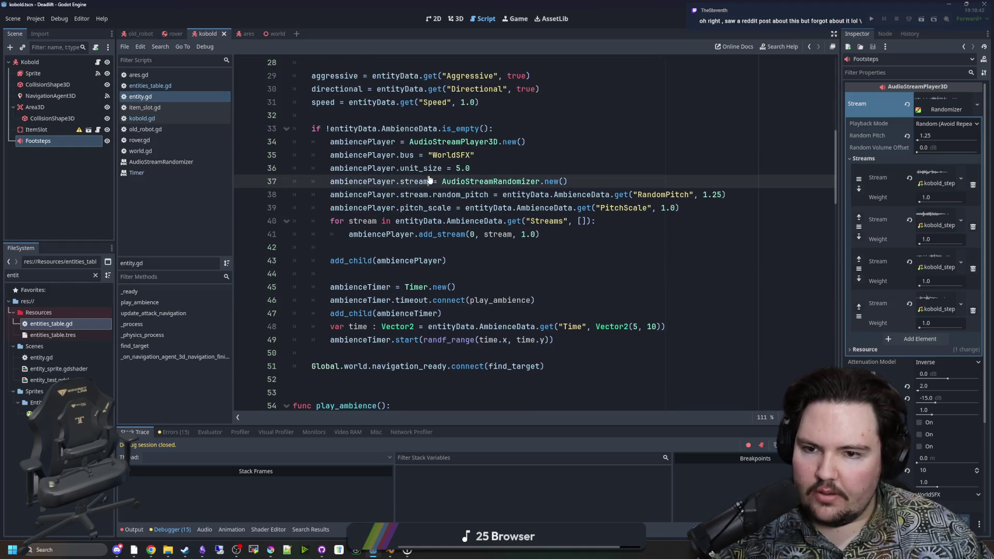
click(358, 274)
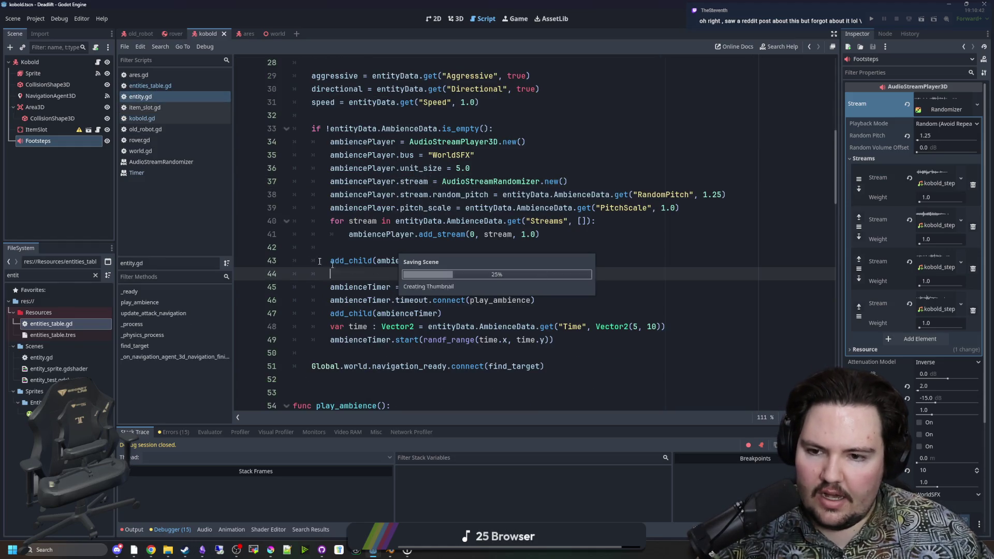
click(153, 86)
scroll(381, 234, down, 5)
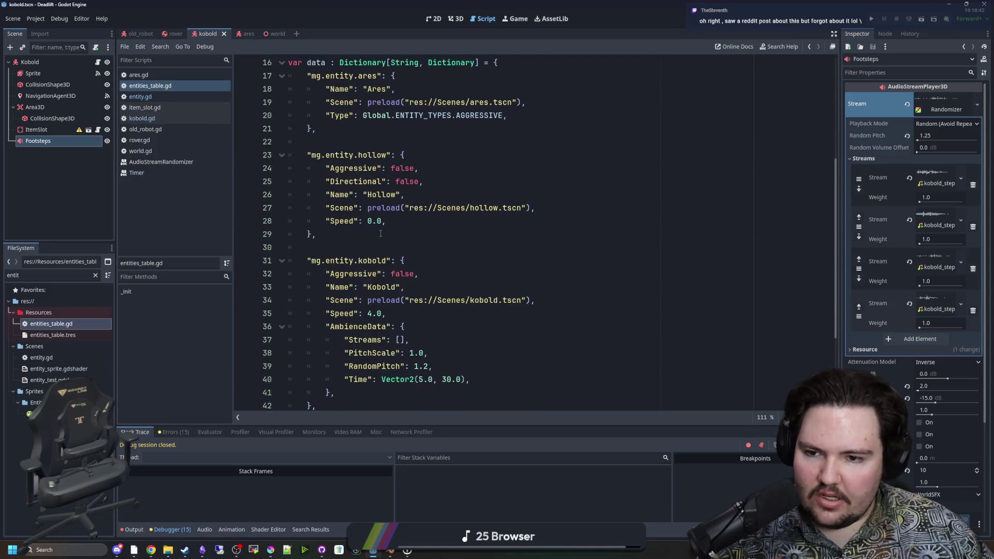
scroll(370, 241, down, 3)
Add a preload() entry on a new line inside the kobold's empty Streams array
click(410, 283)
click(400, 210)
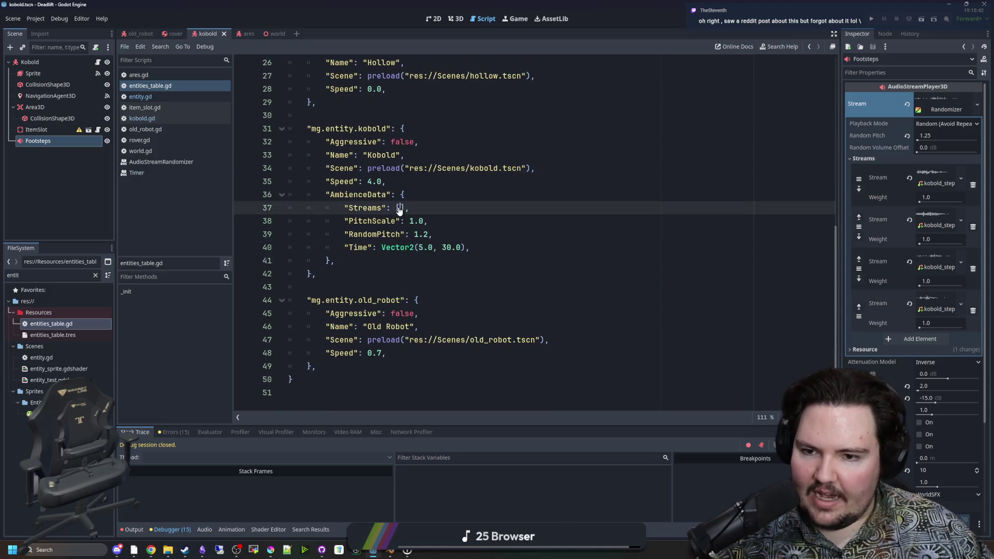
key(Return)
text(preload)
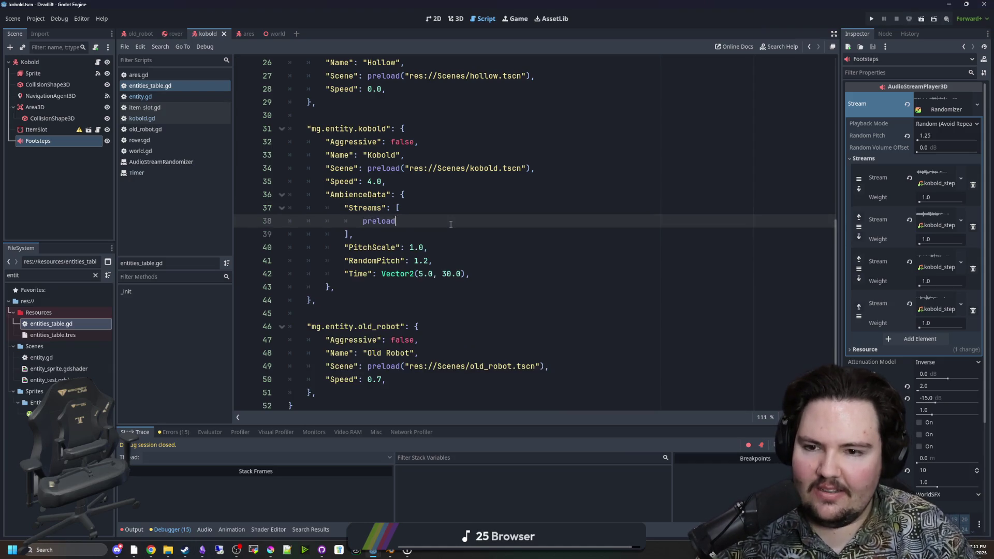
text((),)
Duplicate the preload() entry twice so Streams holds three empty preload() entries
key(shift+Home)
key(ctrl+c)
key(End)
key(Return)
key(ctrl+v)
key(Return)
key(ctrl+v)
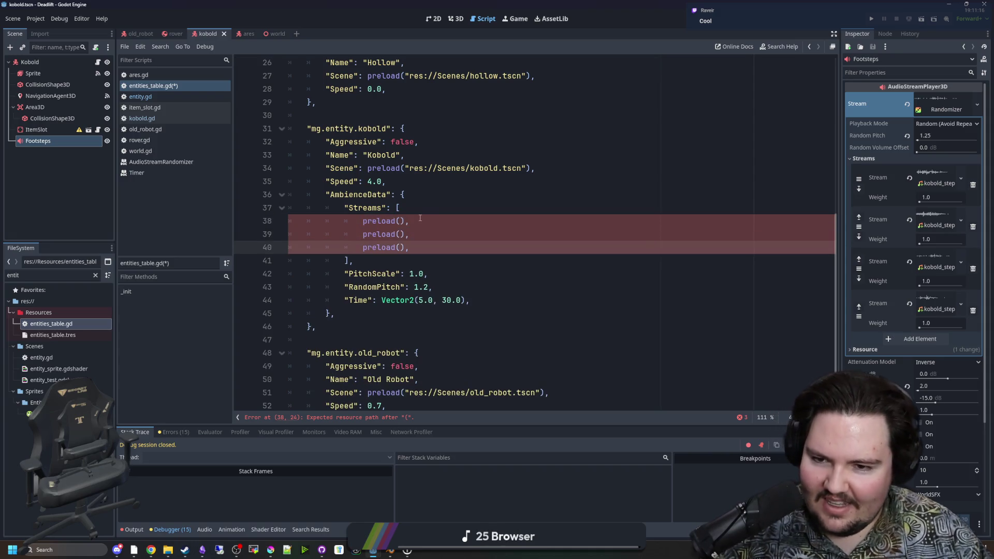
click(399, 220)
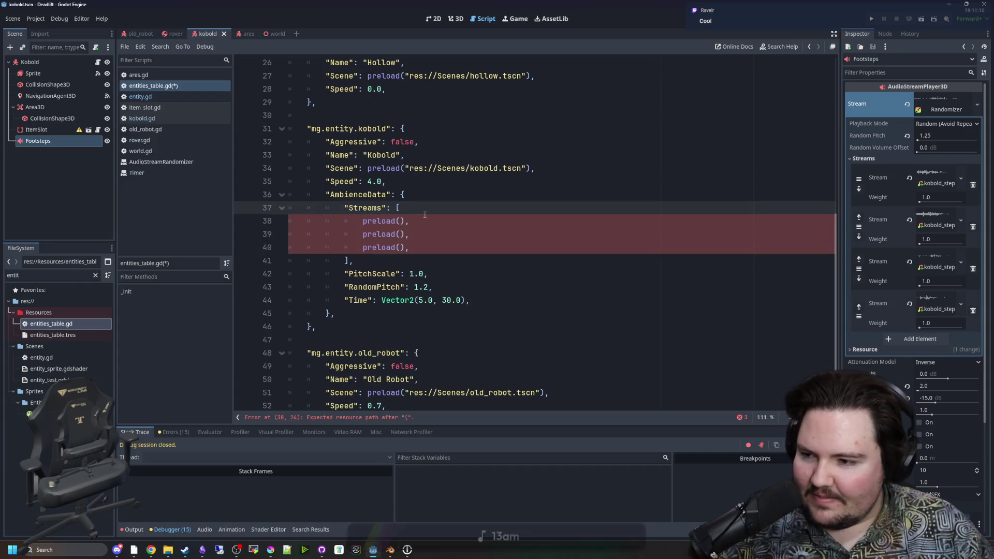
click(423, 227)
click(402, 222)
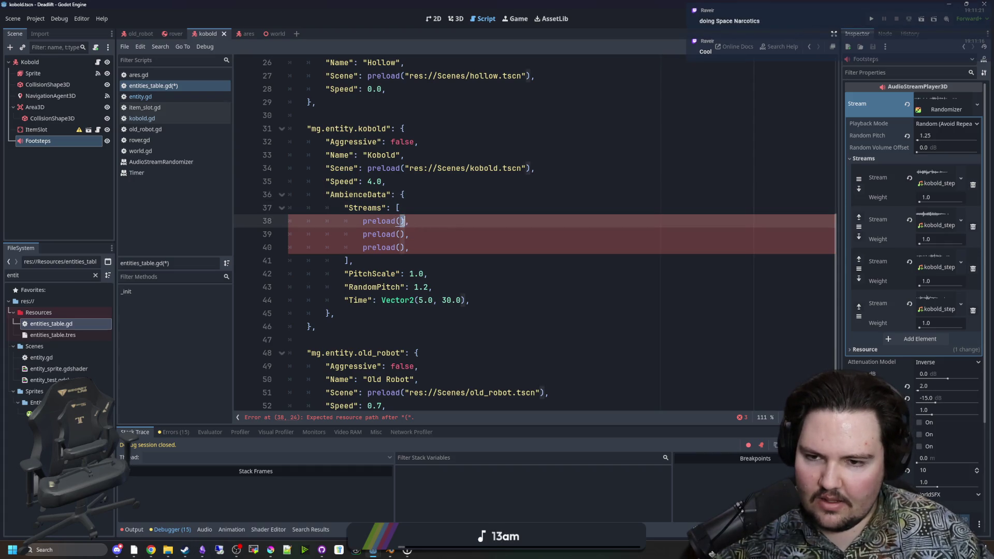
click(104, 550)
Record a two-second clip, Recording (232), in Sound Recorder, play it back, and close the app
text(red)
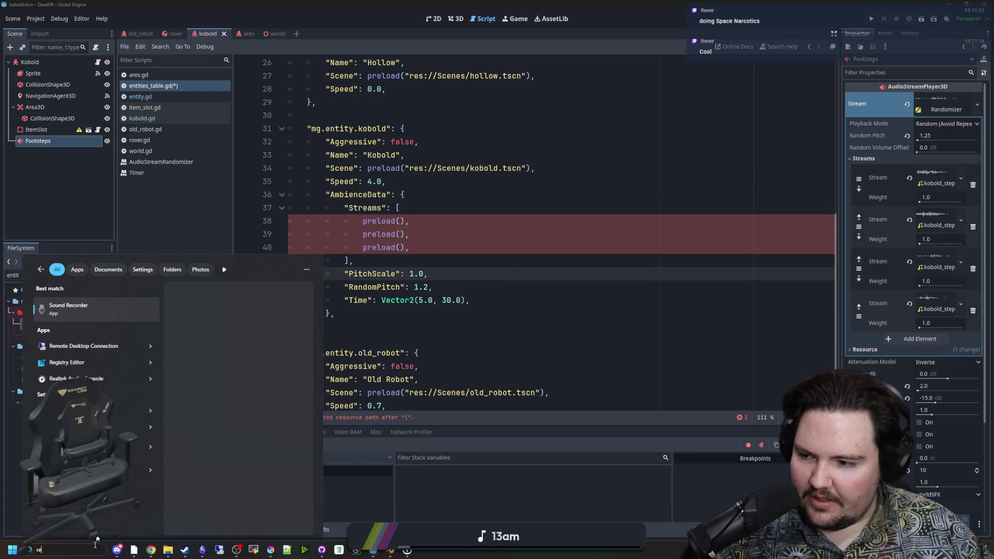
click(108, 312)
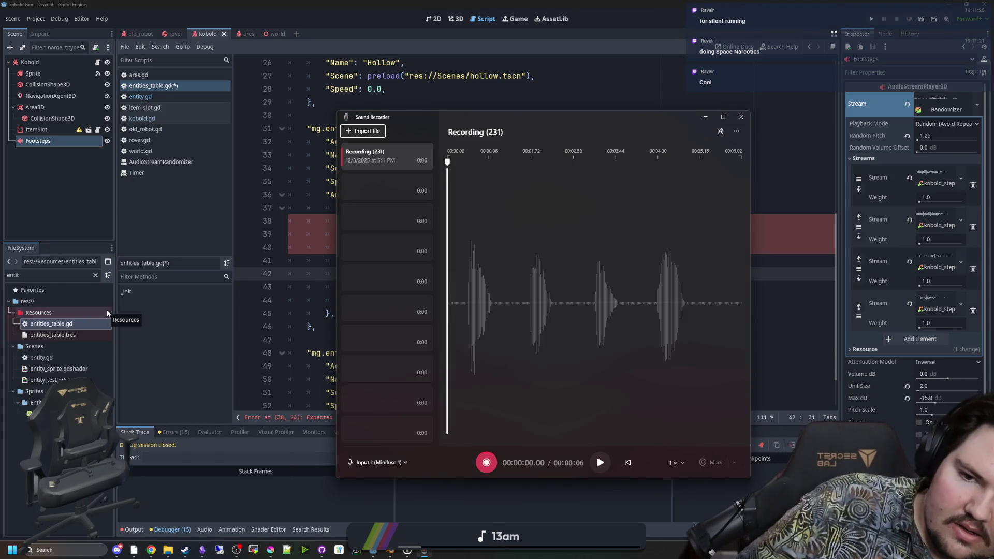
click(486, 462)
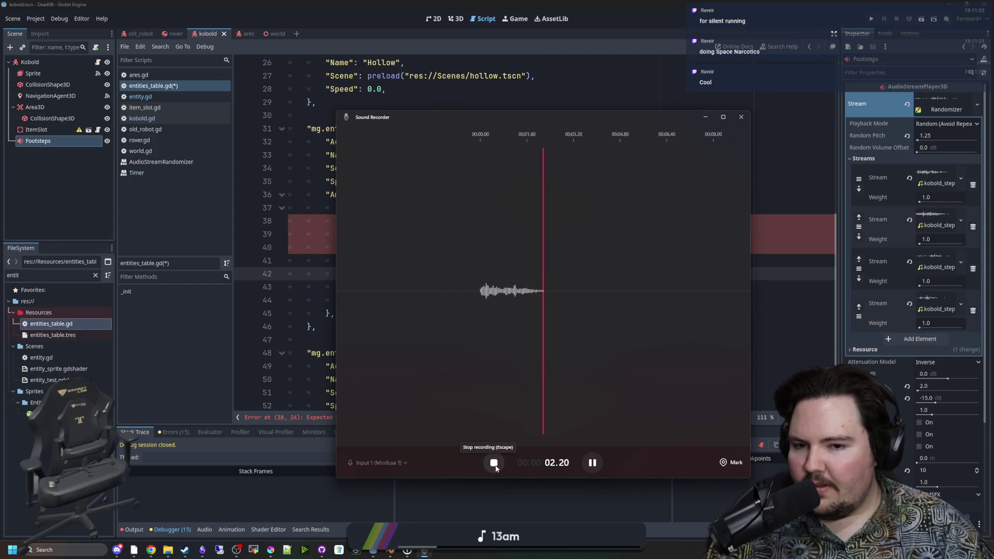
click(493, 463)
click(600, 463)
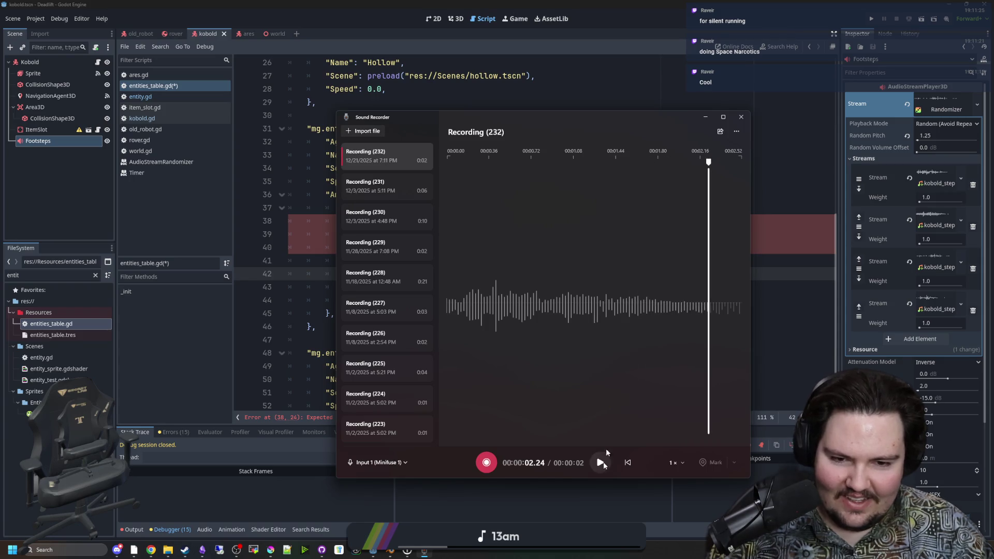
key(alt+F4)
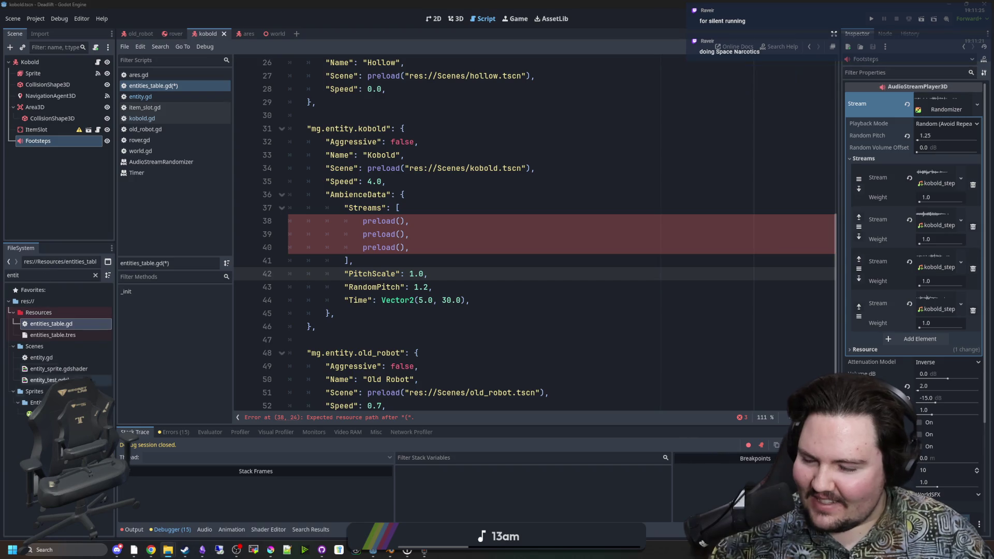
Filter FileSystem for sound and rename the new recording in Sounds/Effects to kobold_ambience_1.wav
click(32, 404)
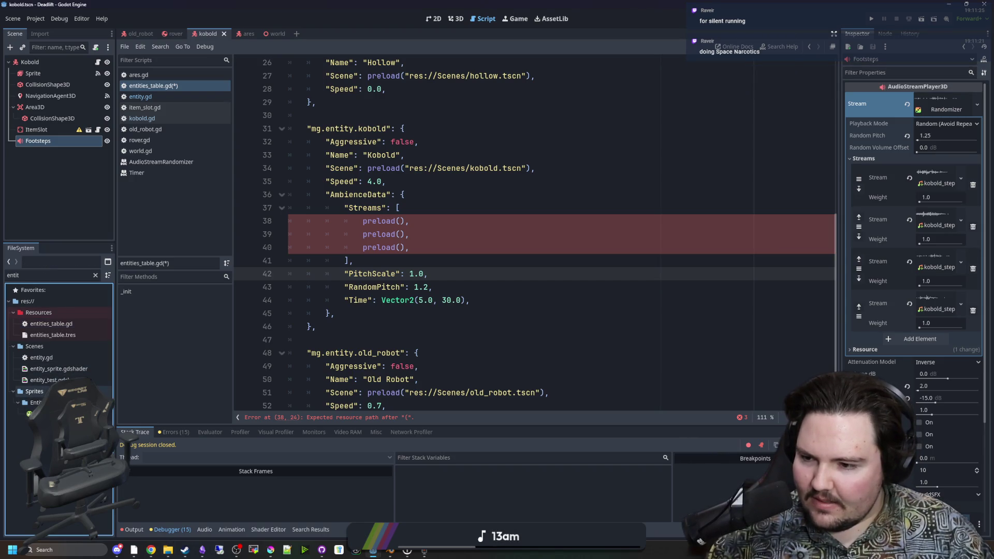
click(95, 275)
text(sound)
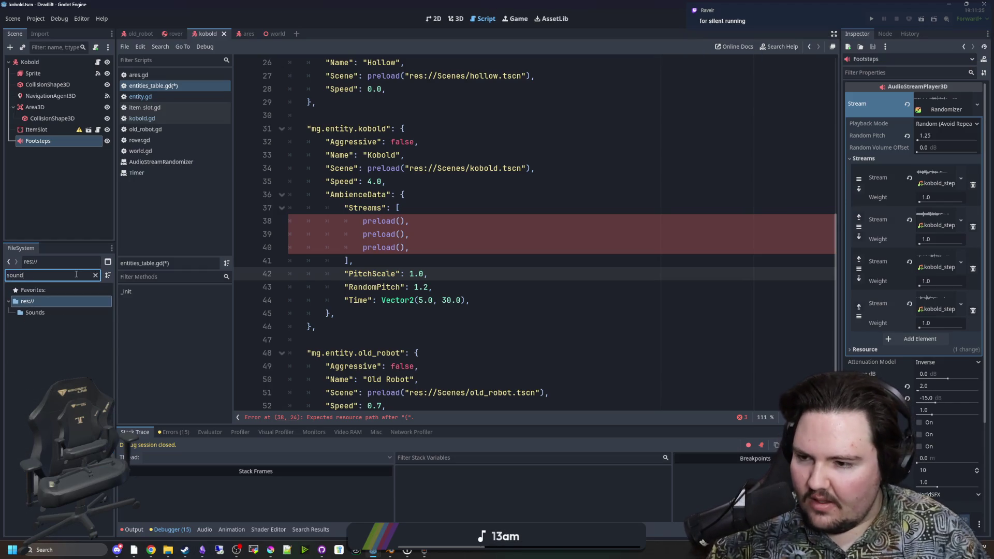
double_click(38, 315)
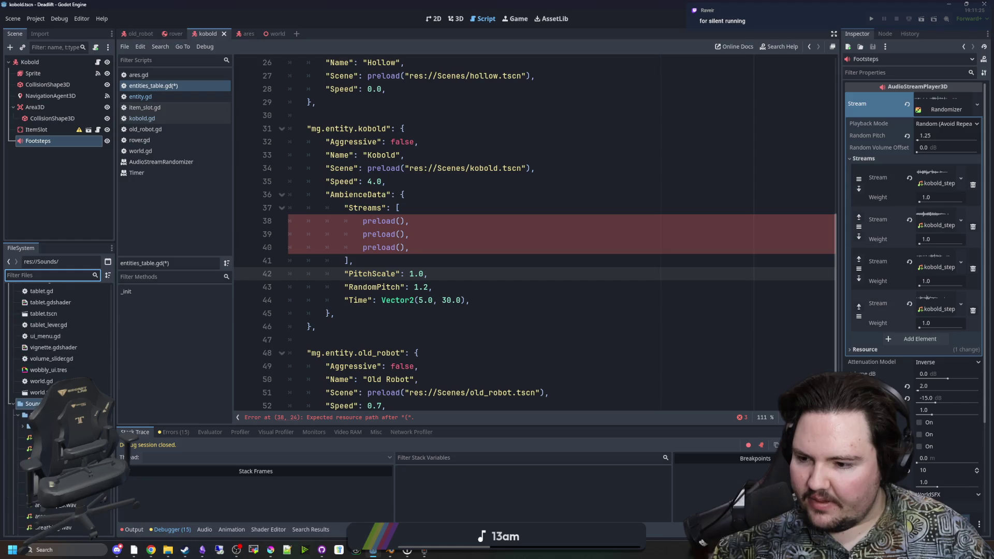
click(39, 322)
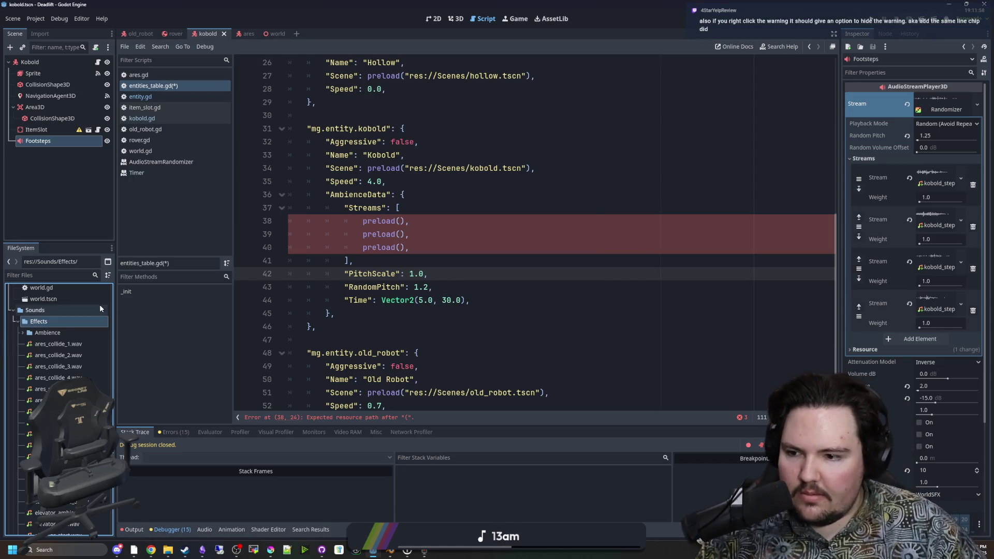
scroll(100, 304, down, 5)
click(37, 406)
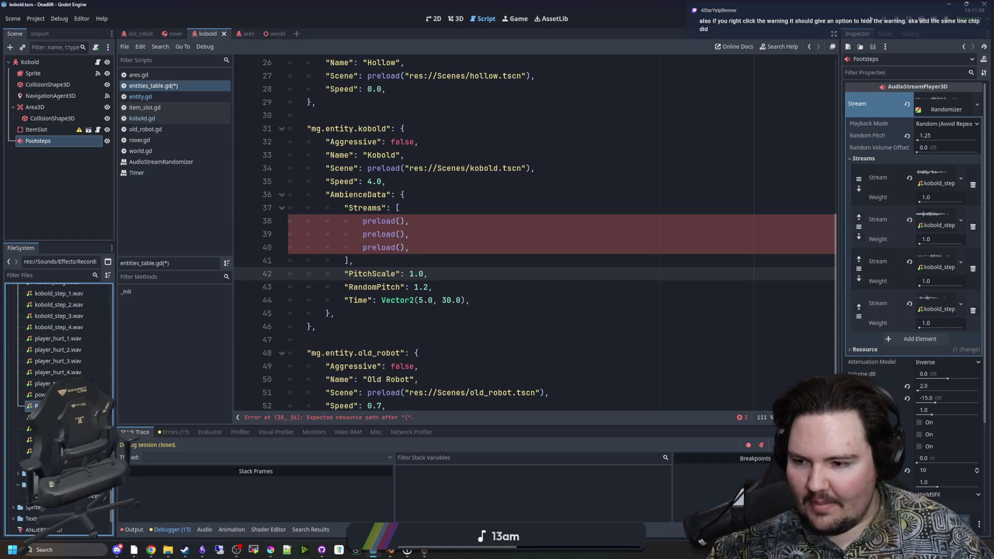
right_click(56, 406)
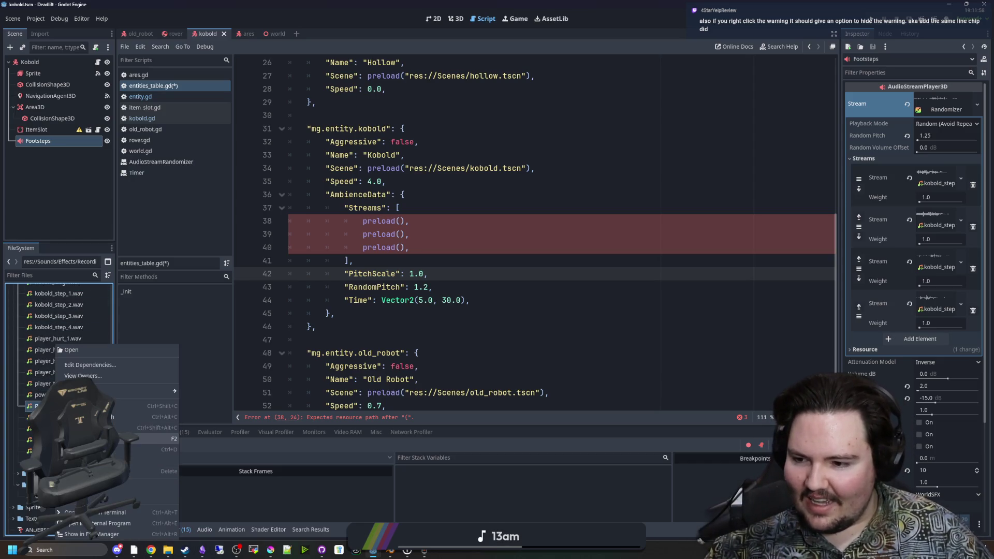
key(Escape)
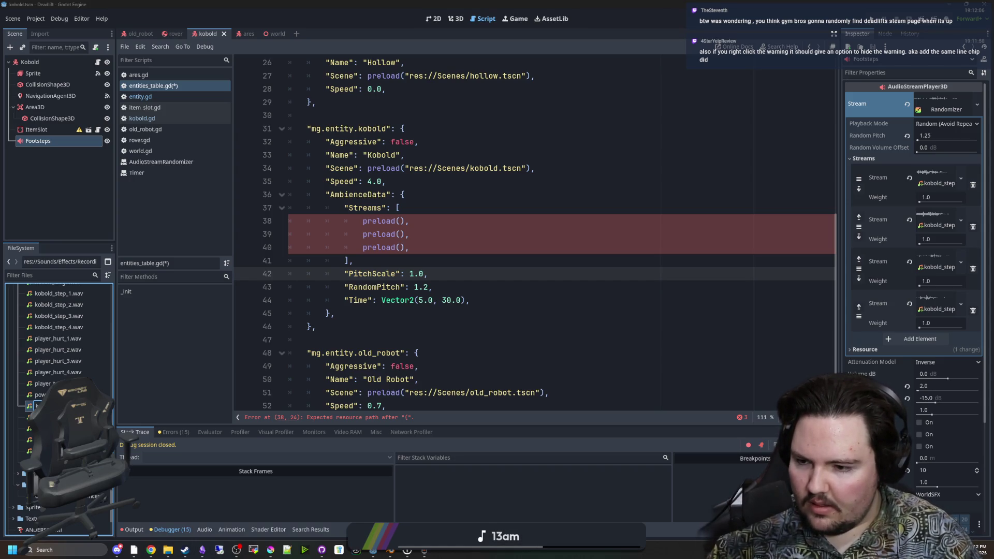
key(Return)
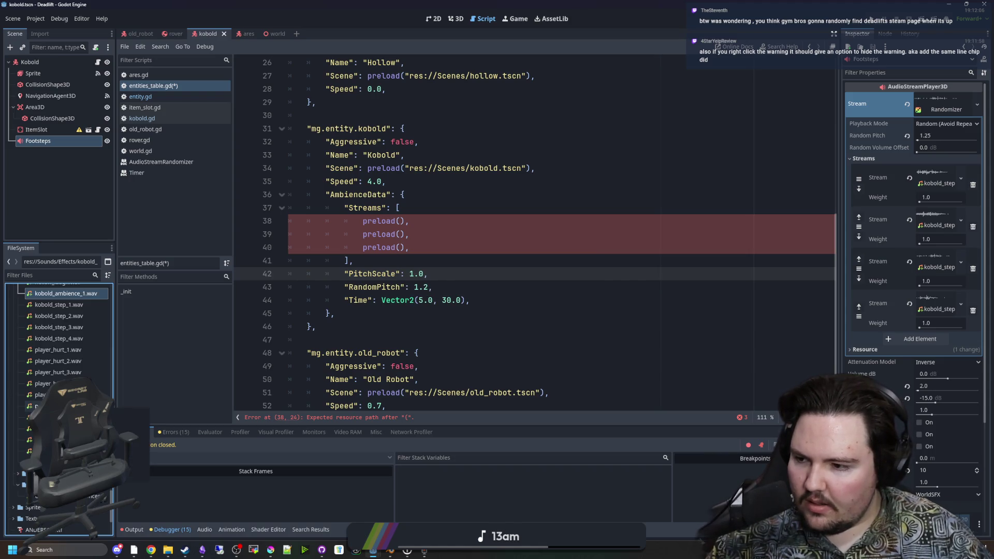
Drag kobold_ambience_1.wav into the first Streams preload() to insert its res:// path
scroll(86, 359, up, 5)
drag(404, 274, 399, 221)
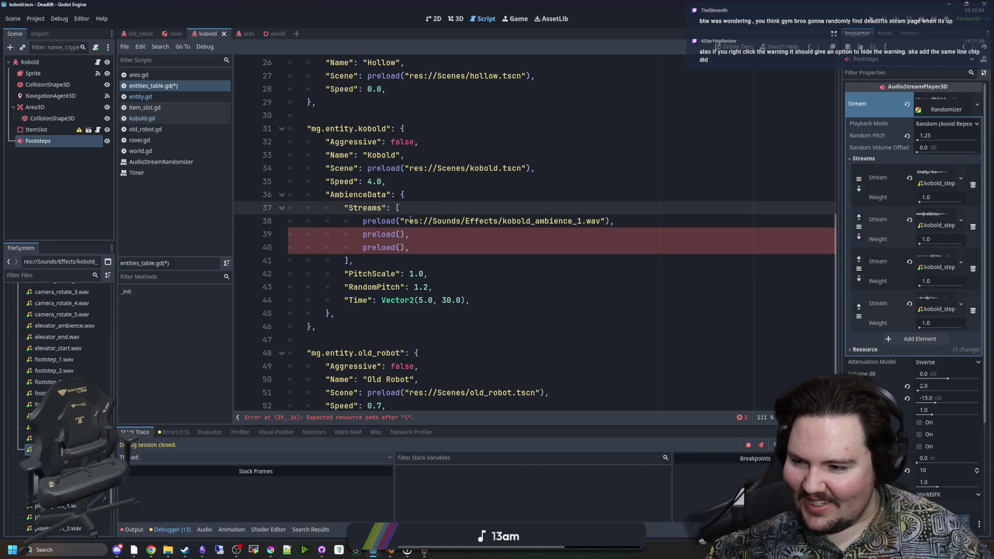
click(427, 261)
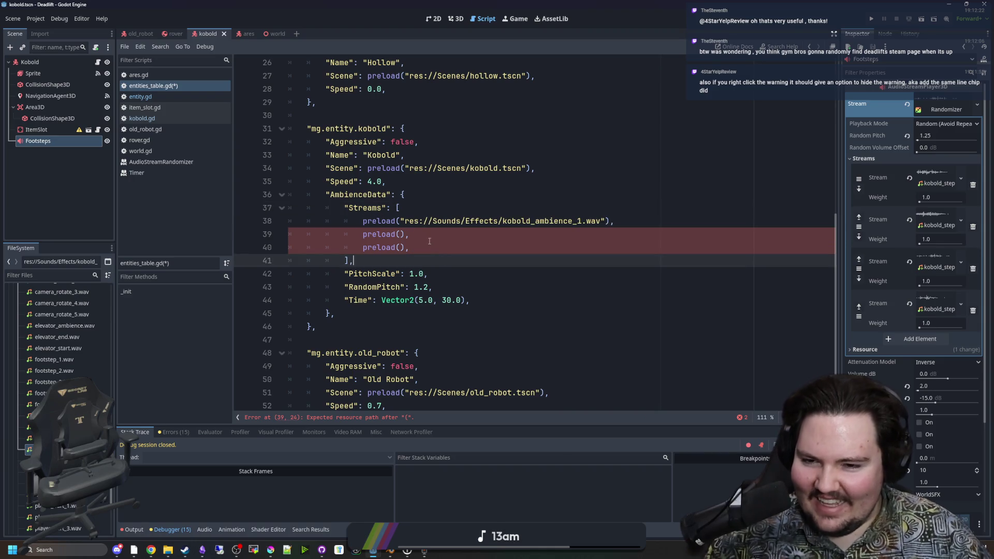
click(168, 550)
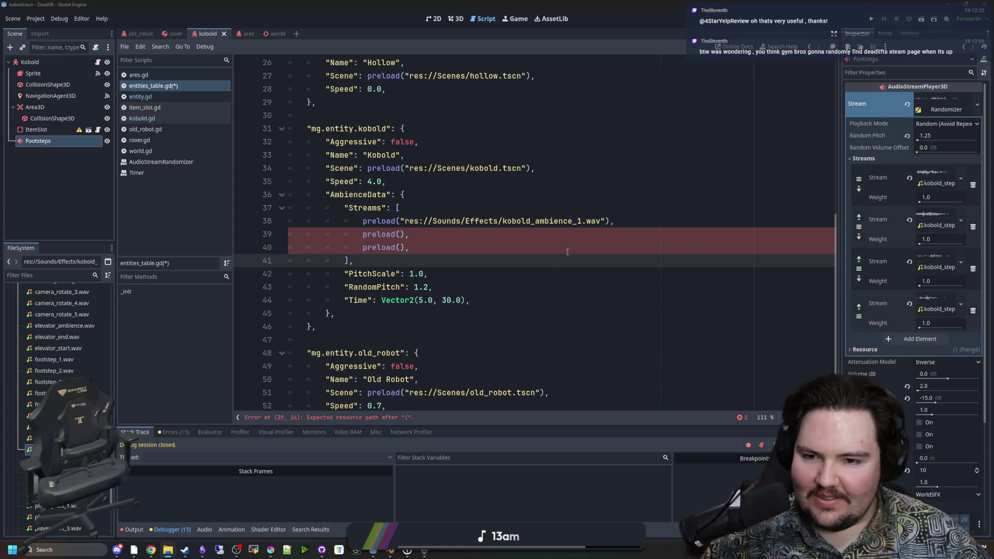
click(438, 236)
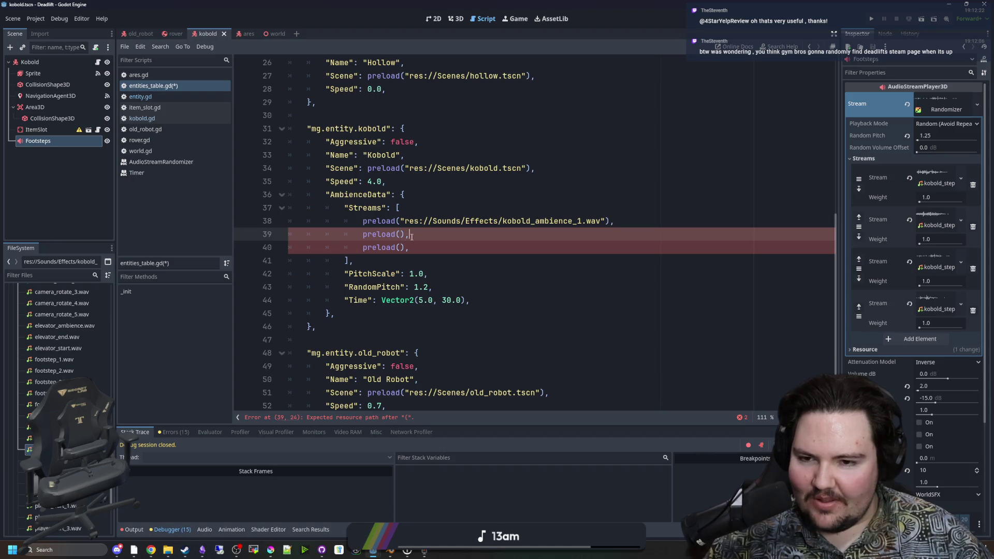
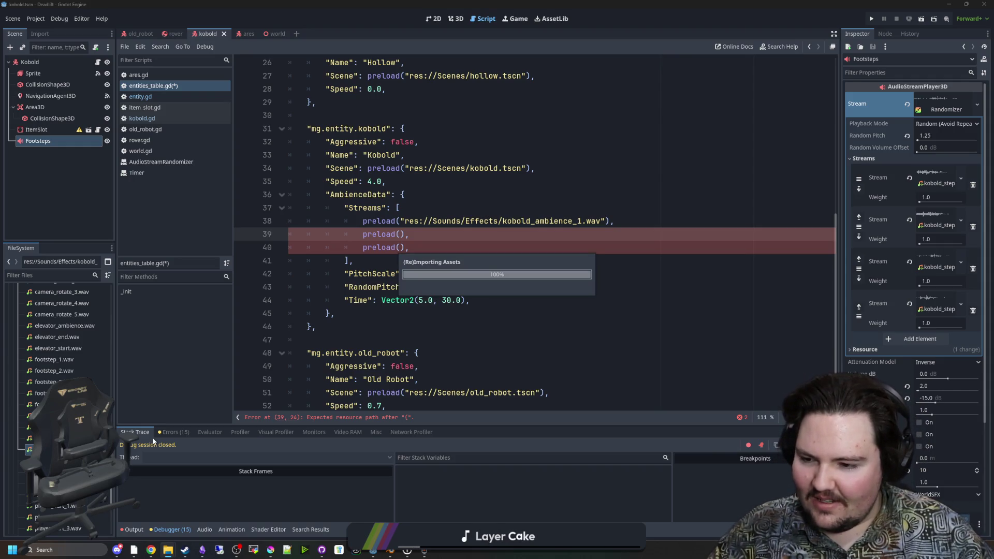
Filter the FileSystem for 'rec' and rename the Recording file to kobold_ambience_2.wav
click(58, 275)
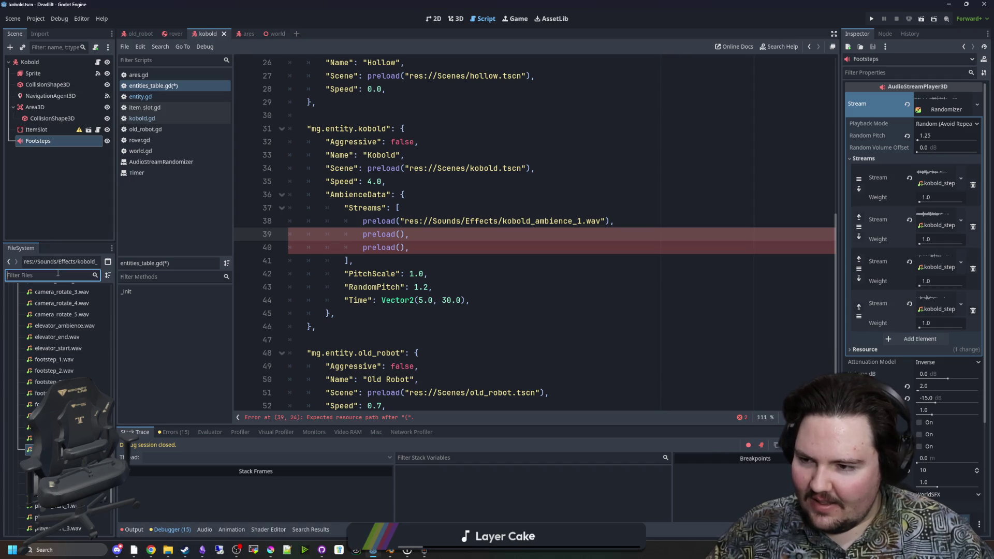
text(rec)
right_click(57, 369)
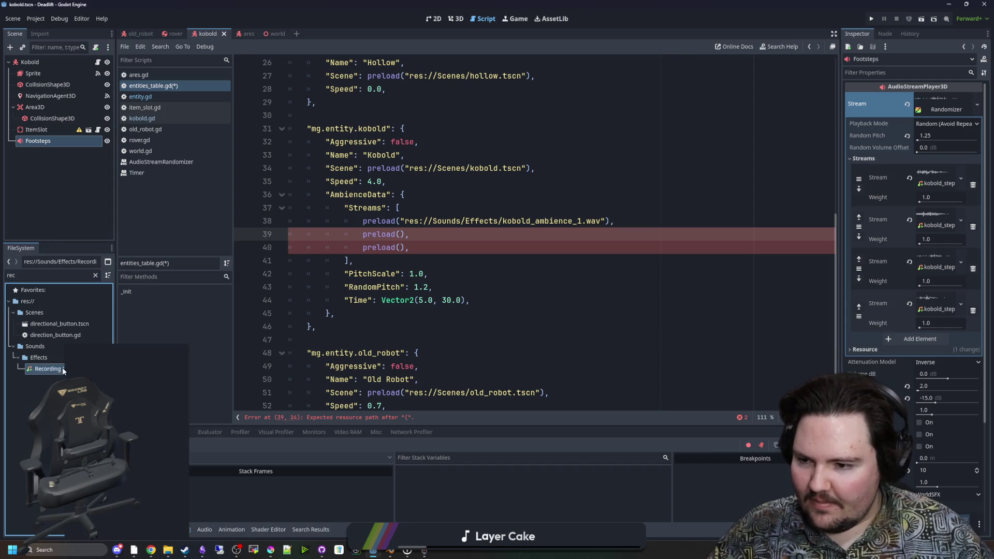
click(156, 439)
text(ko.wav)
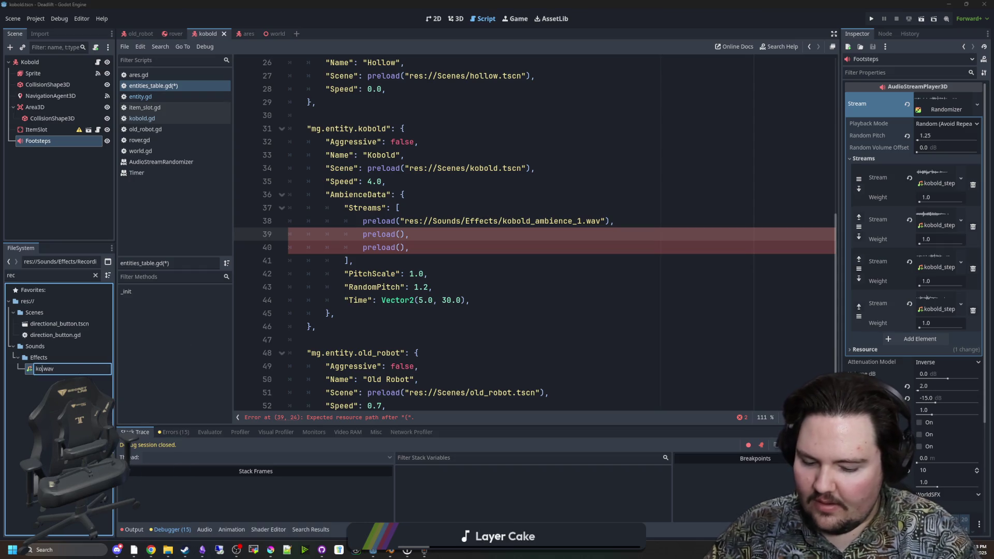
text(_ambience_2)
key(Return)
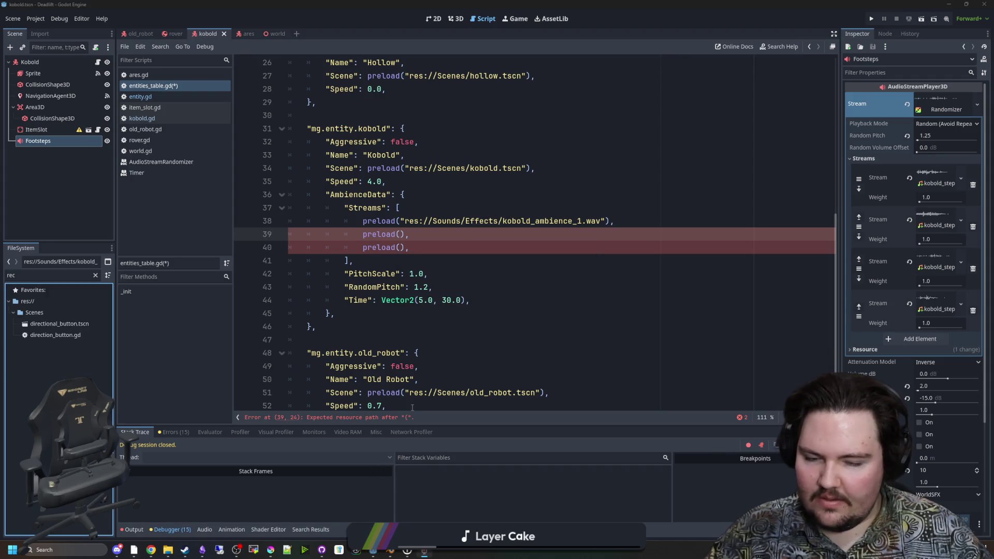
key(alt+Tab)
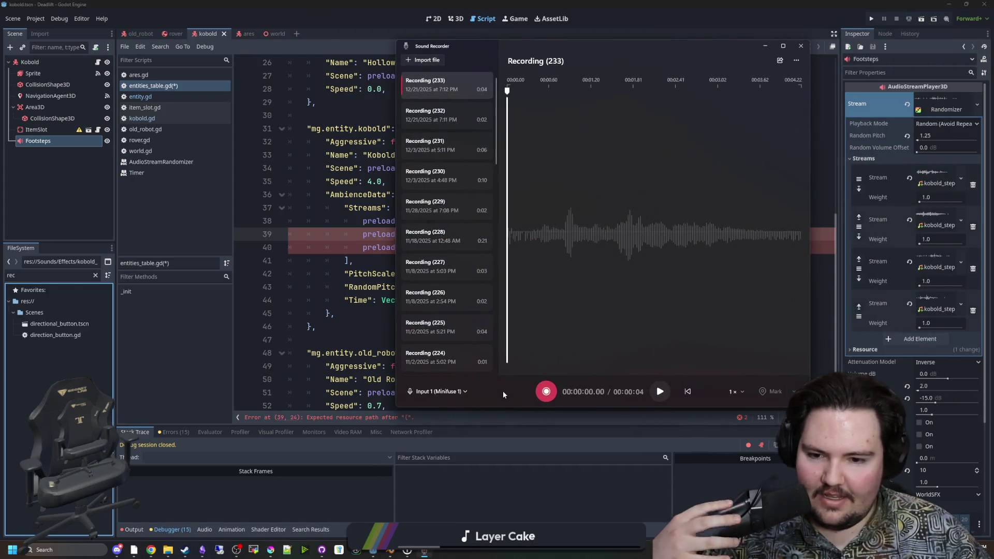
Record a new three-second clip, Recording (234), then minimize Sound Recorder
click(547, 392)
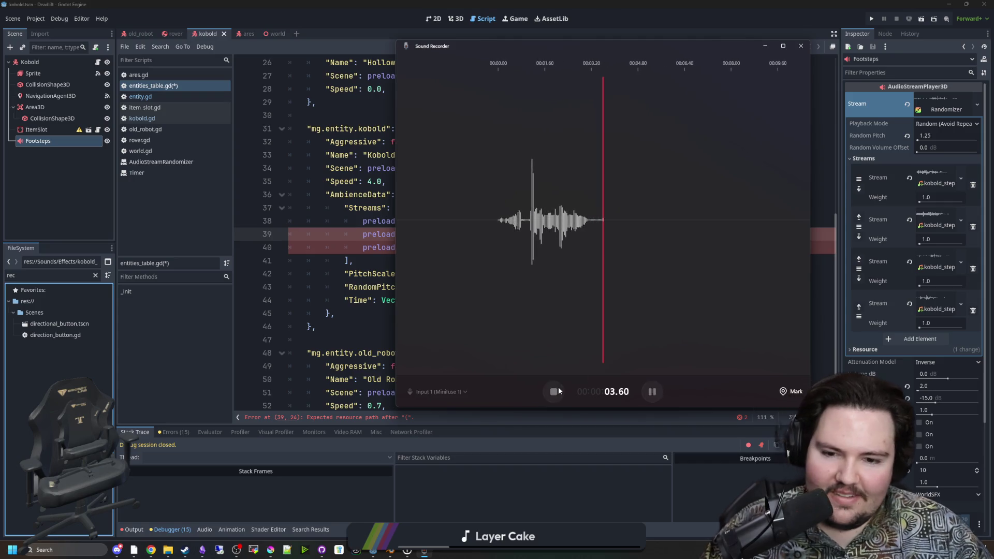
click(557, 388)
right_click(438, 84)
click(464, 115)
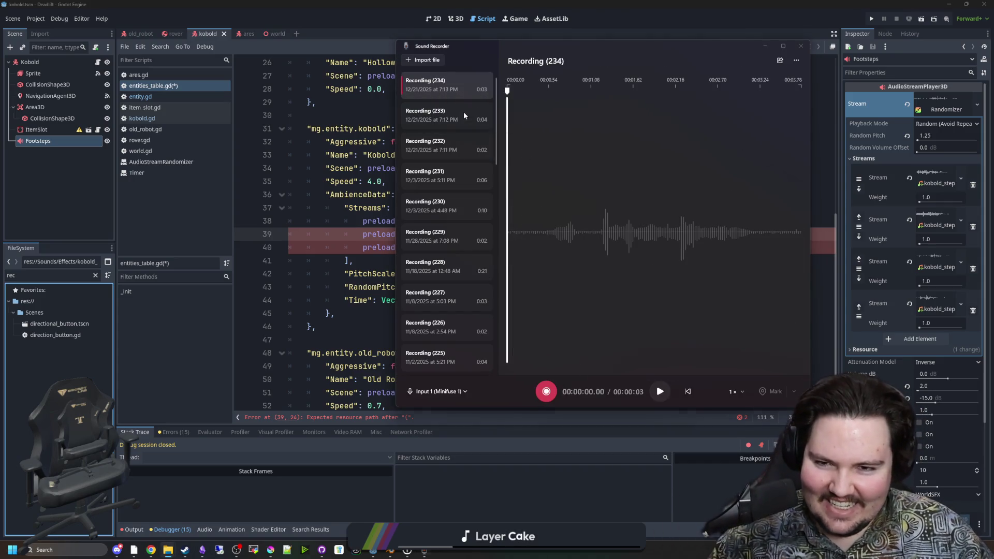
click(772, 46)
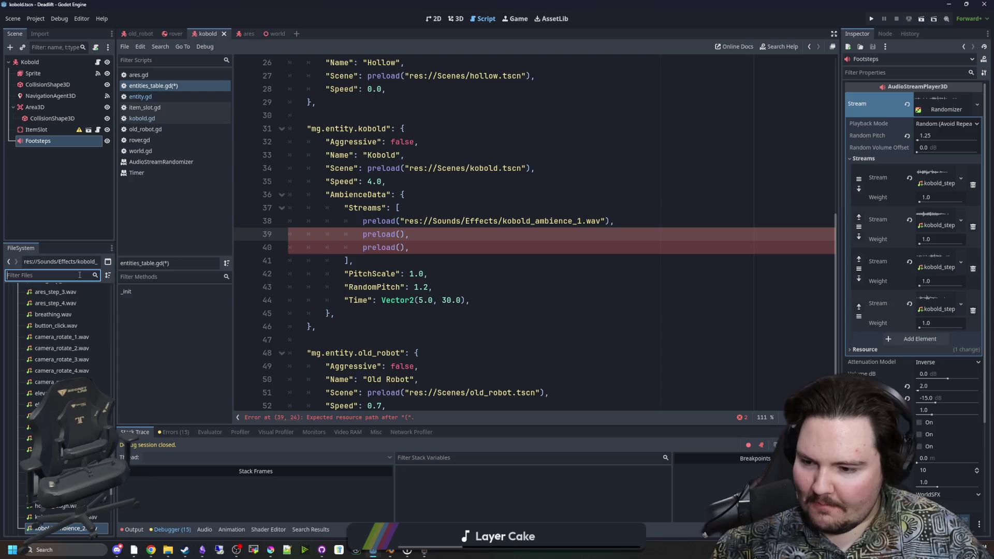
Drag kobold_ambience_2.wav and kobold_ambience_3.wav into the empty preloads on lines 39–40, then save
scroll(62, 363, down, 4)
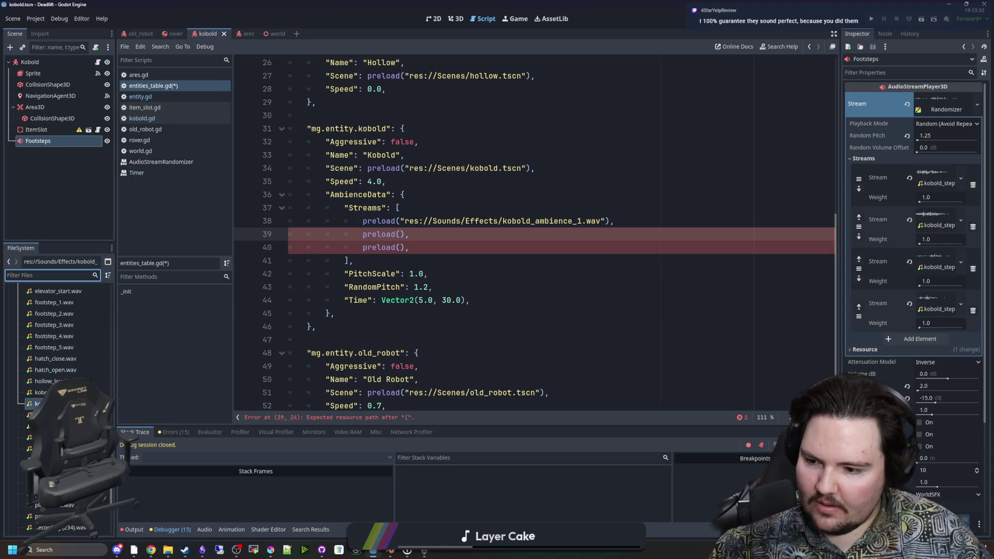
scroll(78, 441, down, 3)
click(73, 504)
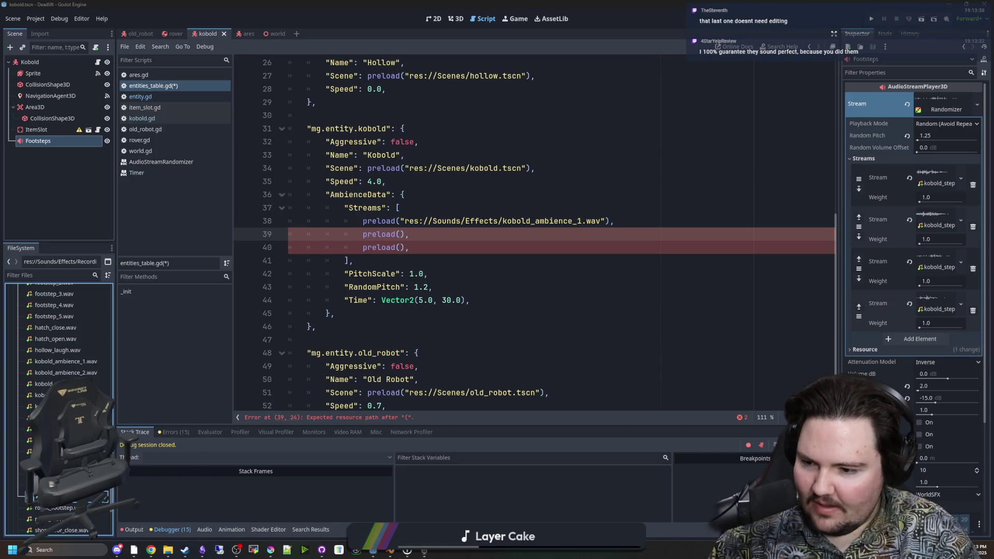
mouse_move(43, 383)
mouse_down()
mouse_move(529, 270)
mouse_move(446, 224)
mouse_up()
mouse_move(62, 362)
mouse_down()
mouse_move(341, 320)
mouse_move(75, 374)
mouse_move(58, 369)
mouse_move(402, 248)
mouse_move(400, 236)
mouse_up()
mouse_move(43, 384)
mouse_down()
mouse_move(362, 290)
mouse_move(403, 250)
mouse_up()
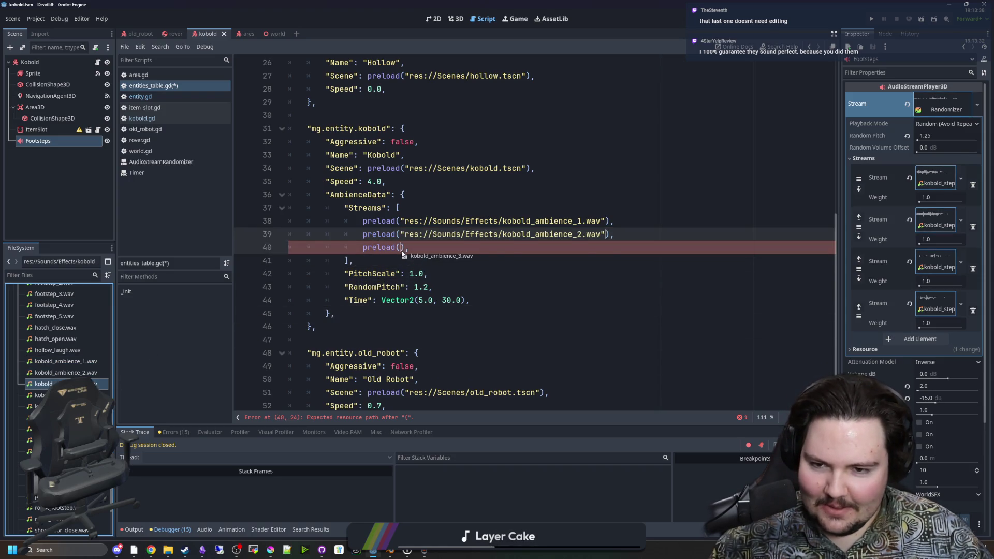
click(409, 199)
key(ctrl+s)
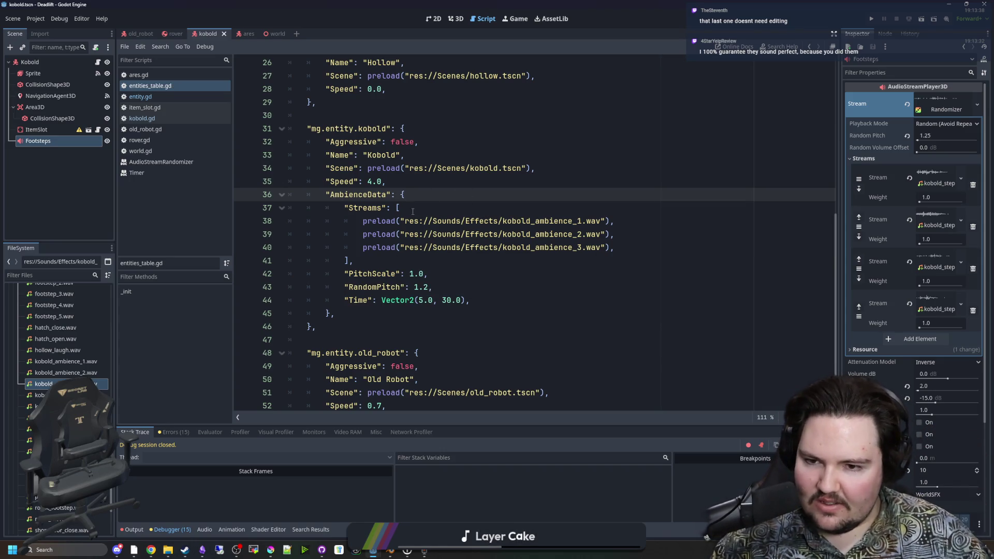
Open kobold_ambience_3.wav in the Inspector from its path and preview the sound
click(413, 212)
click(353, 260)
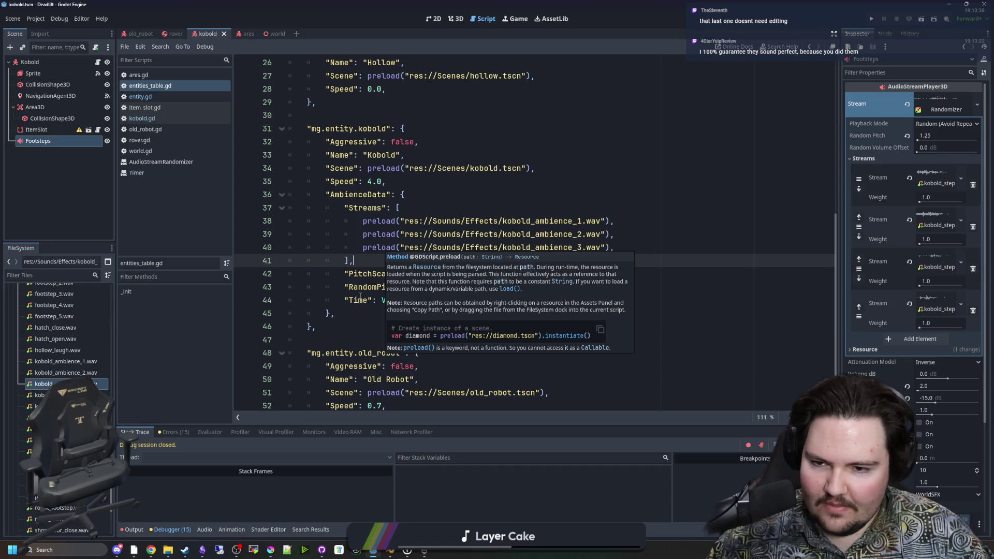
click(544, 250)
ctrl+click(544, 249)
click(851, 129)
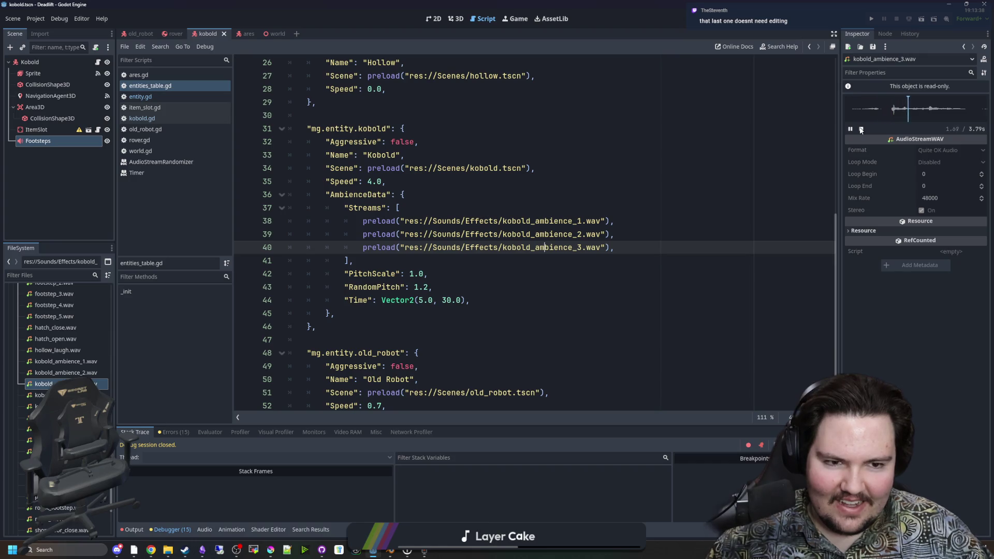
click(861, 129)
Move back to the end of the AmbienceData Streams list and save the script
click(473, 209)
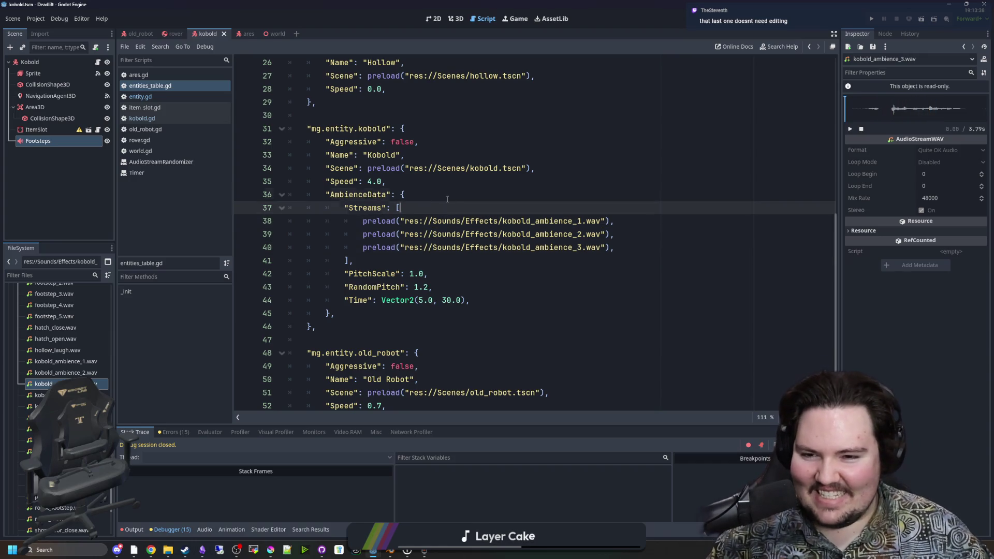
key(Up)
key(Down)
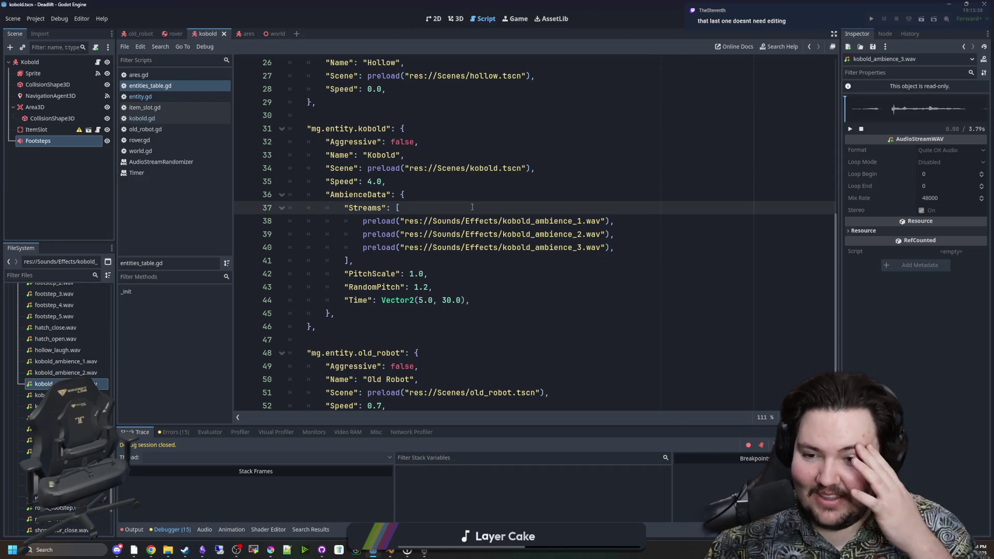
click(418, 270)
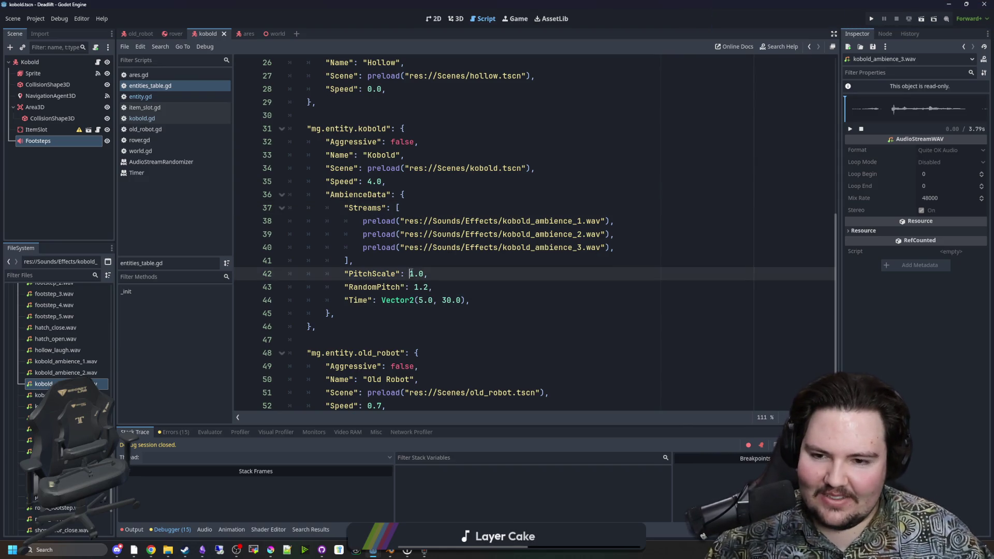
key(Up)
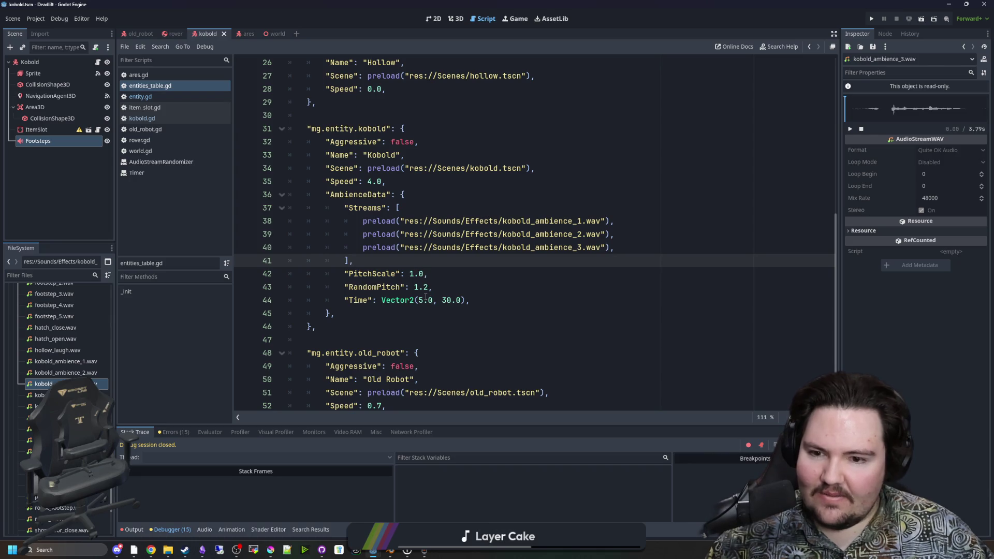
click(438, 288)
key(Up)
key(Up)
key(ctrl+s)
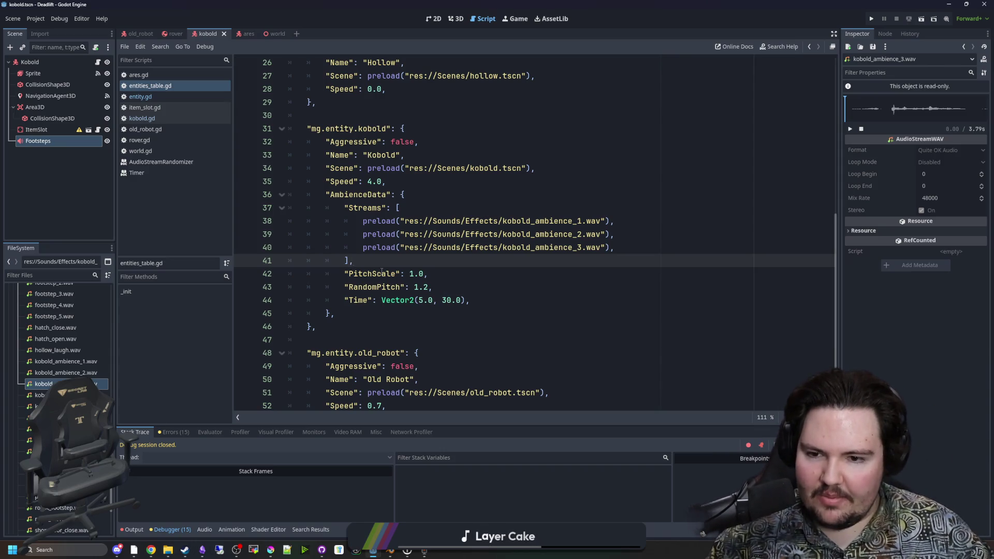
Change the kobold's PitchScale to 1.5 and run the project
click(414, 274)
key(Delete)
key(Delete)
text(.5)
key(Left)
key(Left)
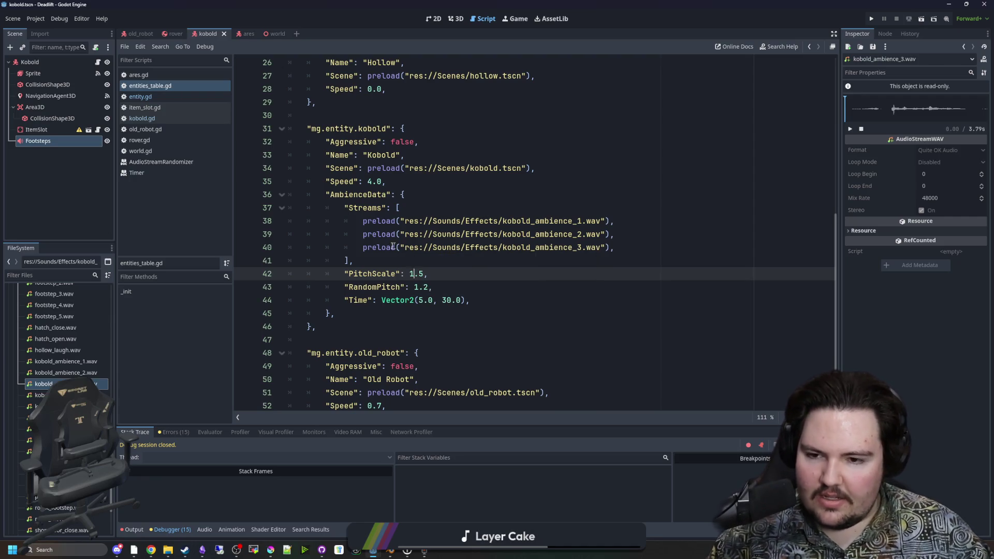
click(394, 259)
key(Down)
key(Down)
key(End)
click(398, 268)
drag(349, 287, 456, 285)
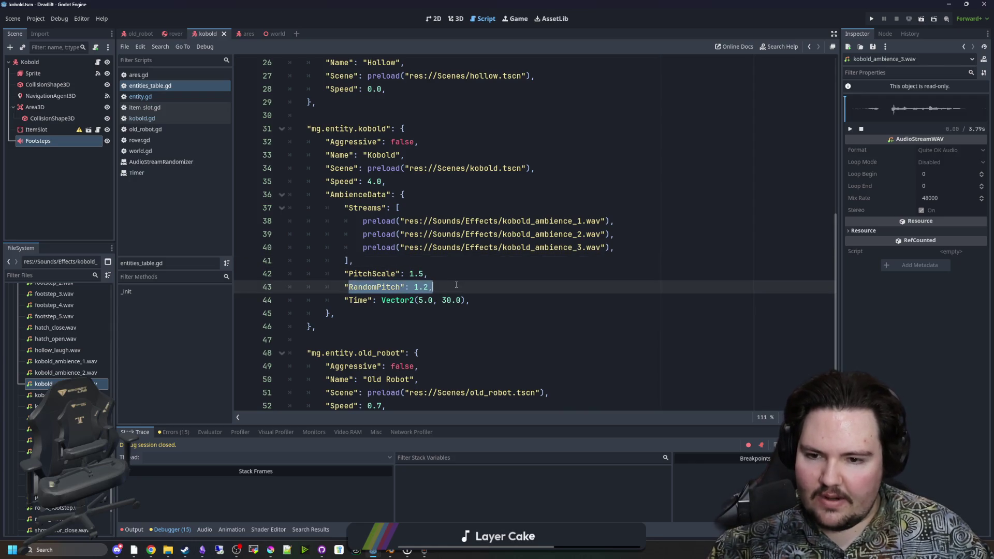
click(457, 284)
key(Up)
key(Up)
click(350, 314)
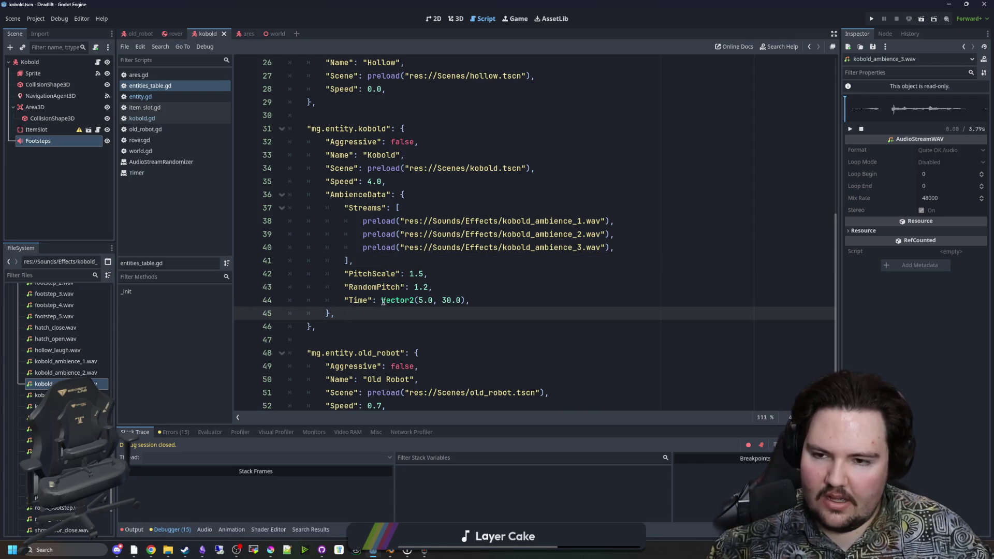
click(872, 19)
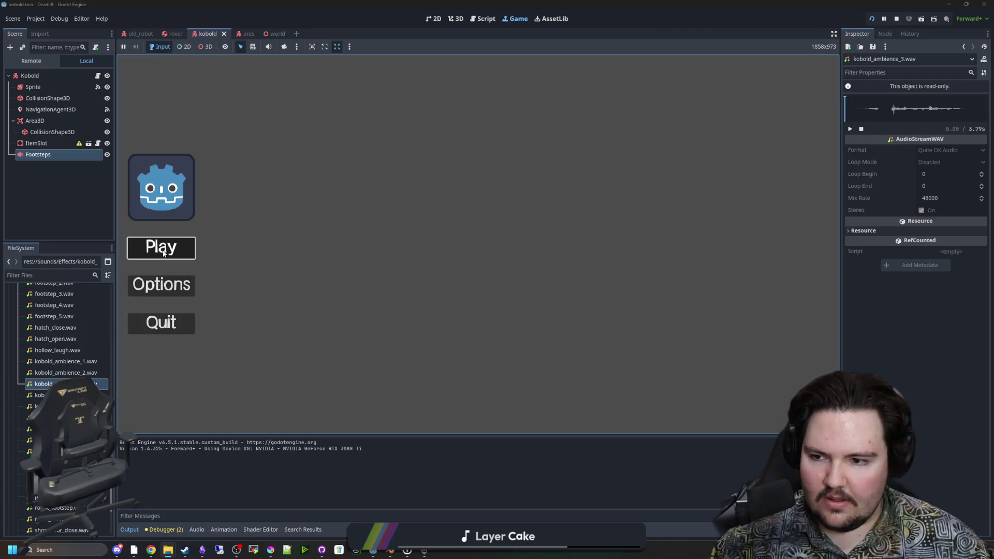
Start the game and walk through the building's doorway to the blue-grid table with two kobolds
click(160, 246)
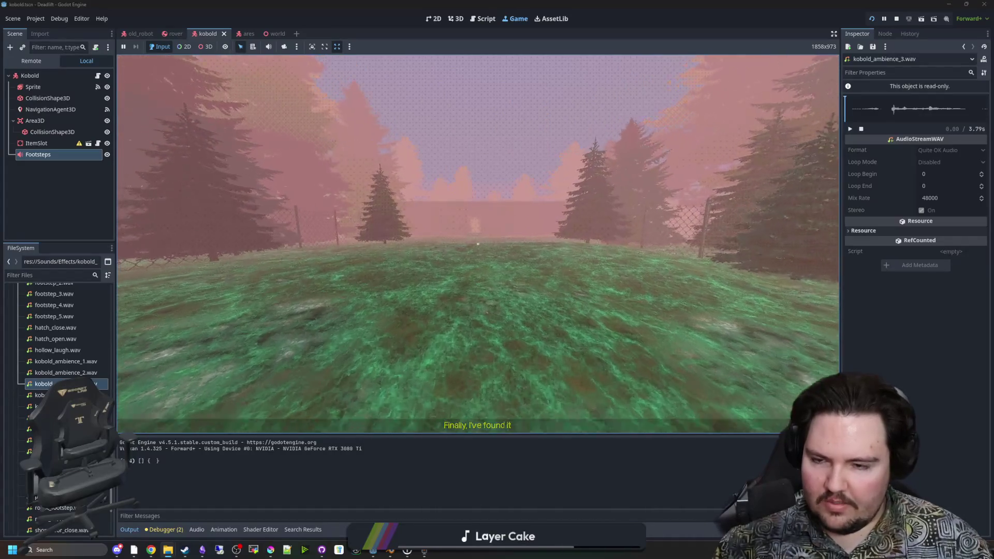
key(w)
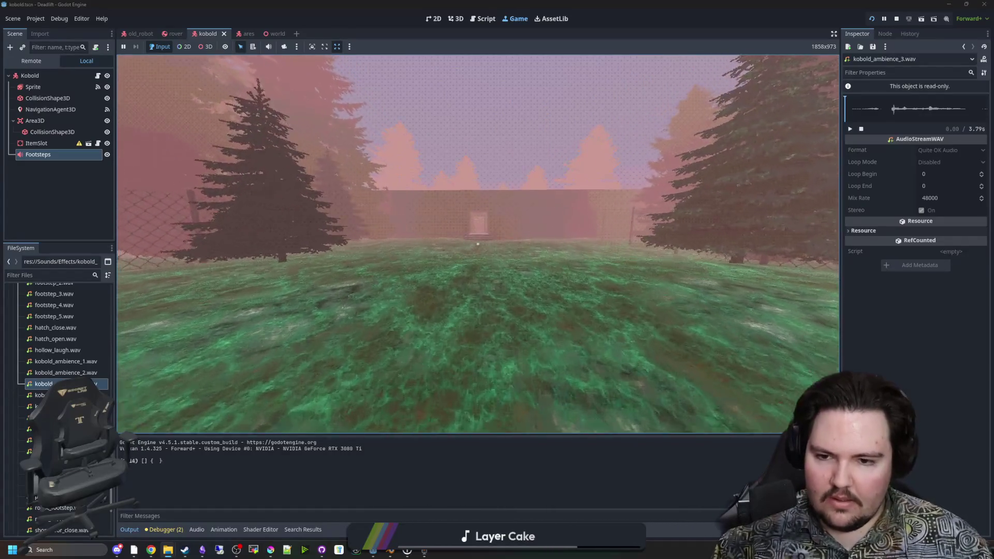
key(w)
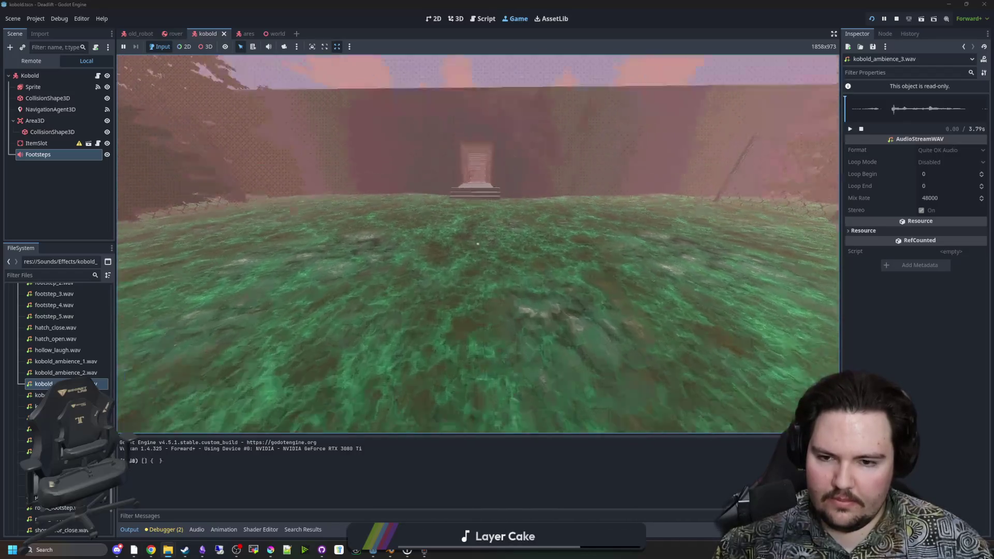
key(w)
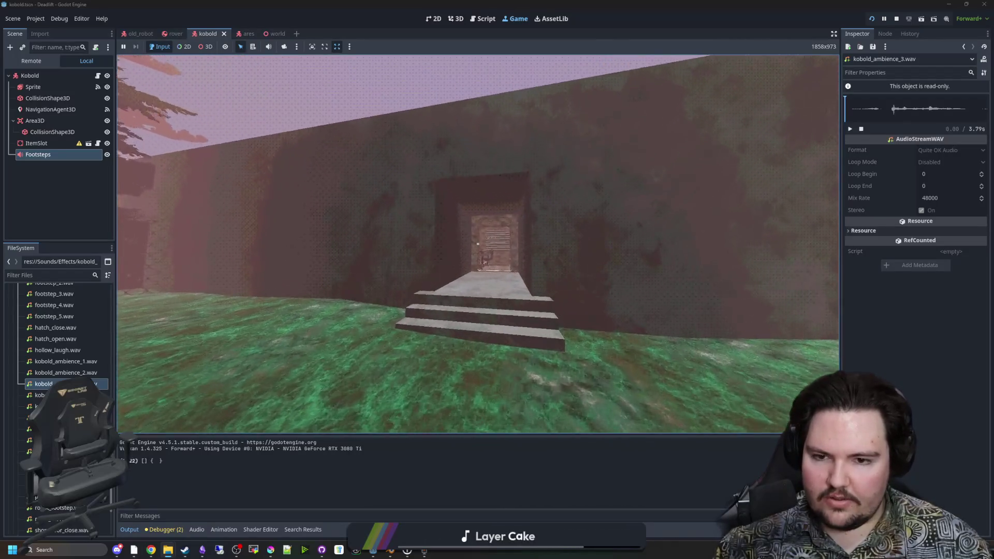
key(w)
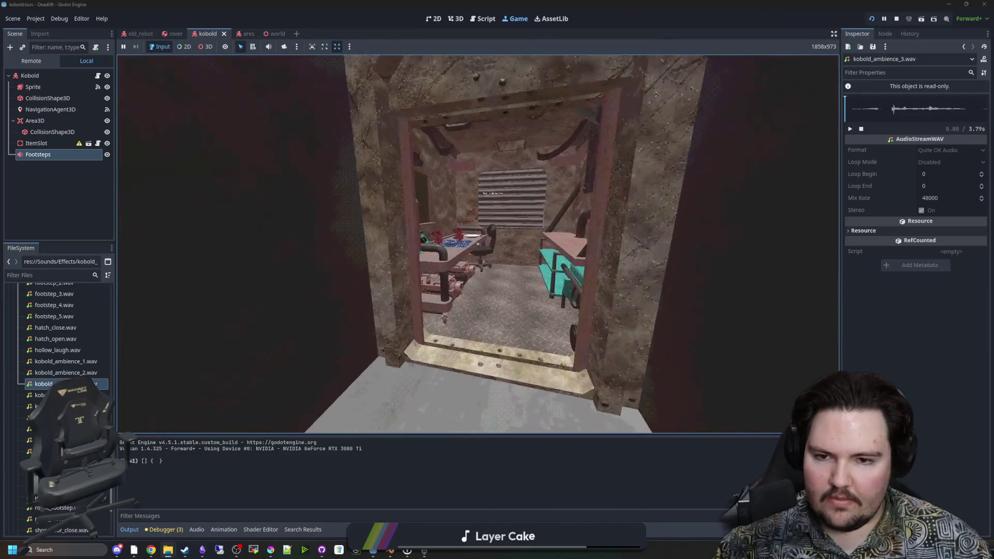
key(w)
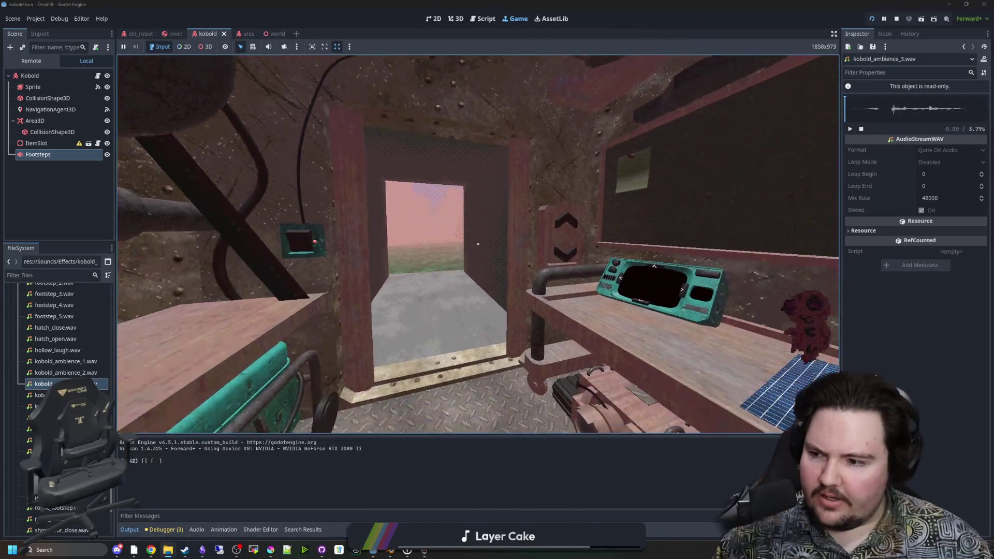
key(w)
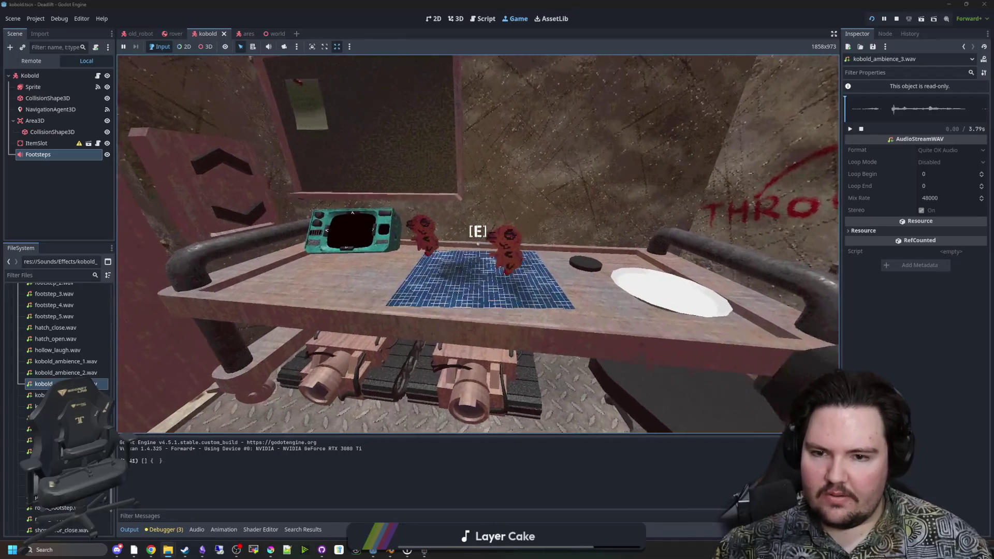
key(e)
key(w)
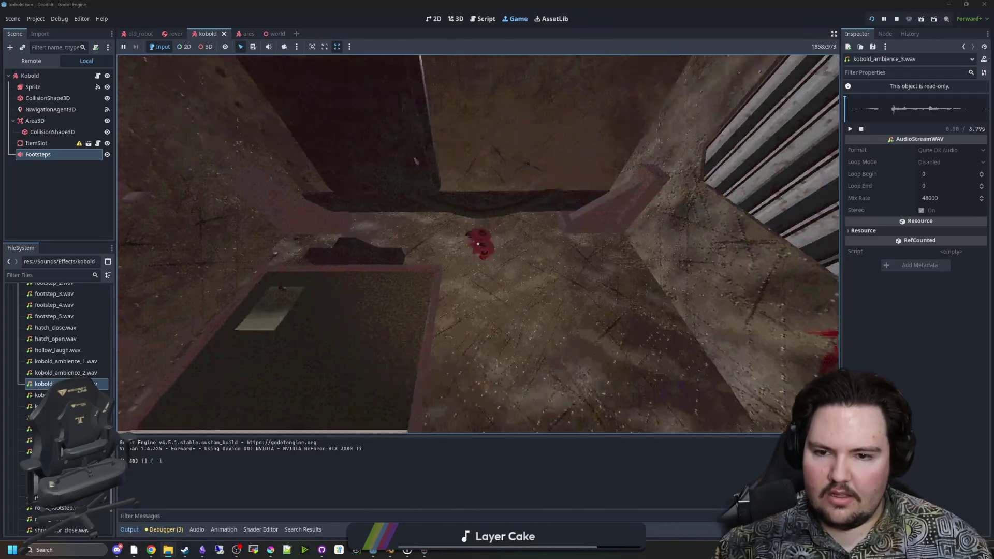
key(w)
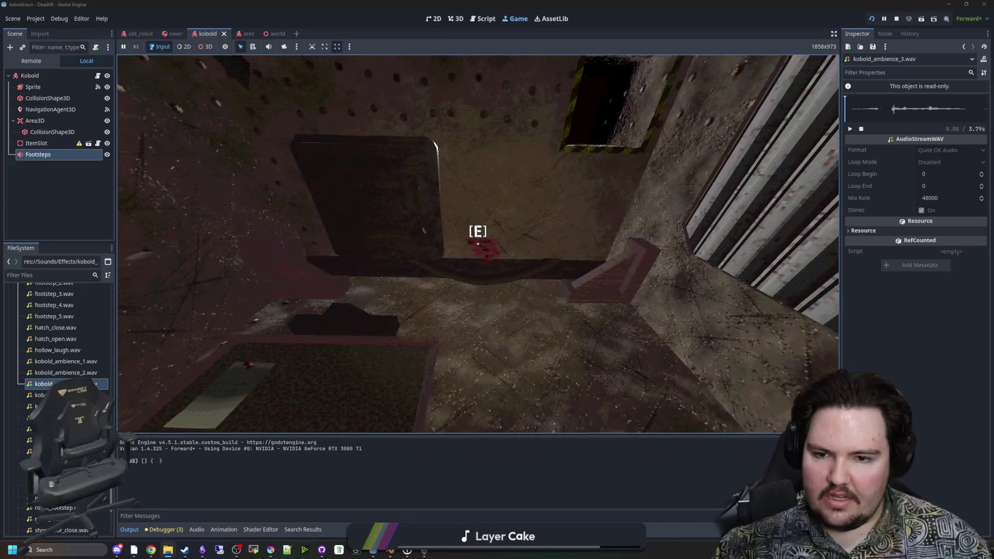
key(s)
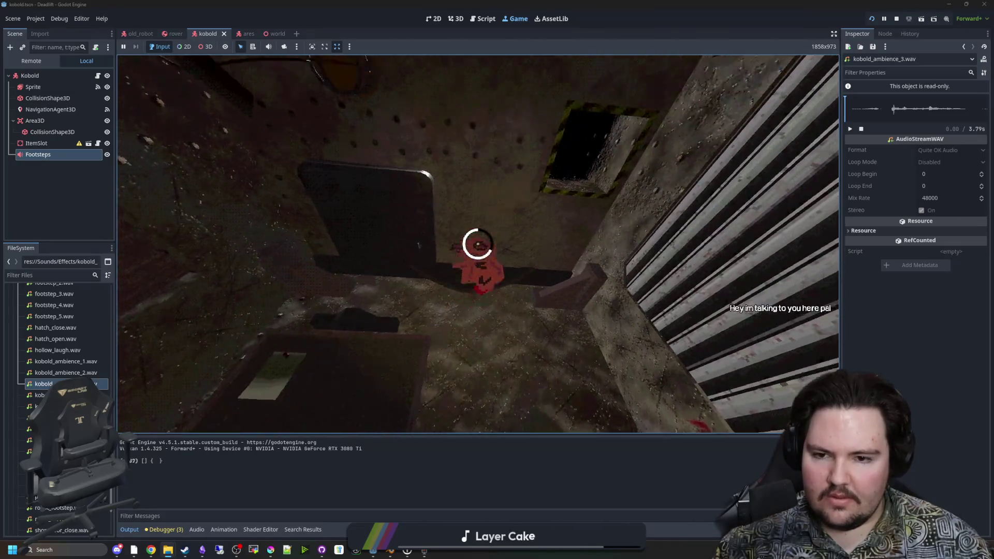
key(w)
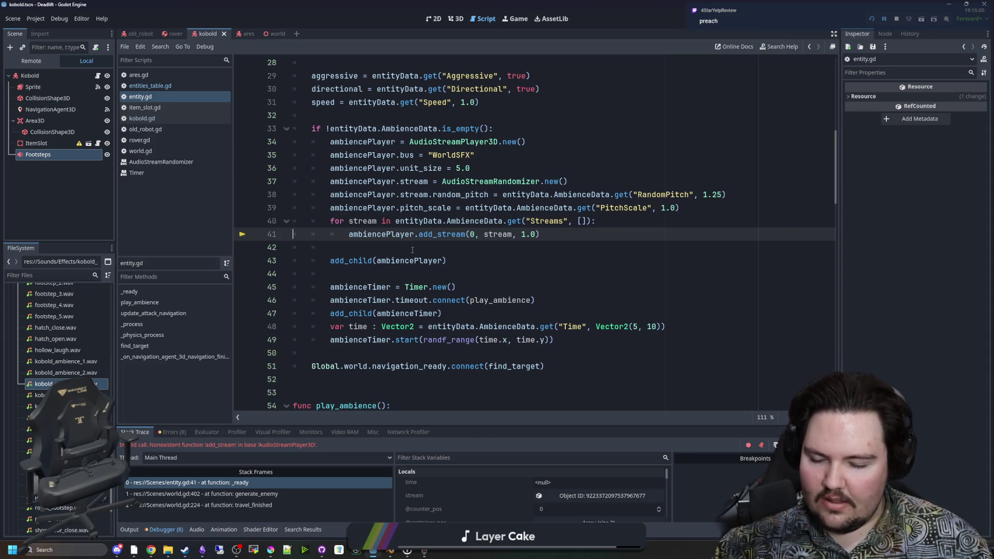
Make entity.gd line 41 call ambiencePlayer.stream.add_stream, save, and restart the game
click(413, 229)
text(.stream)
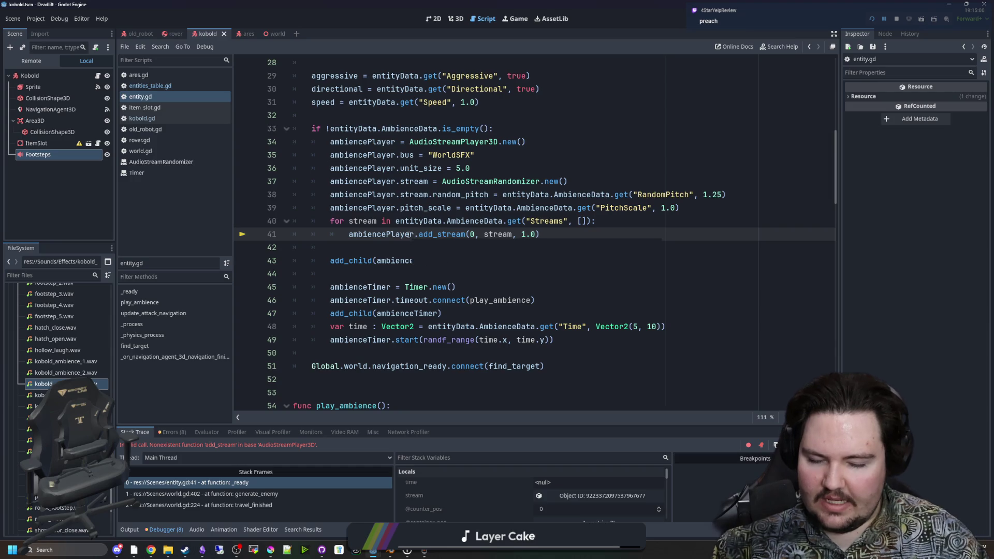
click(437, 248)
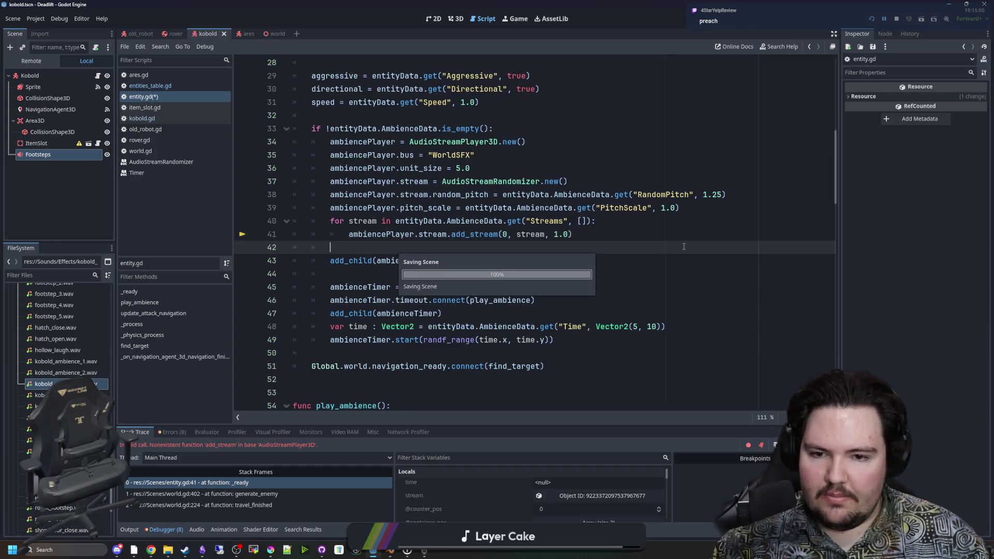
key(ctrl+s)
click(896, 19)
click(874, 20)
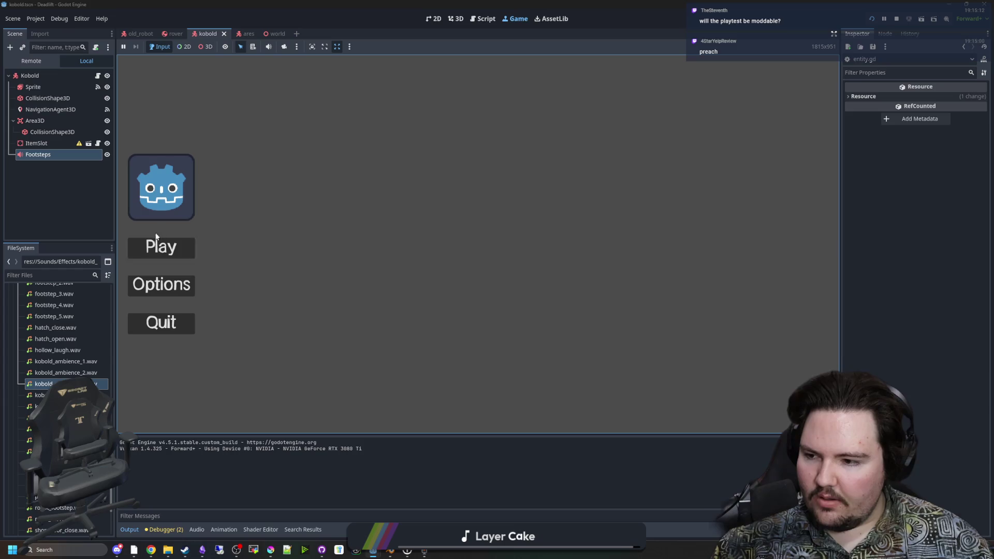
Choose Play on the game's main menu to enter the level
click(162, 248)
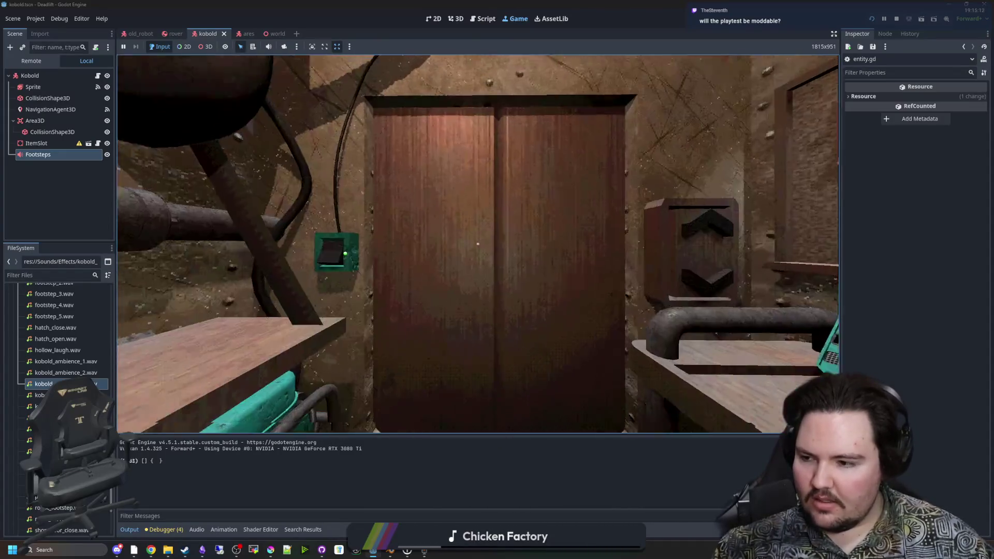
Reload the running game with F5 for a fresh spawn
key(F5)
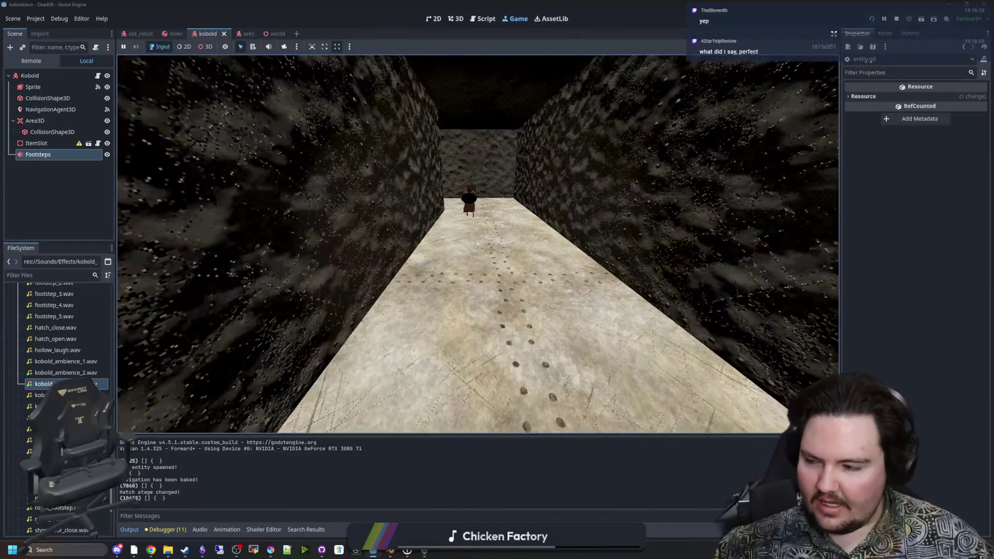
Pause the game, toggle the F1 debug overlay on and off, then stop the playtest
key(Escape)
key(F1)
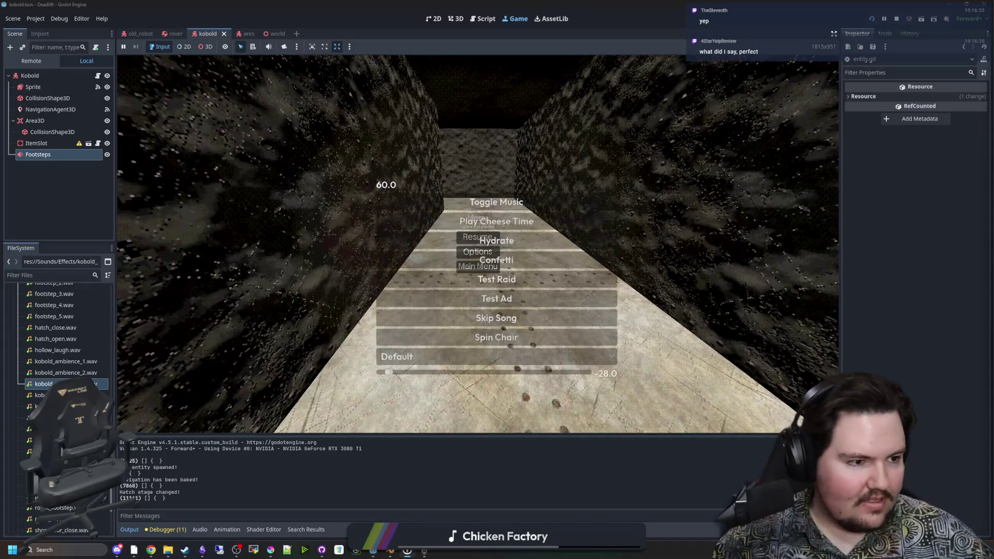
key(F1)
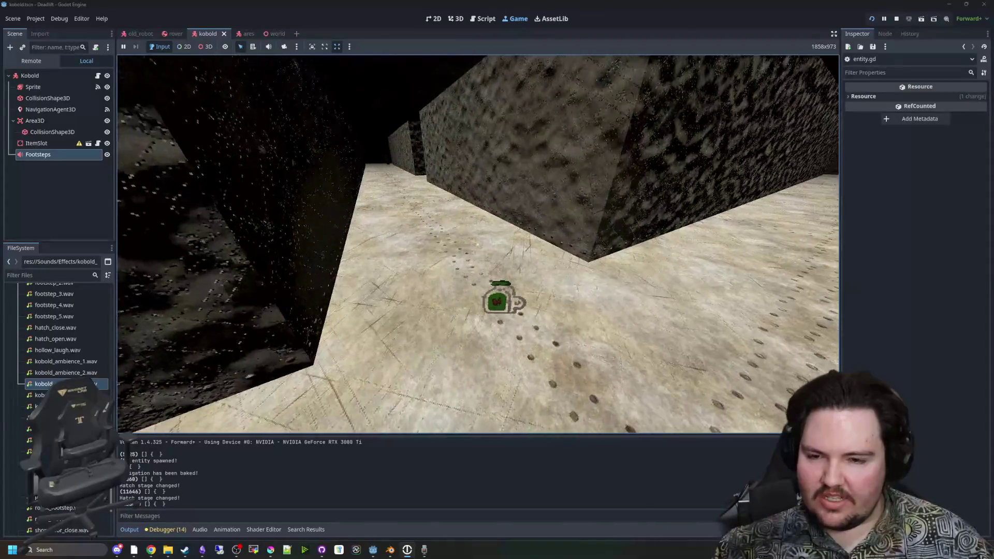
key(Escape)
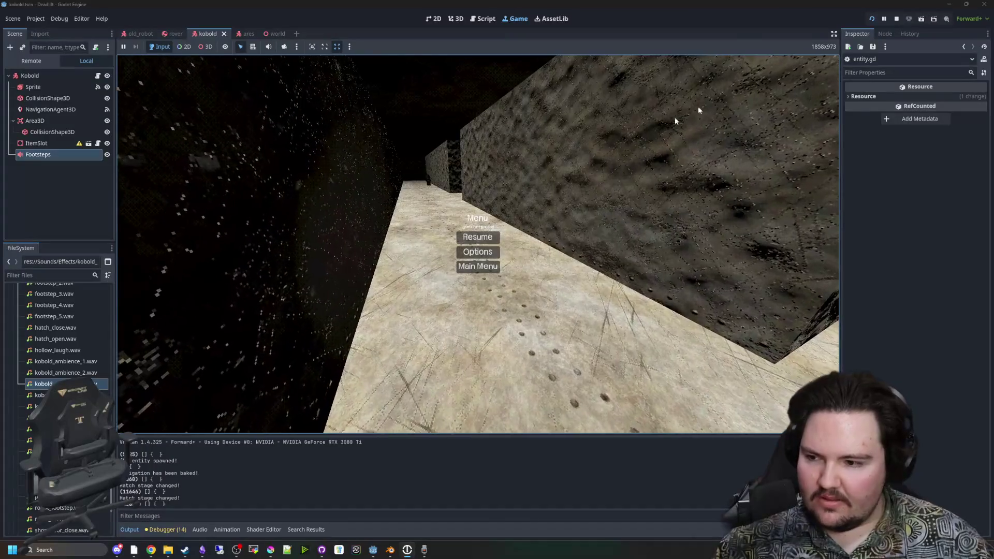
click(895, 19)
click(424, 550)
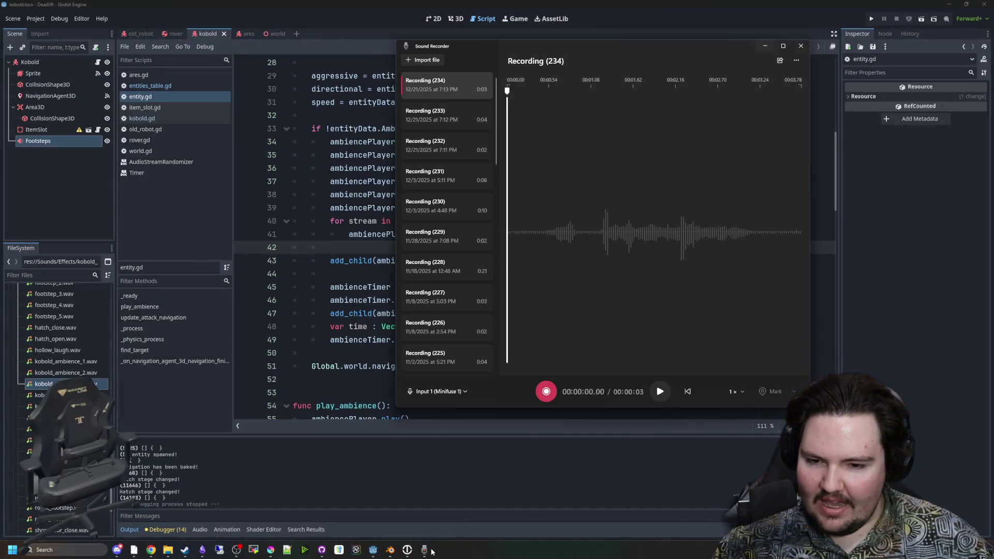
Play back Recording (234), then record a new clip of about 3.4 seconds
click(660, 396)
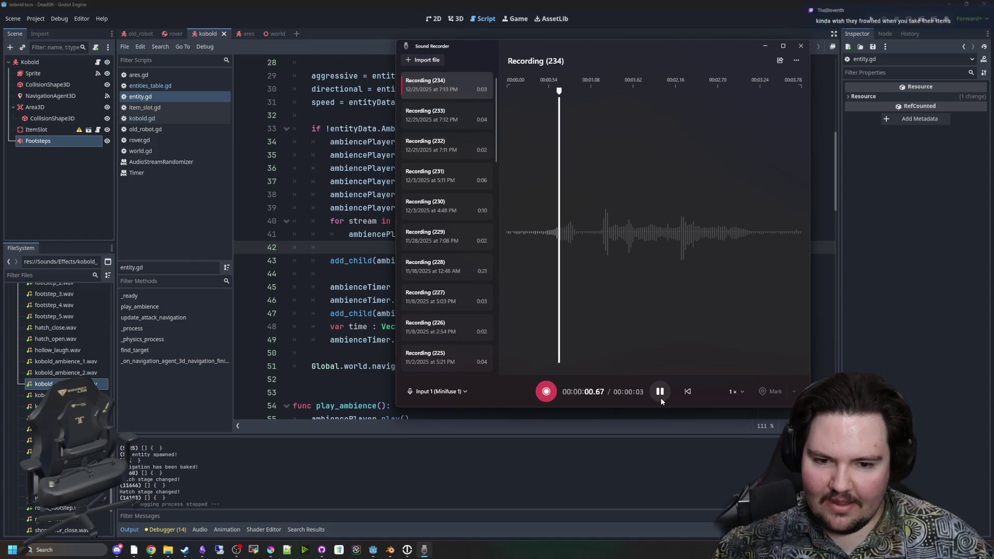
click(666, 390)
click(544, 391)
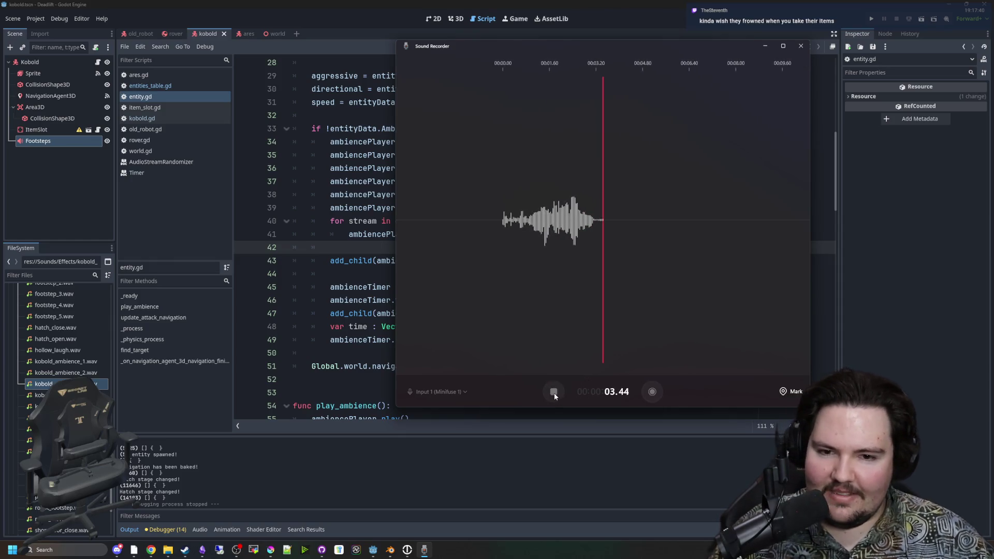
click(554, 393)
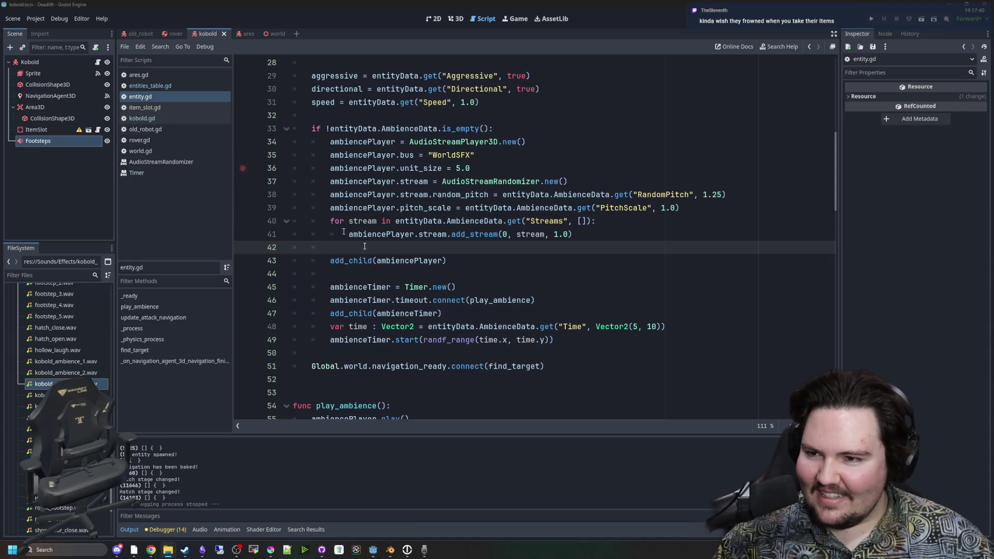
Rename the new Recording (235) file in FileSystem to 'ko_ambice_3'
key(Down)
key(Down)
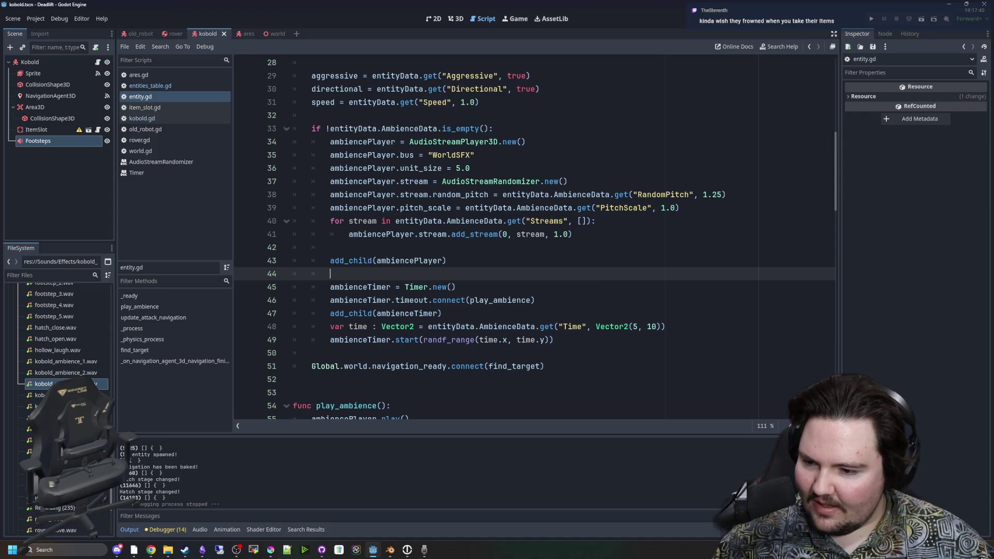
right_click(71, 508)
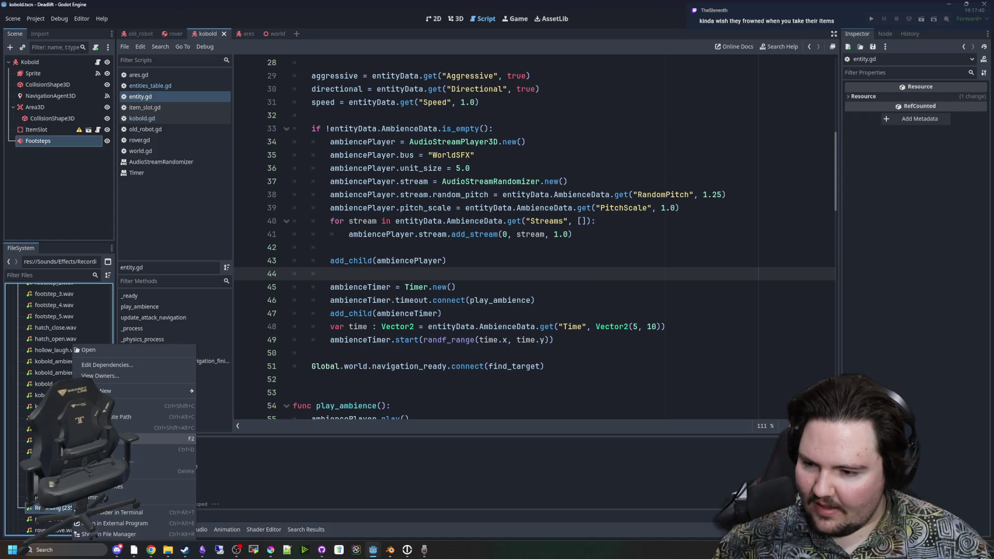
click(155, 439)
text(ko)
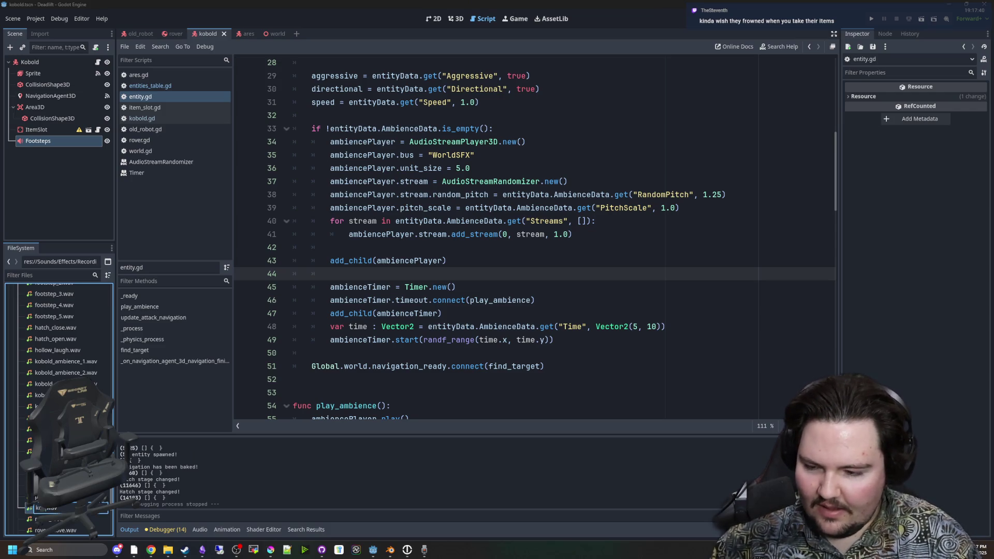
text(_ambi)
text(ce_3)
key(Return)
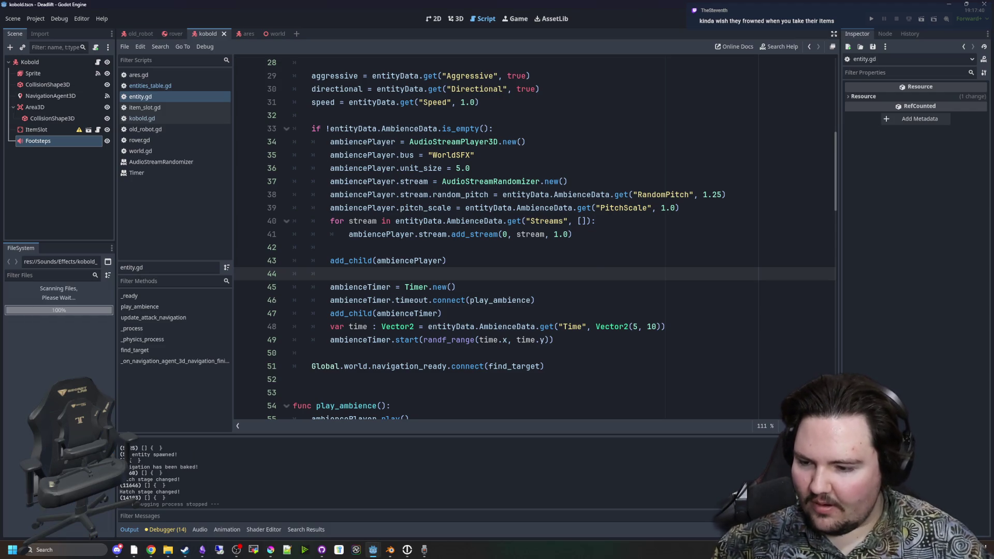
In entities_table.gd, duplicate the kobold_ambience_3 preload line as a fourth ambience entry
click(394, 248)
click(171, 85)
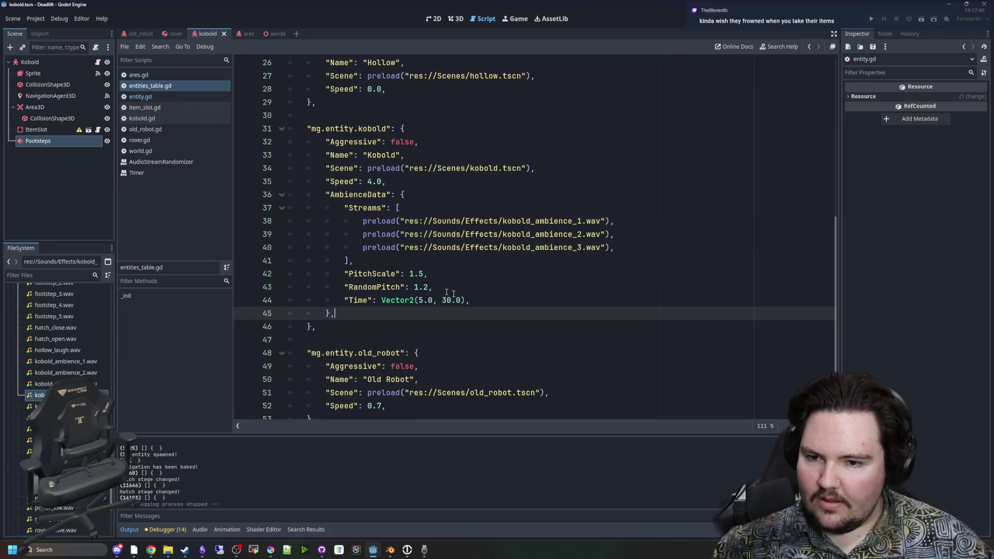
mouse_move(614, 247)
mouse_down()
mouse_move(377, 234)
mouse_move(357, 245)
mouse_up()
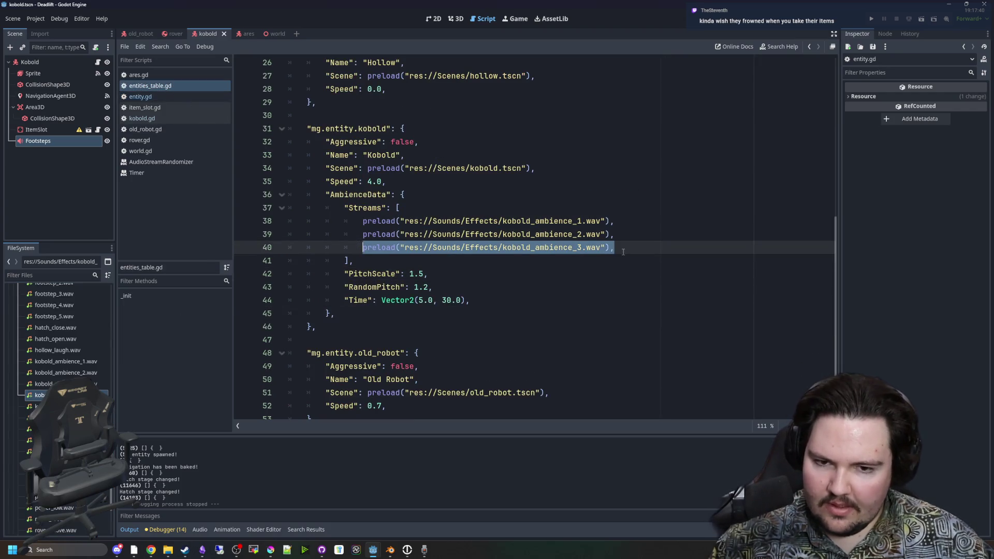
key(ctrl+shift+d)
text(4)
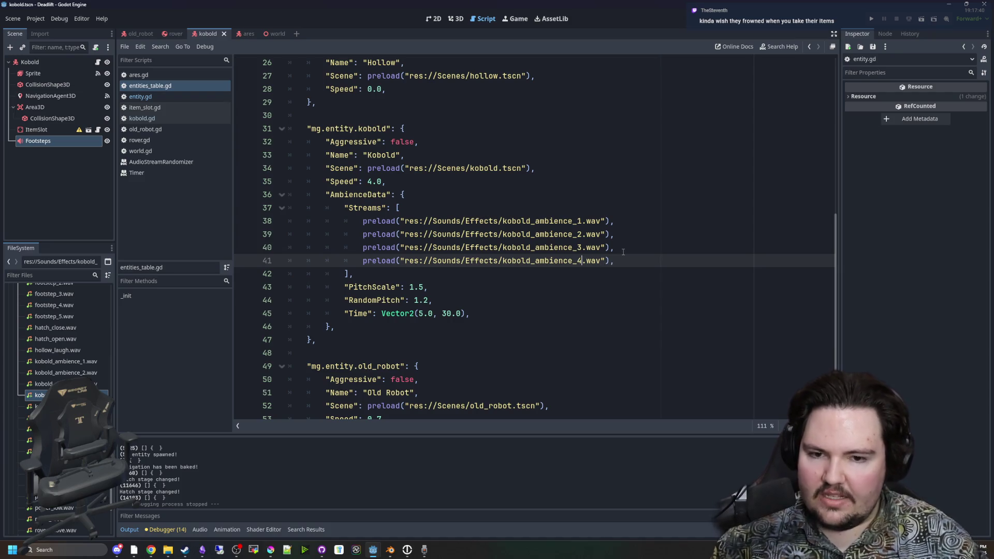
click(624, 253)
mouse_move(383, 556)
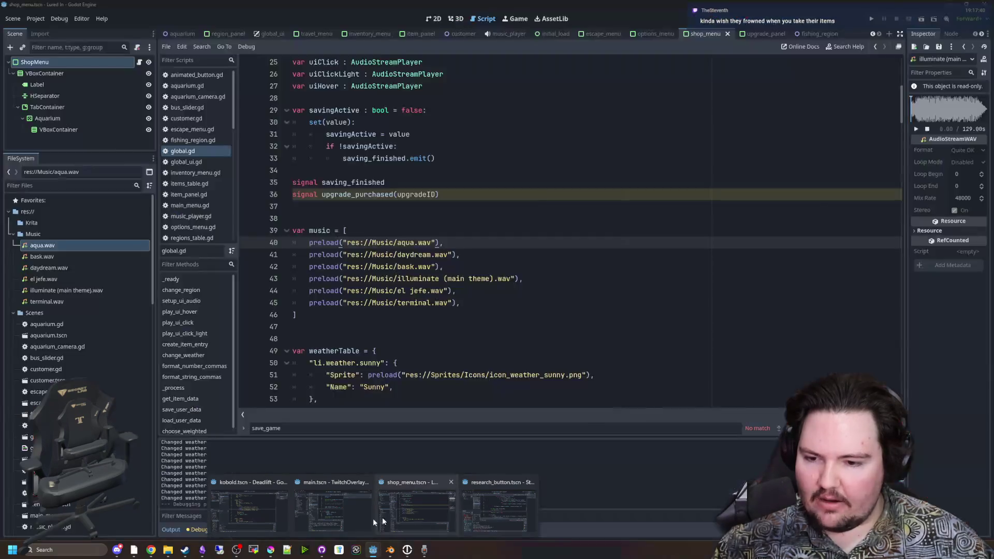
Switch to the TwitchOverlay project window and collapse the Events node's children
click(249, 510)
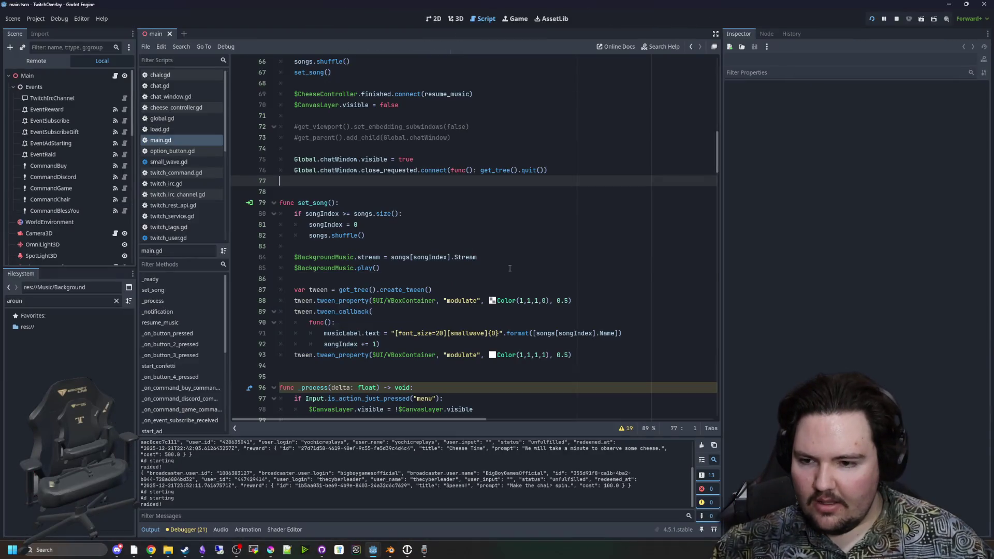
click(510, 268)
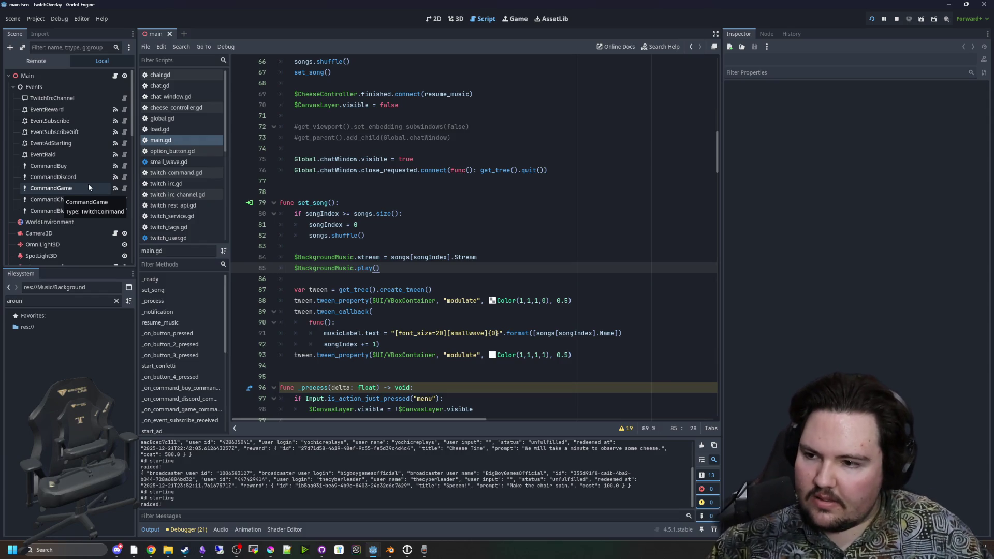
scroll(88, 188, down, 3)
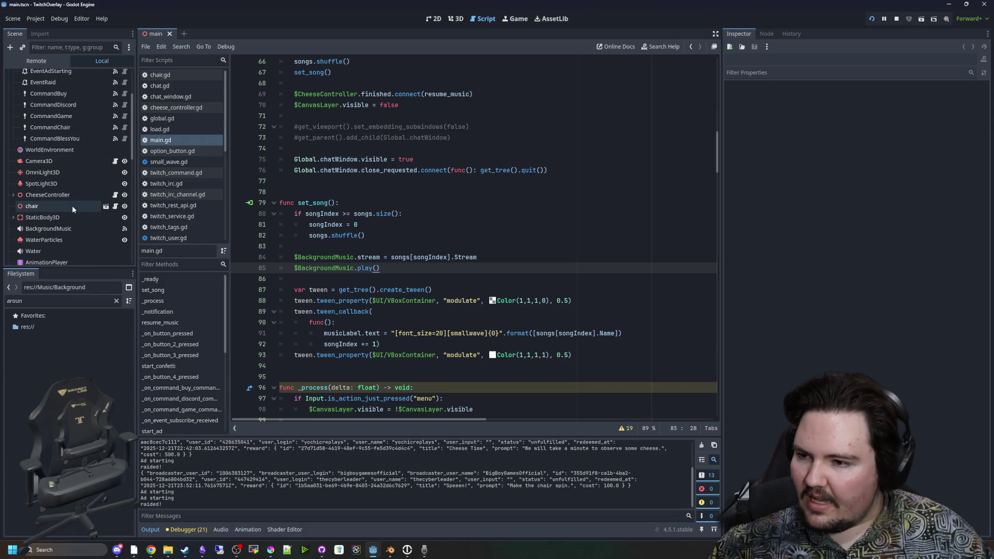
scroll(72, 197, down, 6)
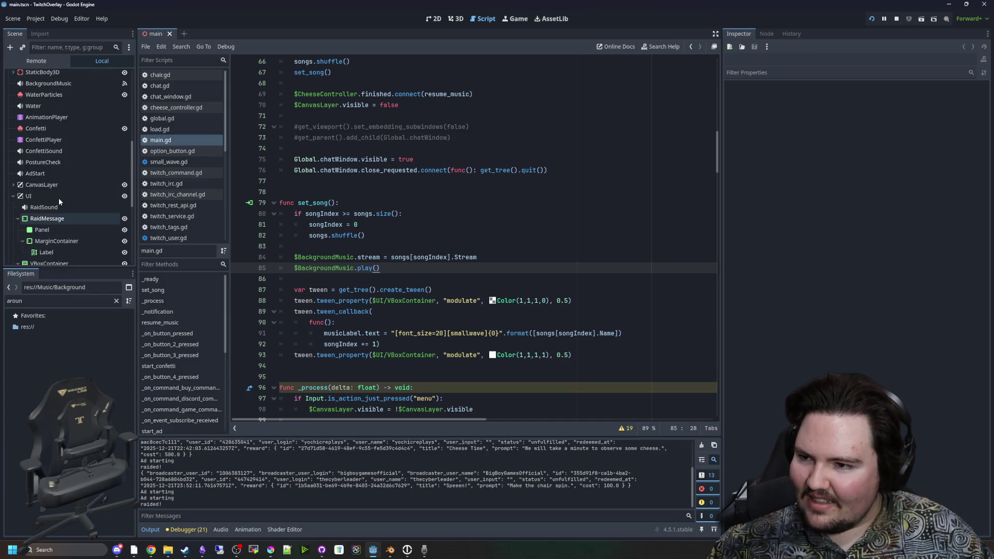
scroll(62, 179, up, 5)
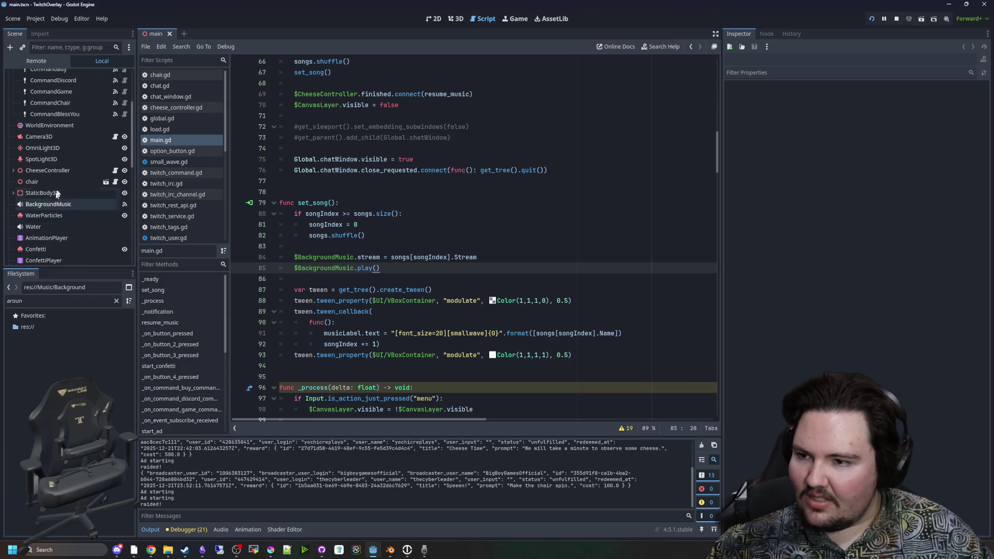
scroll(62, 171, up, 3)
click(13, 87)
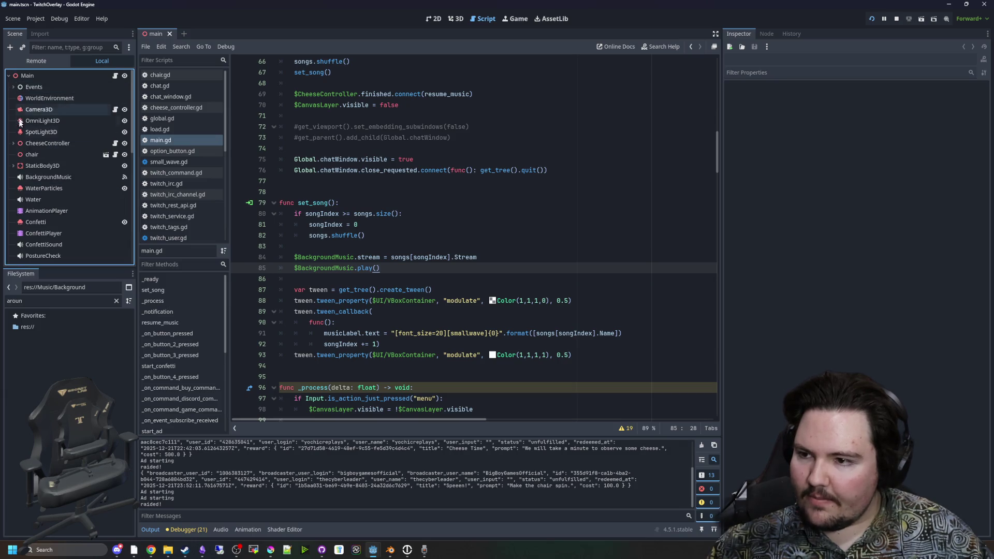
scroll(20, 186, down, 3)
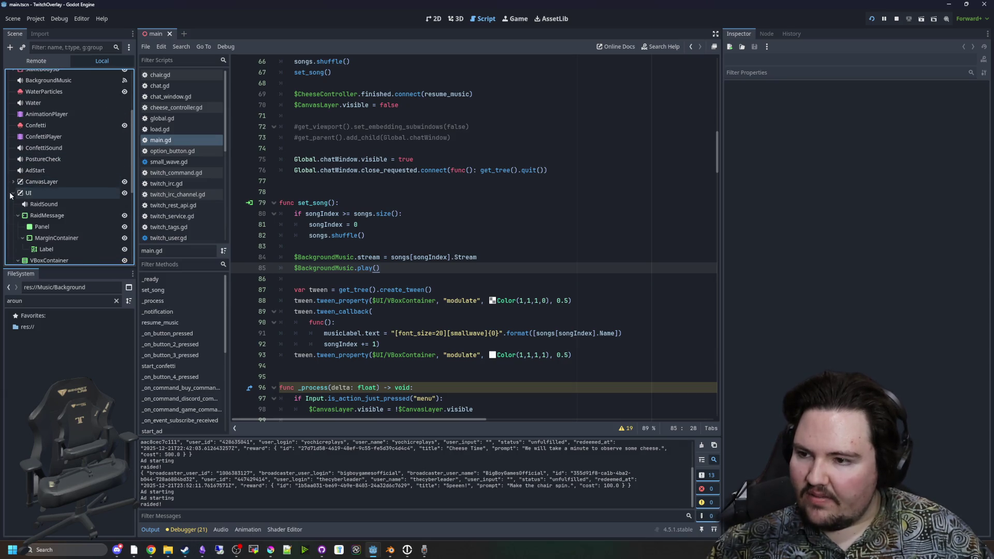
scroll(56, 174, up, 3)
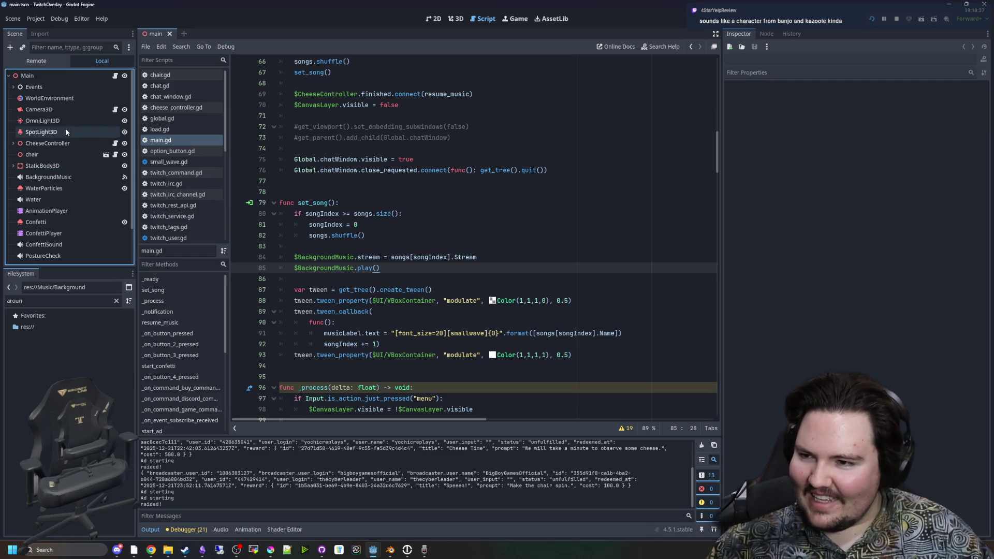
scroll(72, 136, down, 1)
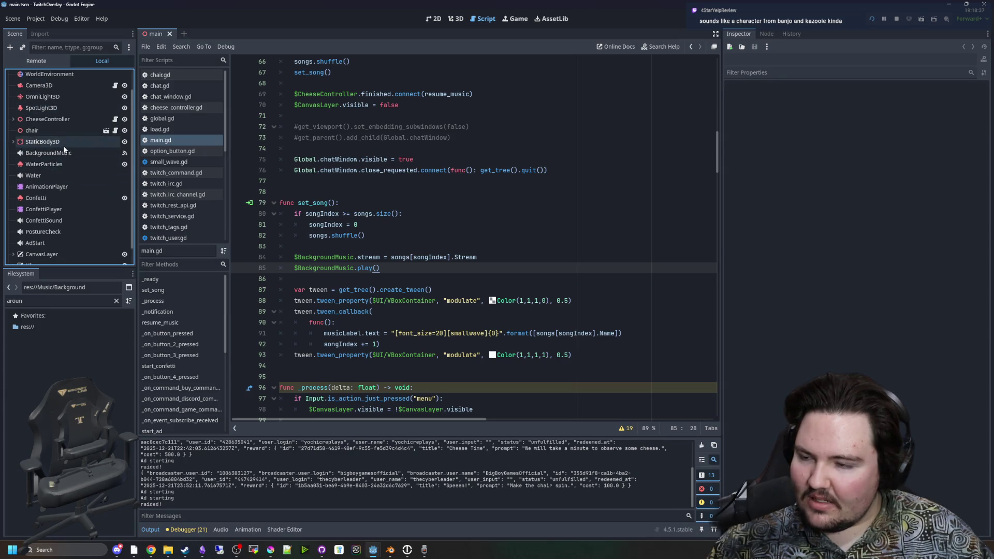
Inspect BackgroundMusic's audio settings, then expand CheeseController and select CheeseMusic
click(65, 154)
scroll(60, 176, down, 1)
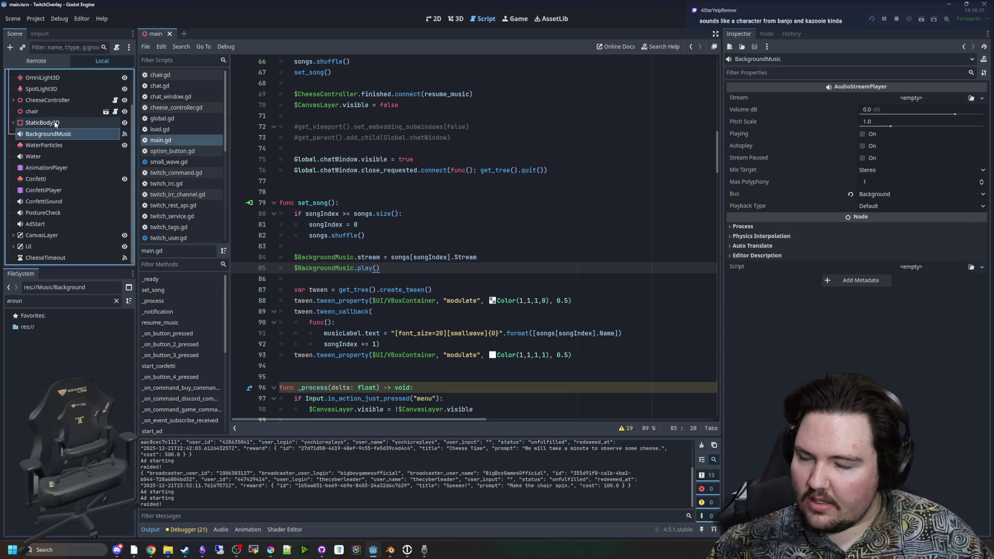
click(52, 100)
click(13, 100)
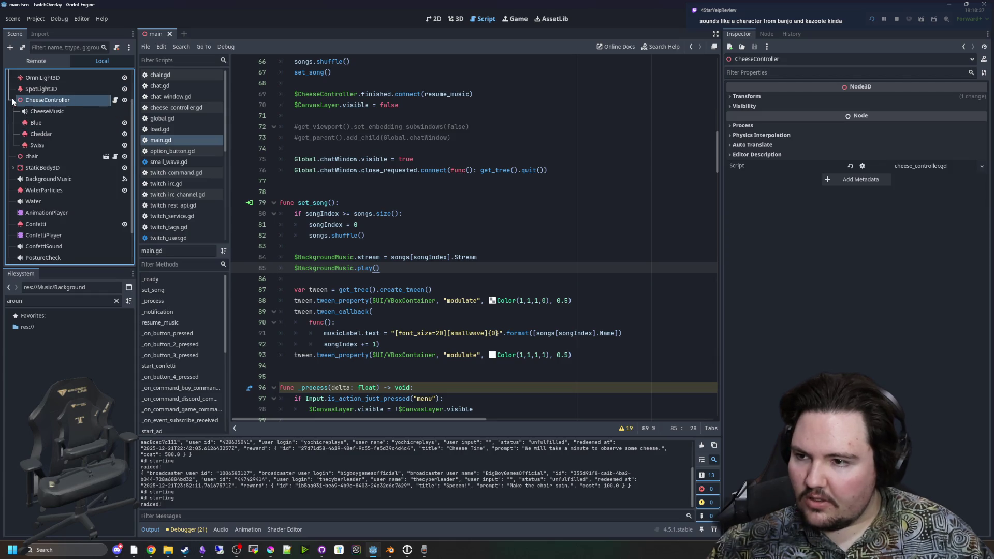
click(46, 111)
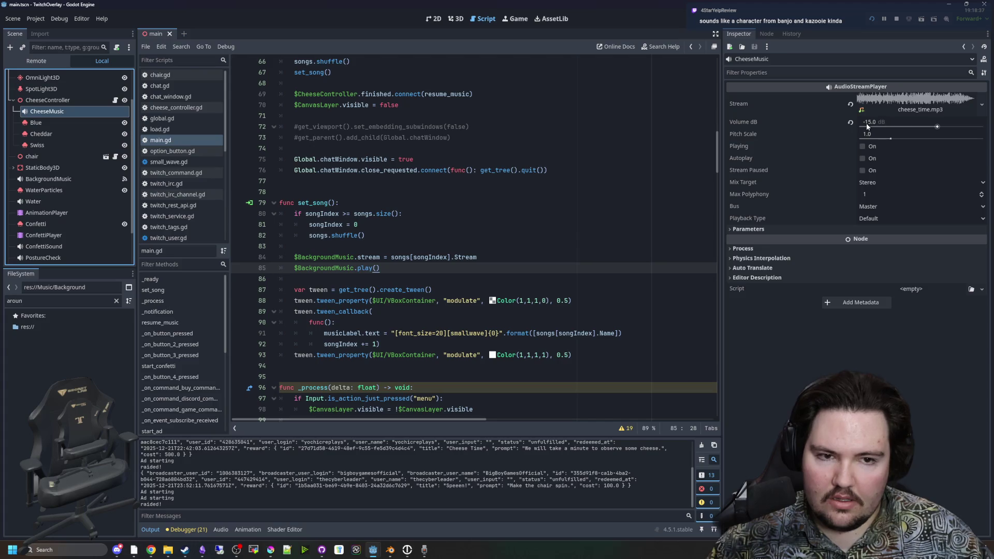
Look through set_song and _process, then open CheeseController's cheese_controller.gd script
click(367, 238)
click(340, 245)
scroll(352, 249, down, 4)
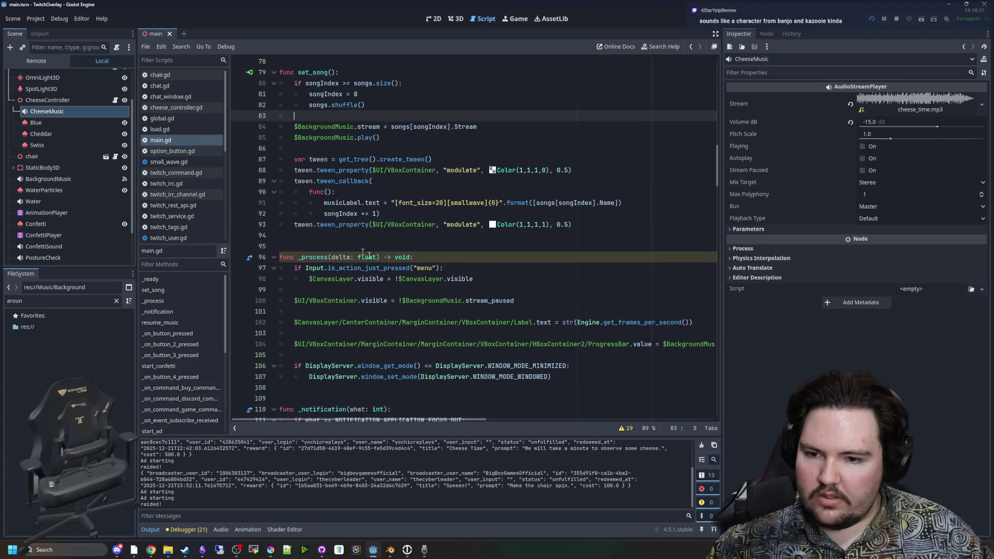
click(463, 261)
scroll(469, 261, down, 8)
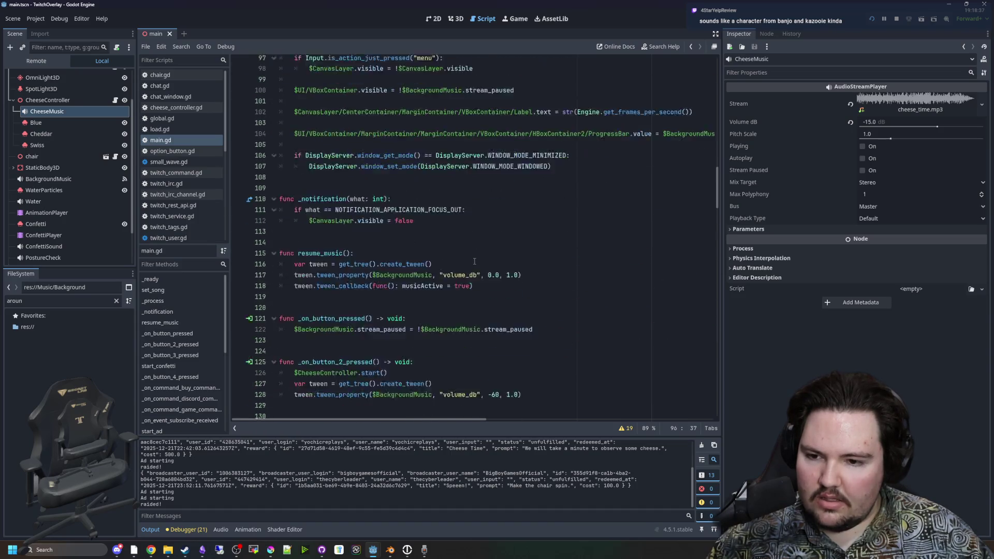
click(383, 260)
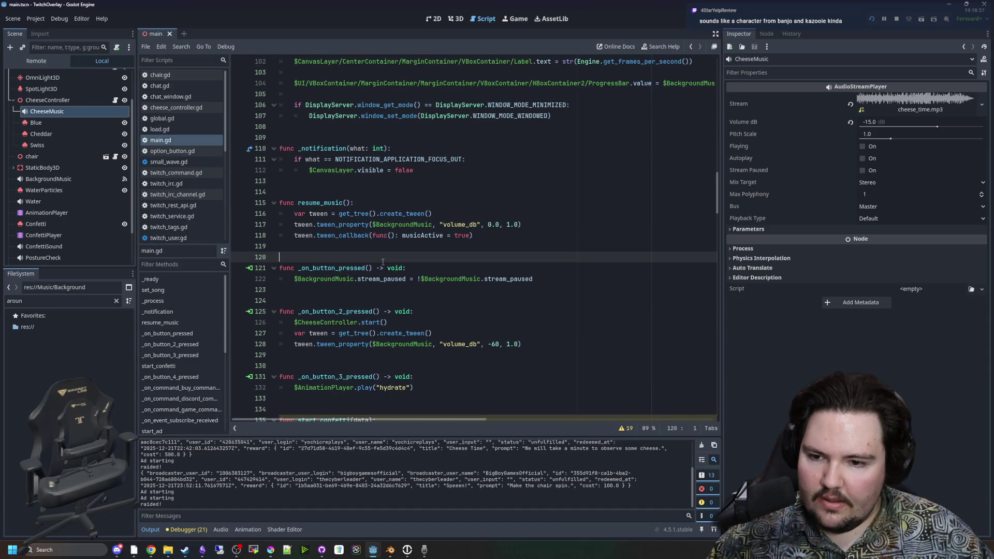
click(358, 289)
scroll(358, 290, down, 2)
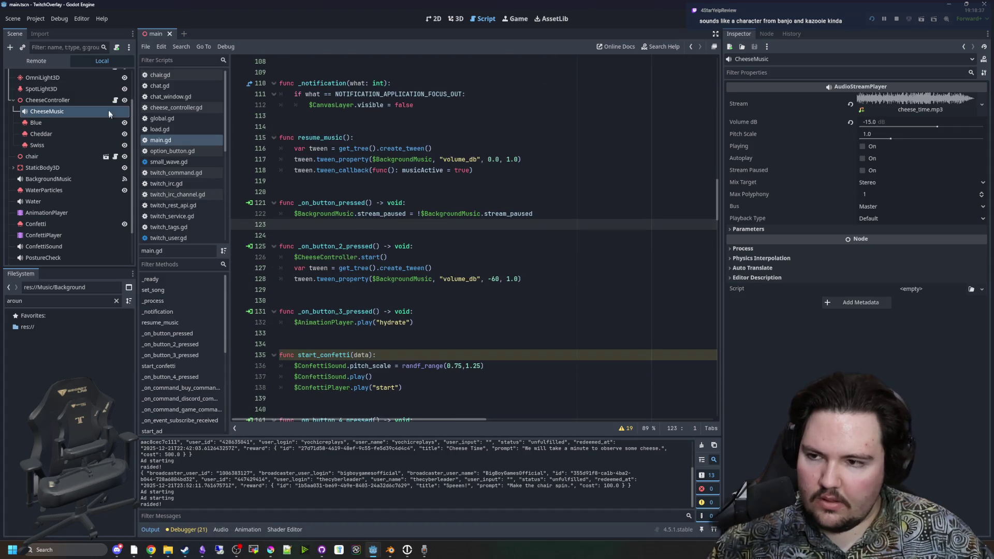
click(115, 99)
scroll(415, 264, down, 3)
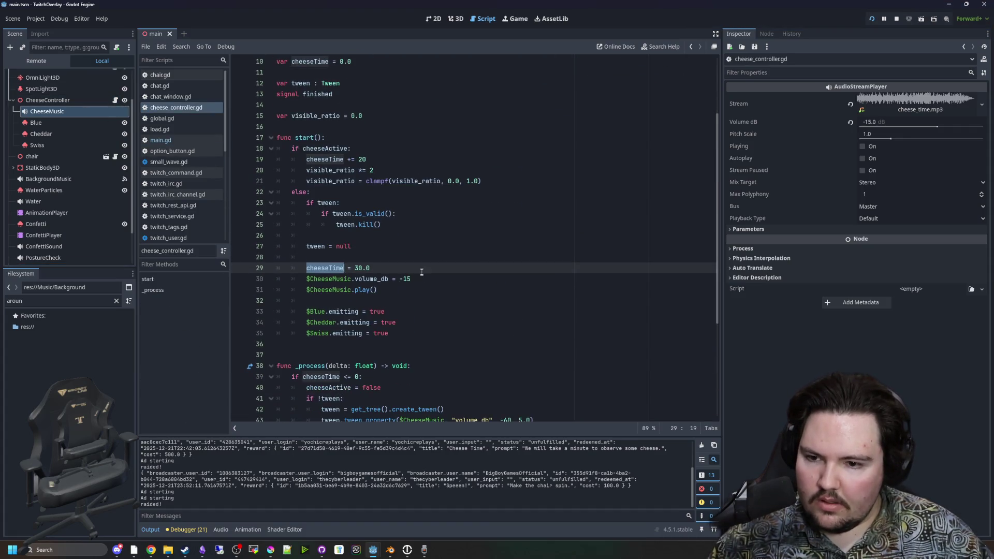
Review start()'s CheeseMusic.play() call and the volume fade-out tween line
click(406, 257)
triple_click(375, 289)
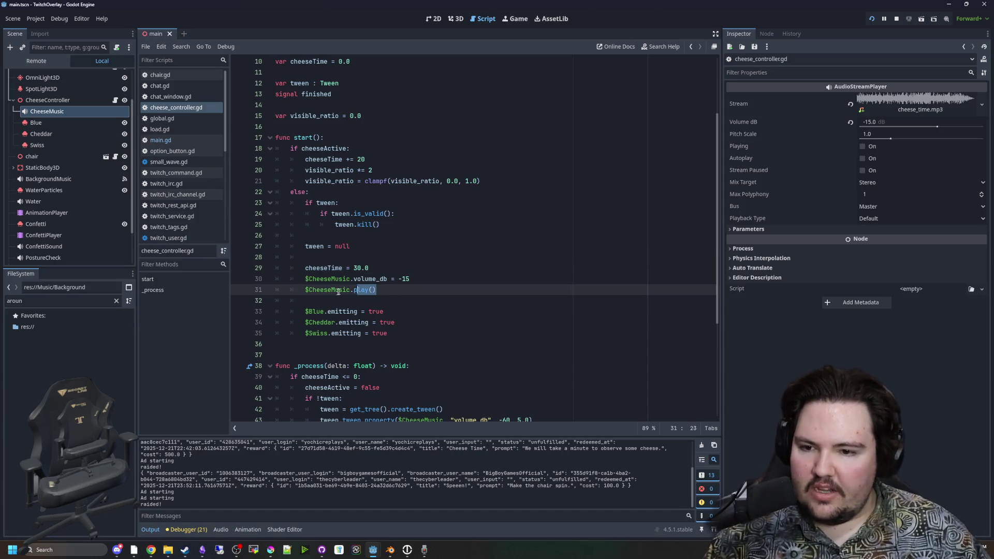
click(329, 304)
scroll(329, 306, down, 1)
scroll(328, 306, down, 4)
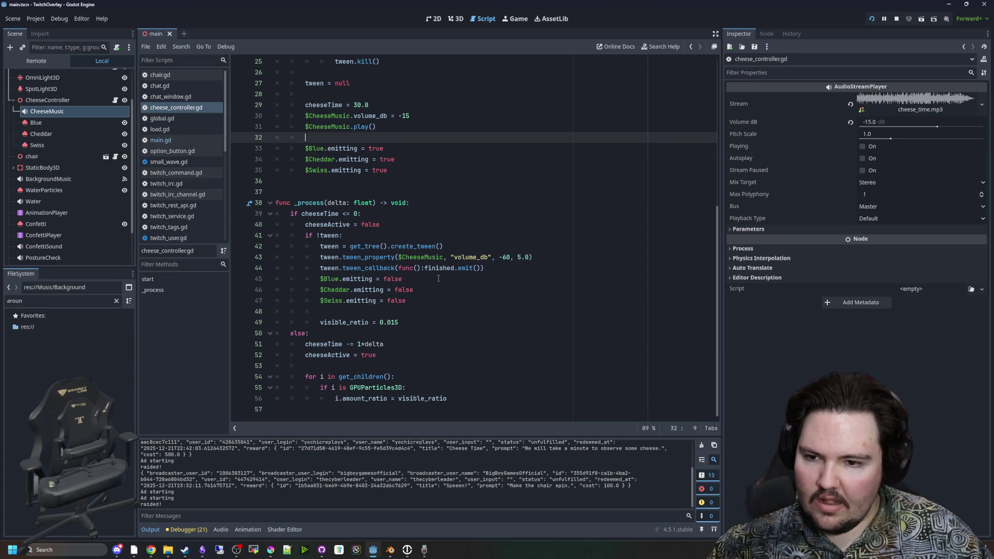
drag(542, 257, 320, 258)
click(506, 268)
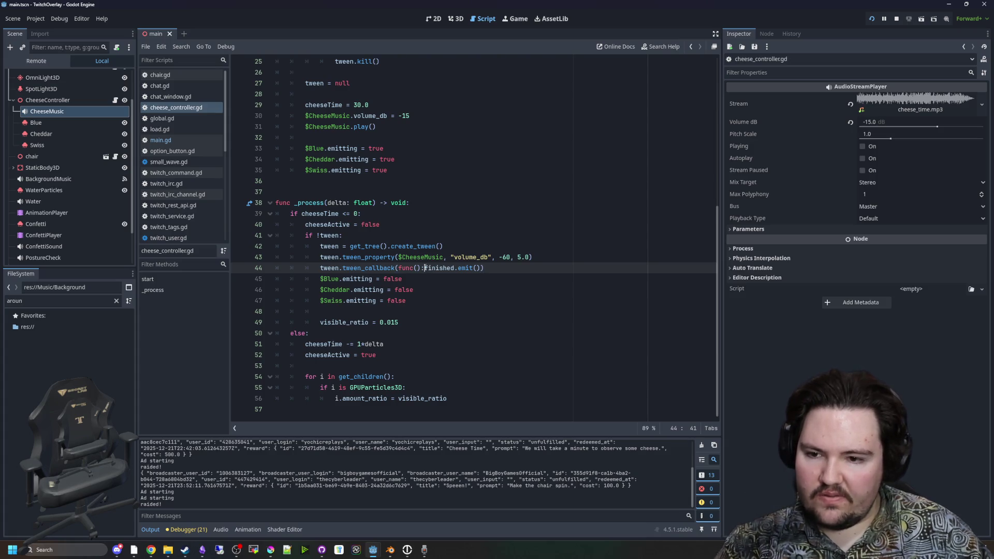
Split the tween_callback lambda, add CheeseMusic.stop() after finished.emit(), and save the script
key(Return)
click(392, 278)
key(Return)
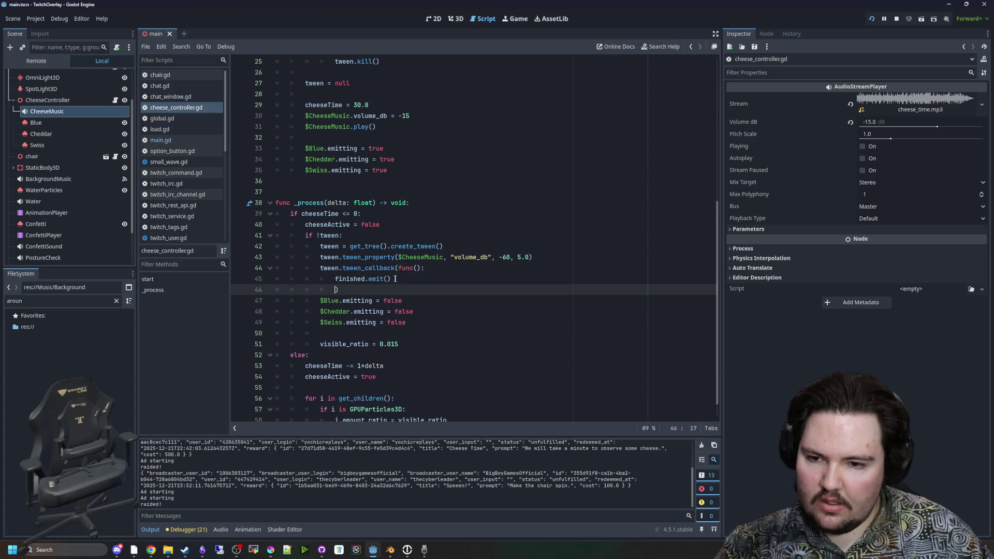
key(Return)
key(Up)
mouse_move(81, 109)
mouse_down()
mouse_move(374, 297)
mouse_move(393, 292)
mouse_up()
text(.stop())
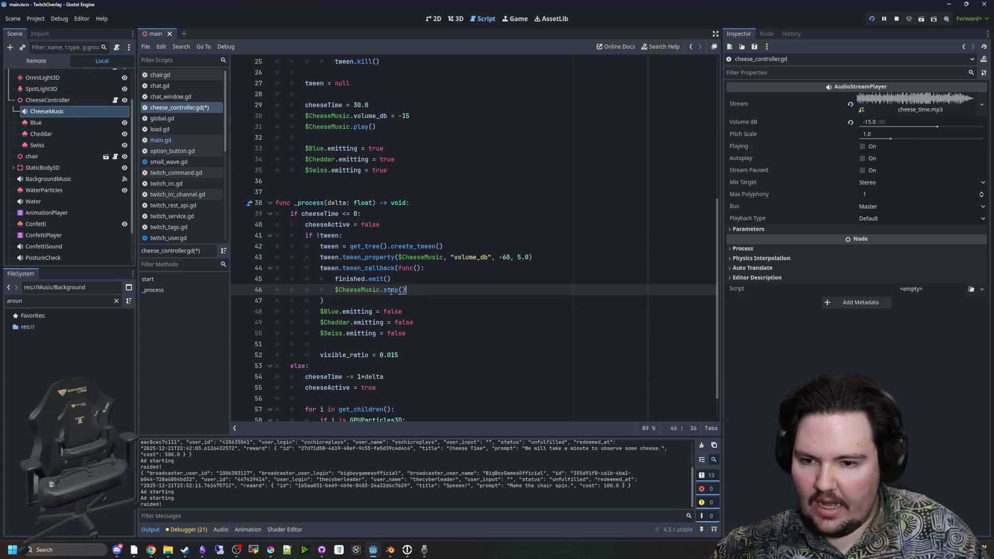
key(ctrl+s)
Look back over the CheeseMusic.play() call in start() and the emitter lines
click(365, 189)
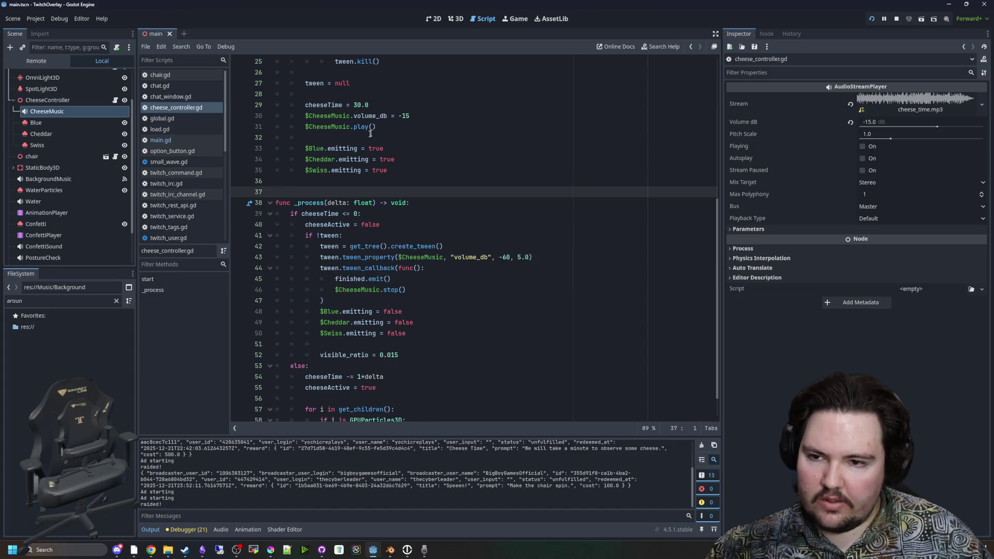
drag(392, 129, 305, 128)
click(316, 132)
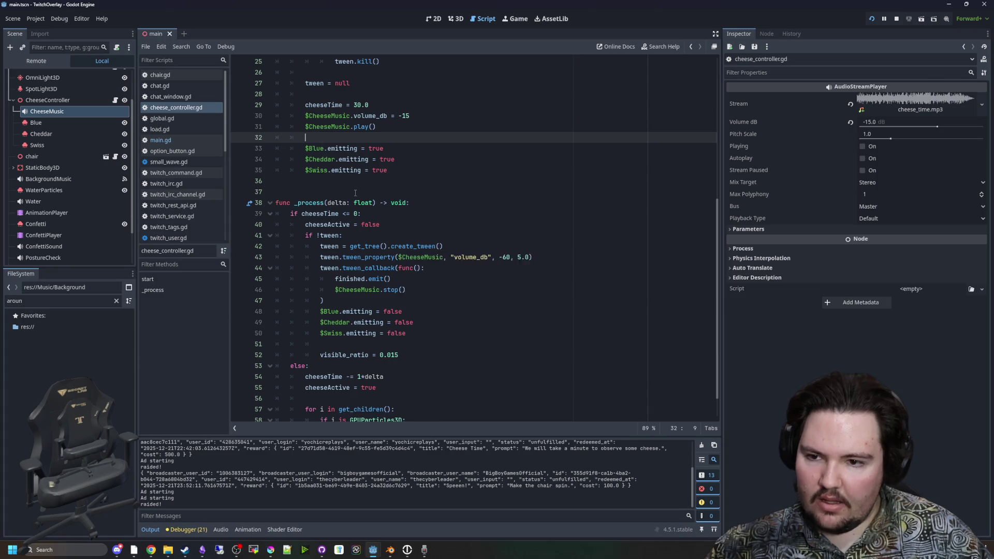
scroll(334, 177, up, 3)
scroll(334, 177, down, 4)
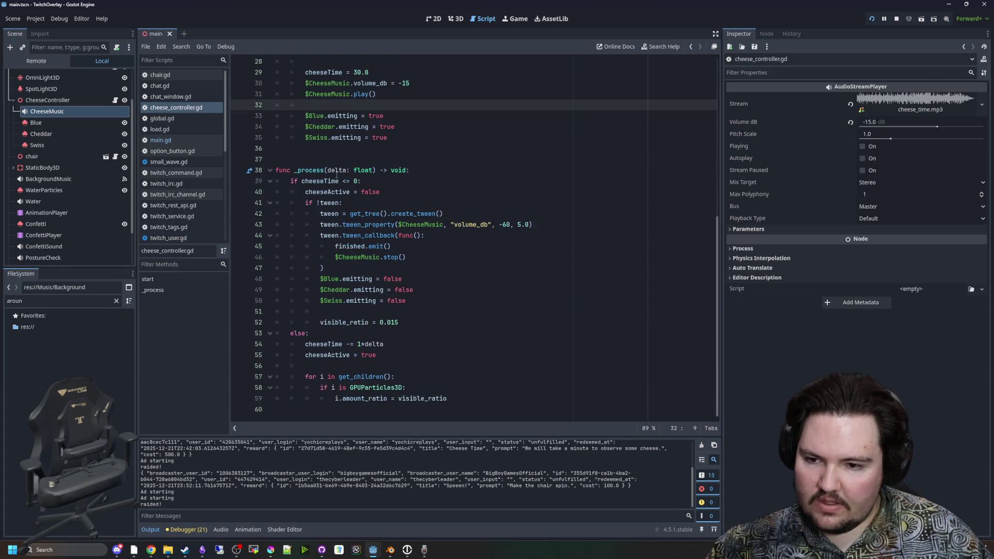
scroll(338, 203, up, 2)
click(337, 213)
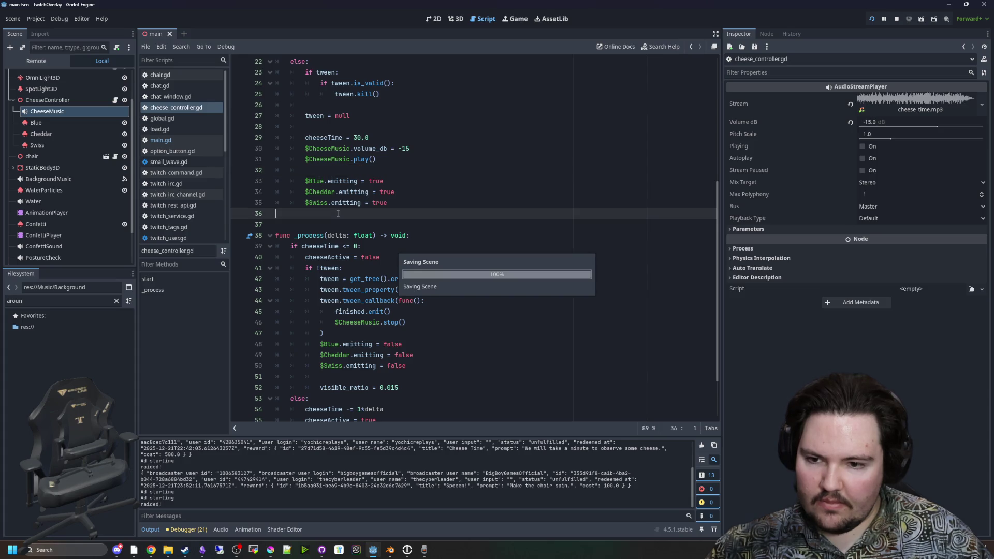
scroll(338, 214, up, 4)
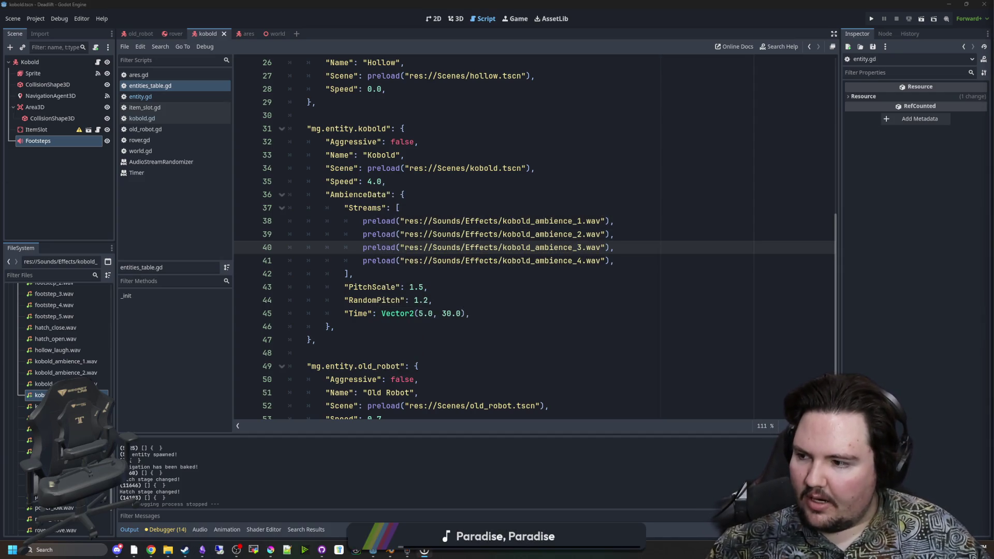
Check the kobold ambience entries, dismiss the preload popup, and save entities_table.gd
key(Down)
key(Down)
key(Down)
key(Up)
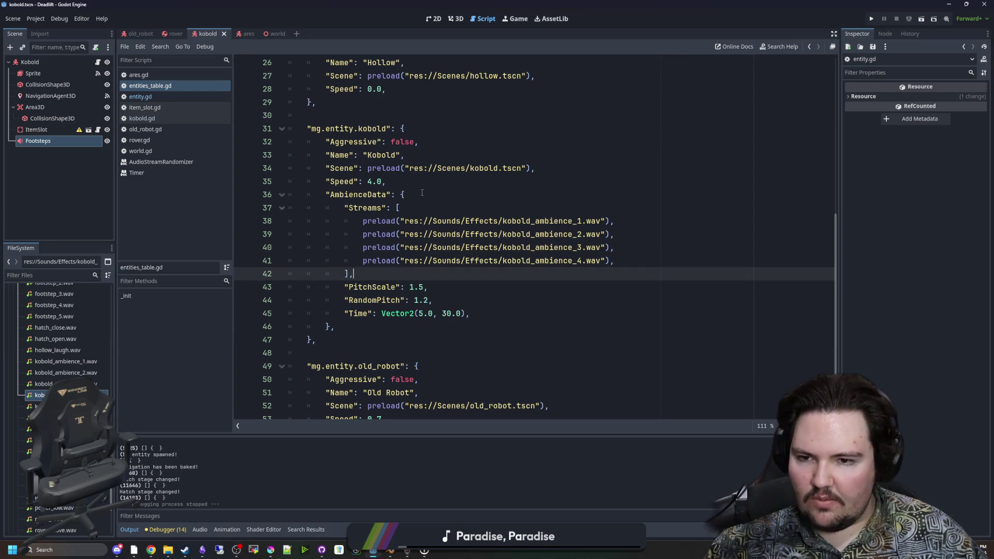
click(405, 194)
scroll(405, 154, up, 2)
scroll(405, 154, up, 2)
click(327, 240)
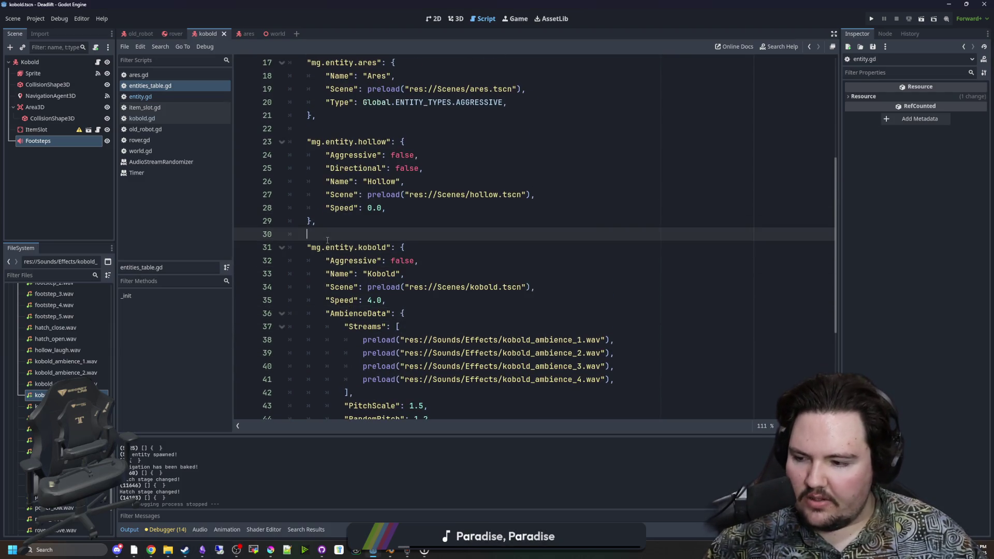
scroll(398, 250, down, 3)
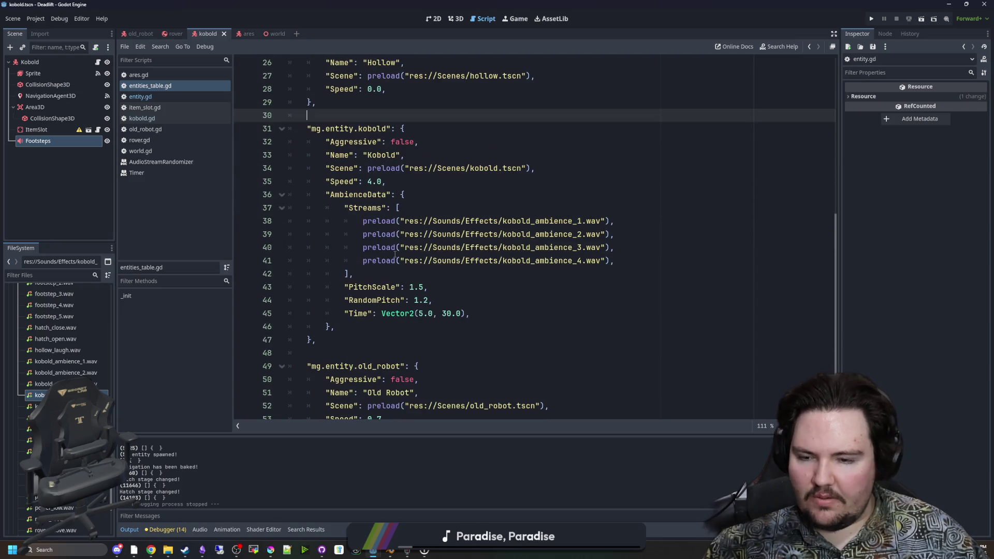
mouse_move(395, 257)
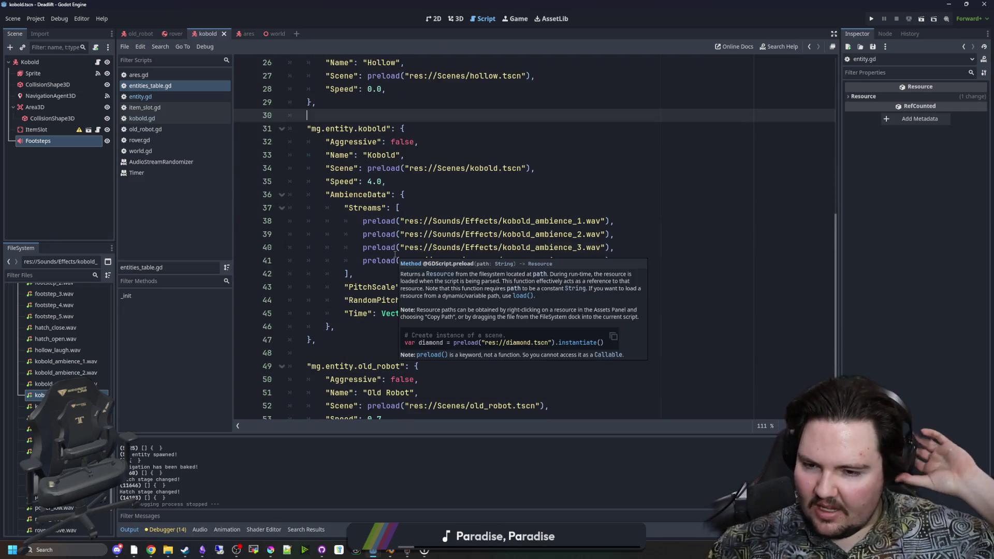
click(405, 327)
key(Down)
key(ctrl+s)
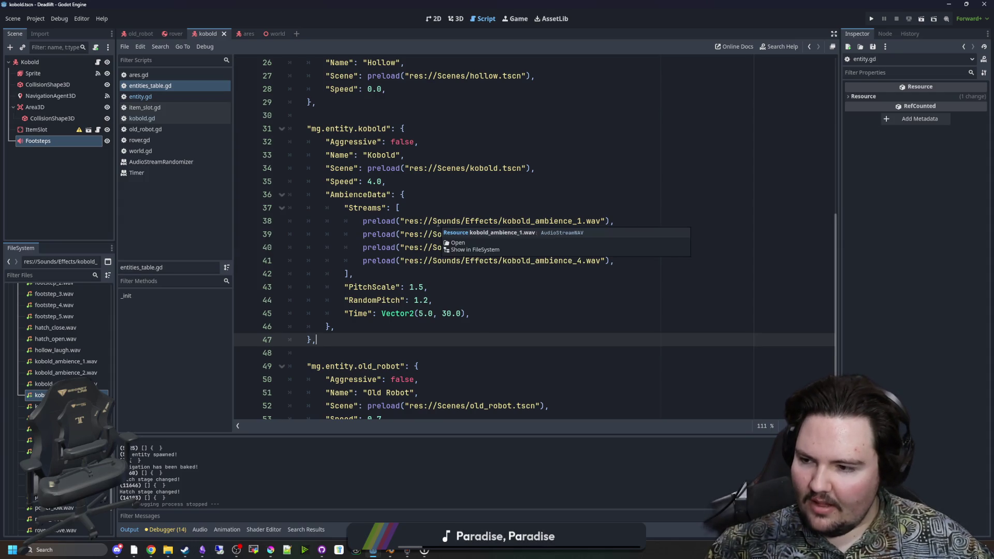
Move the caret through the hollow and kobold entries of the entities table
click(431, 305)
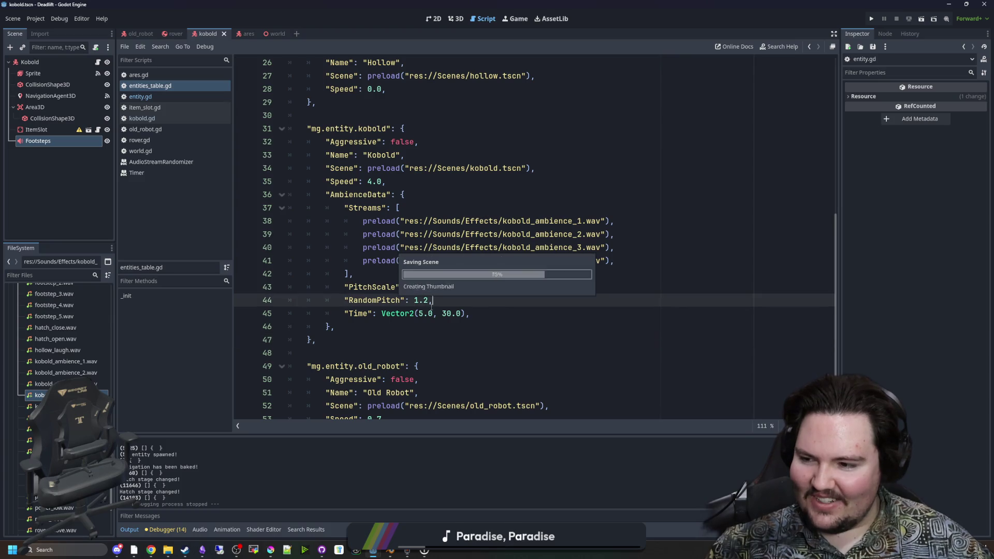
key(Down)
key(Down)
scroll(409, 321, up, 2)
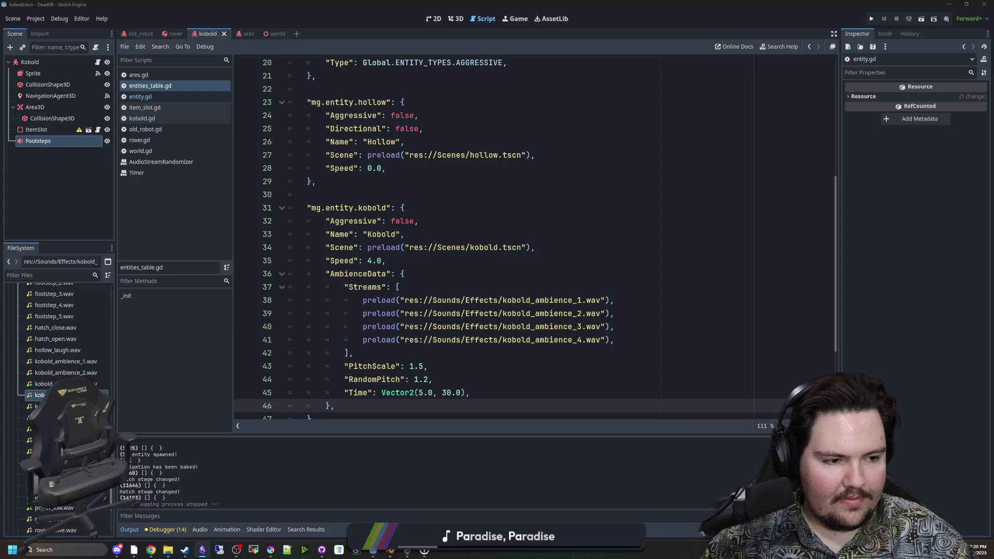
click(390, 261)
click(388, 186)
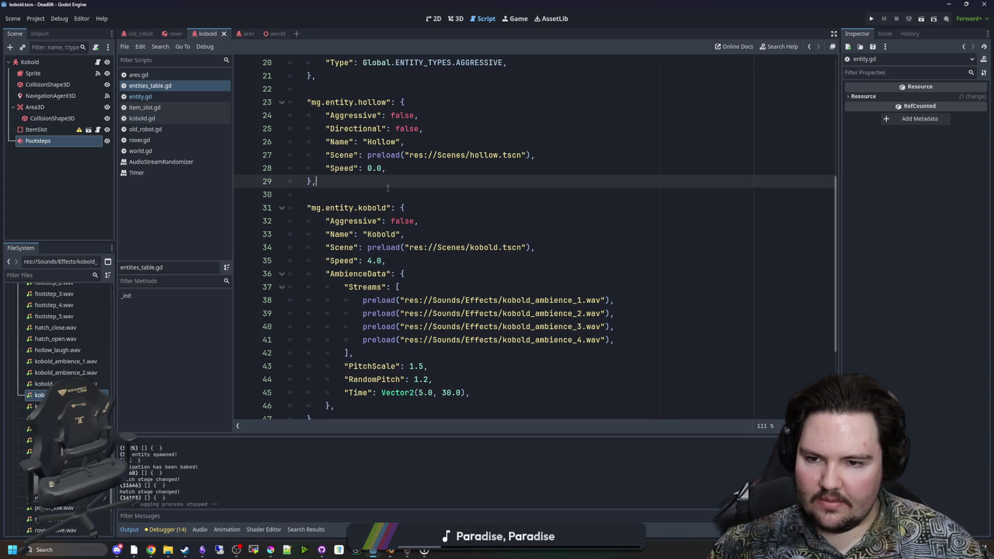
key(Down)
key(Down)
key(Down)
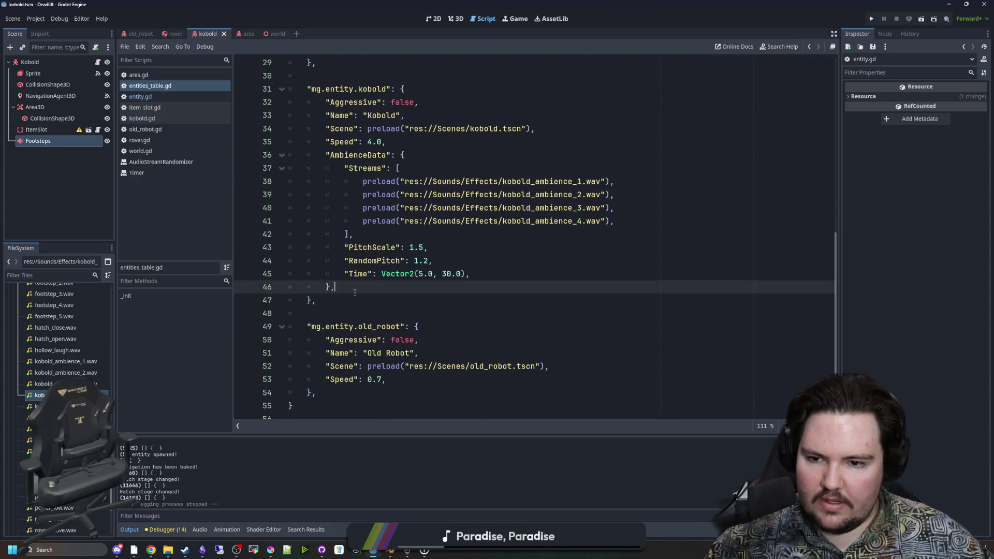
key(Up)
key(Up)
key(Up)
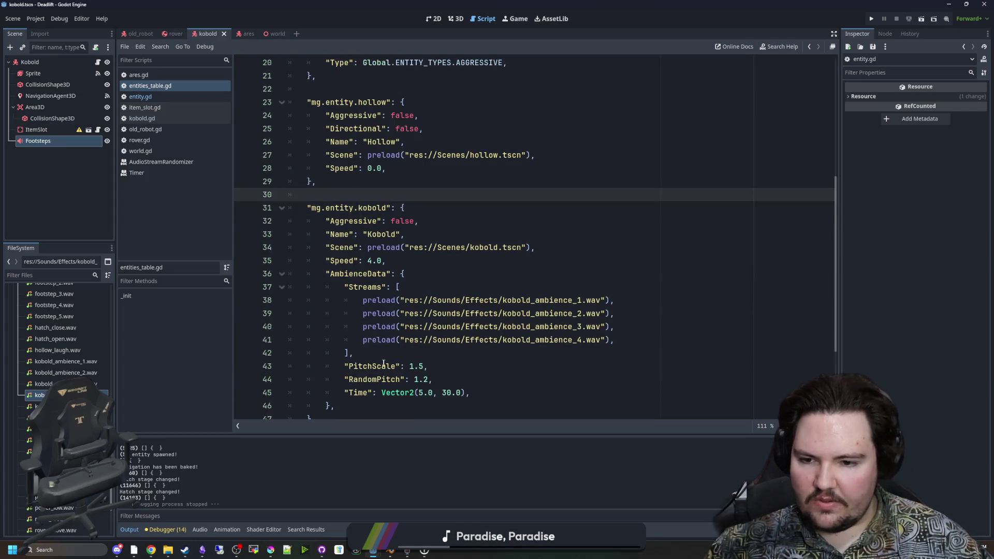
scroll(383, 363, down, 1)
Select the kobold's AmbienceData block on lines 36–46 and review it
drag(384, 366, 230, 240)
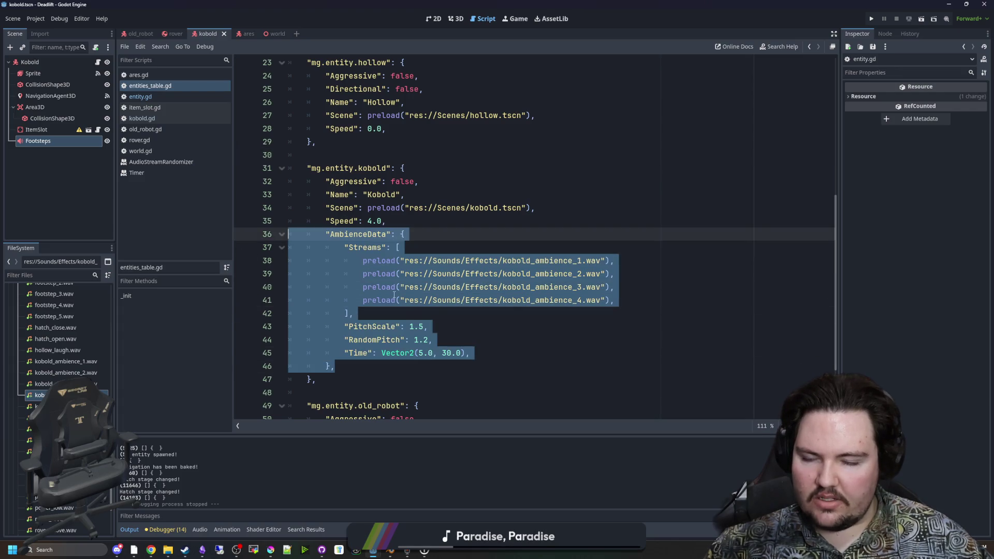
drag(365, 366, 247, 235)
mouse_move(336, 366)
mouse_down()
mouse_move(256, 248)
mouse_move(229, 238)
mouse_up()
click(363, 369)
drag(379, 374, 250, 234)
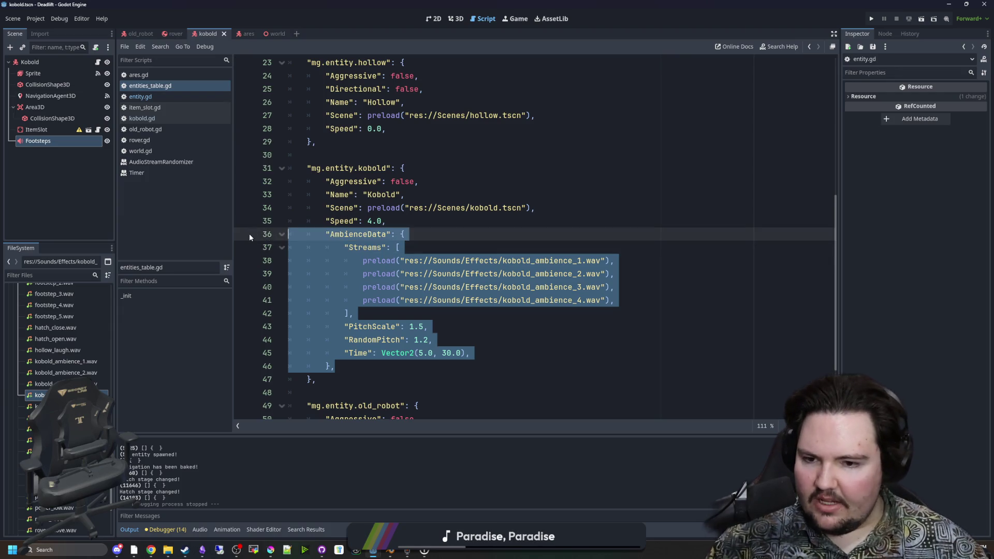
scroll(440, 244, down, 2)
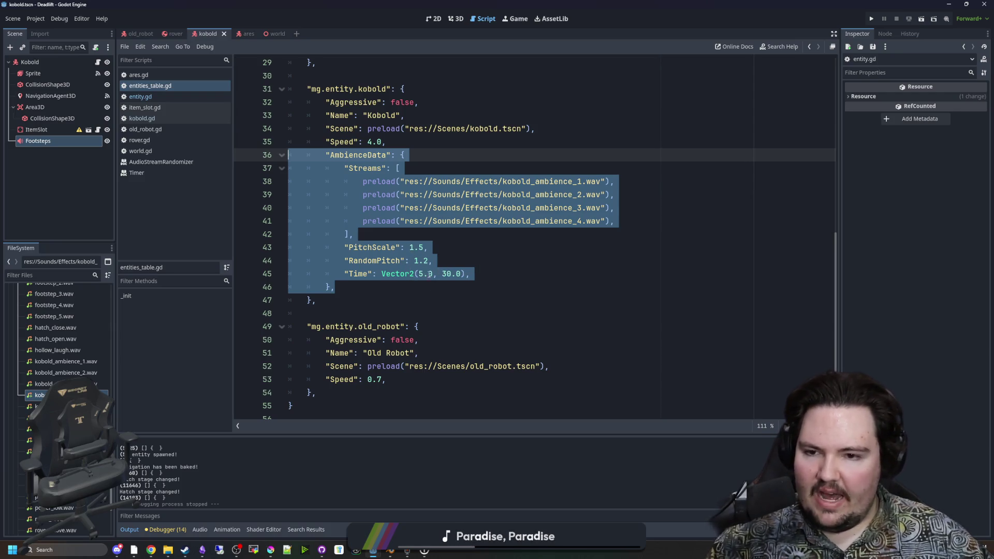
scroll(430, 274, up, 2)
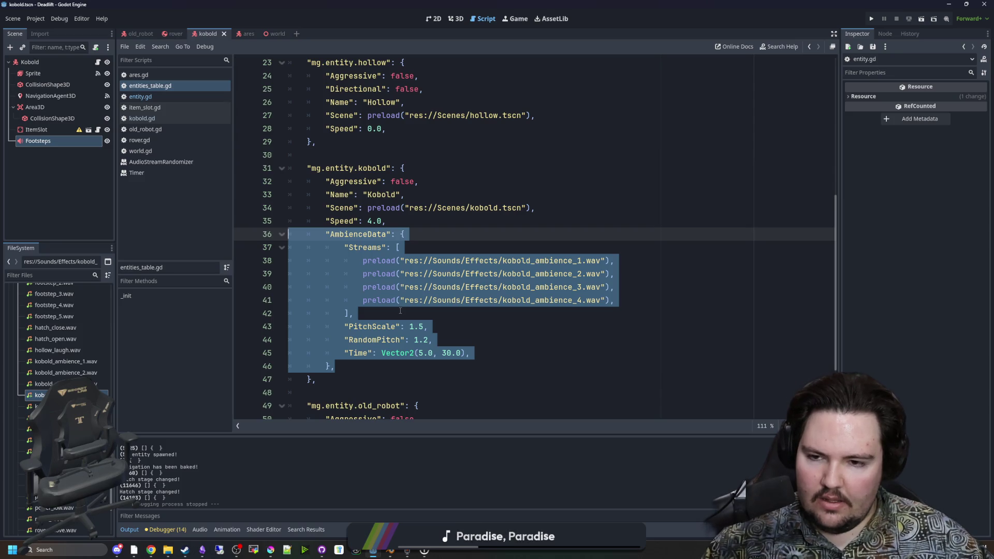
scroll(373, 282, down, 3)
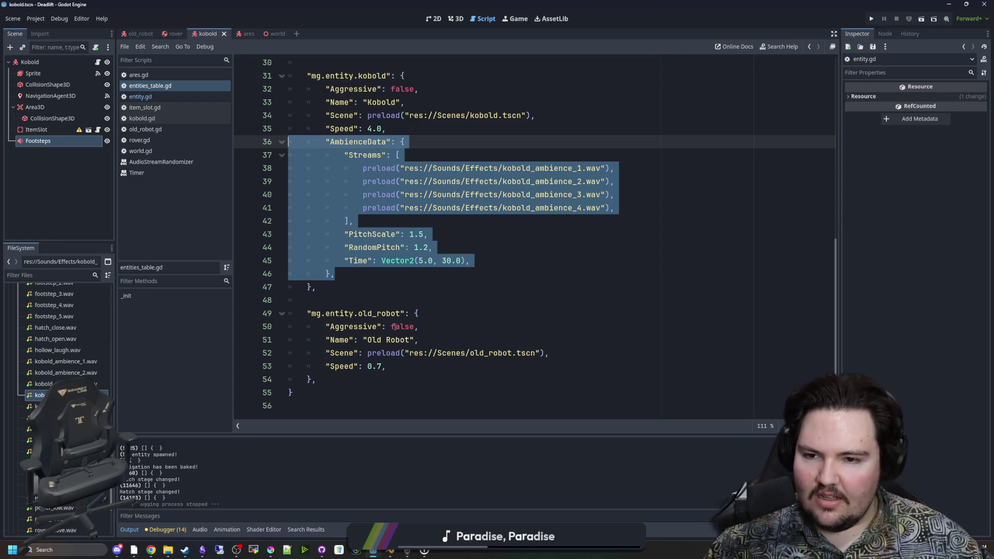
scroll(395, 327, up, 8)
Open world.gd and uncomment the ares and hollow spawnList.push_back lines with Ctrl+K
click(401, 287)
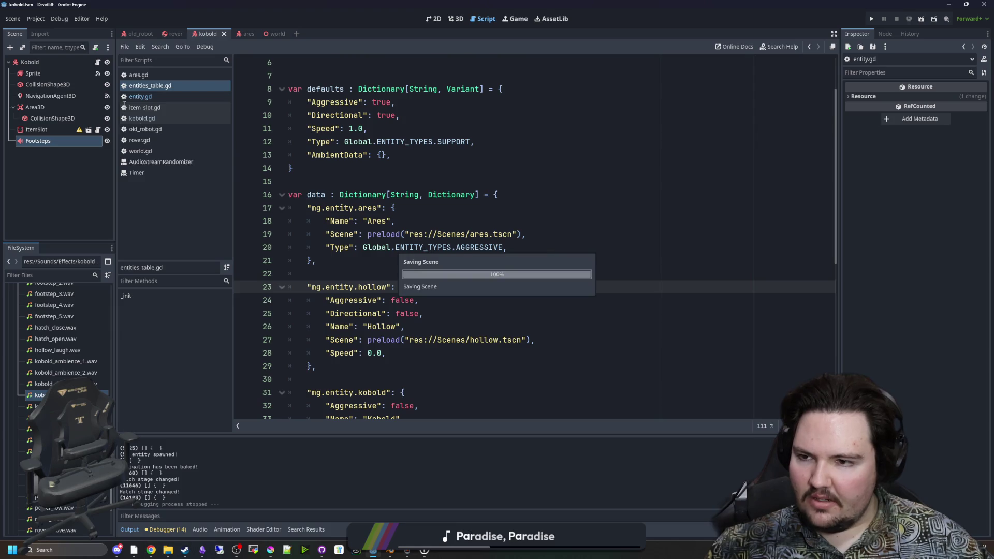
click(160, 153)
click(329, 277)
key(ctrl+k)
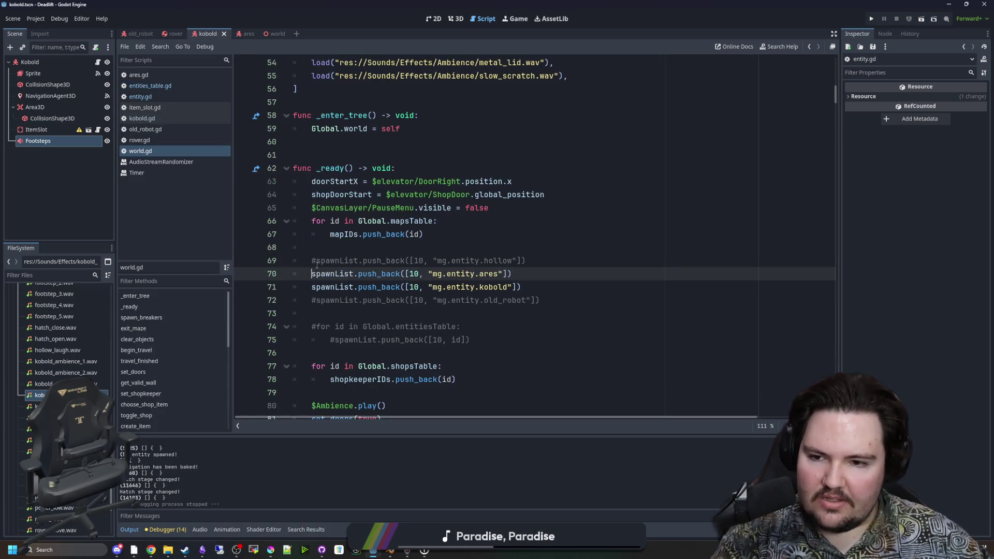
key(Up)
key(ctrl+k)
Uncomment the old_robot spawn line and run the game to playtest all entities
click(316, 310)
key(Up)
key(ctrl+k)
key(Down)
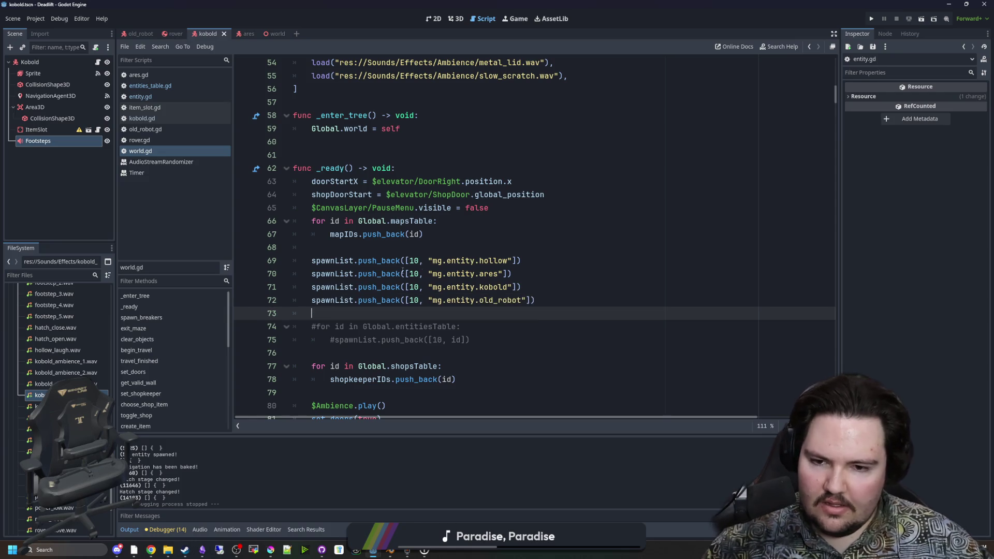
click(415, 262)
click(454, 249)
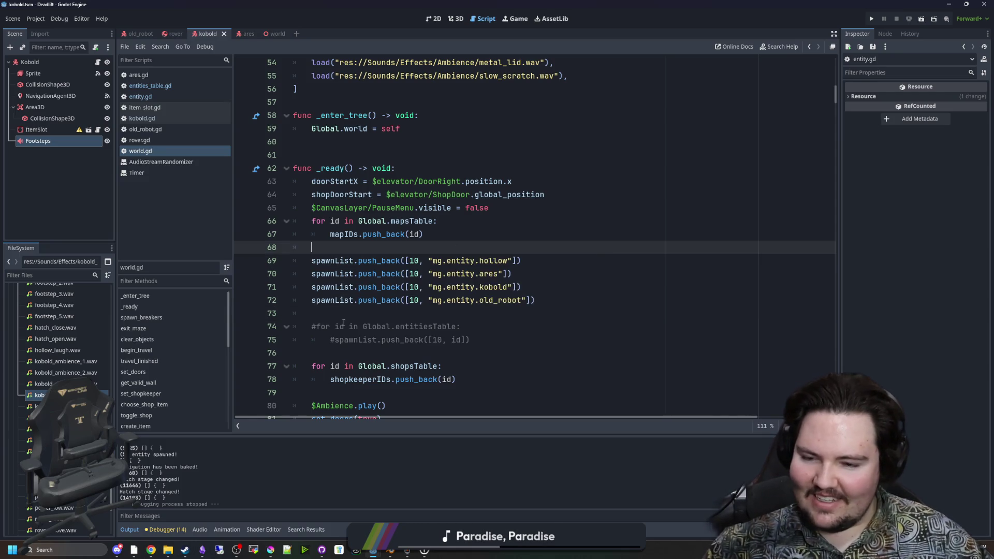
click(871, 19)
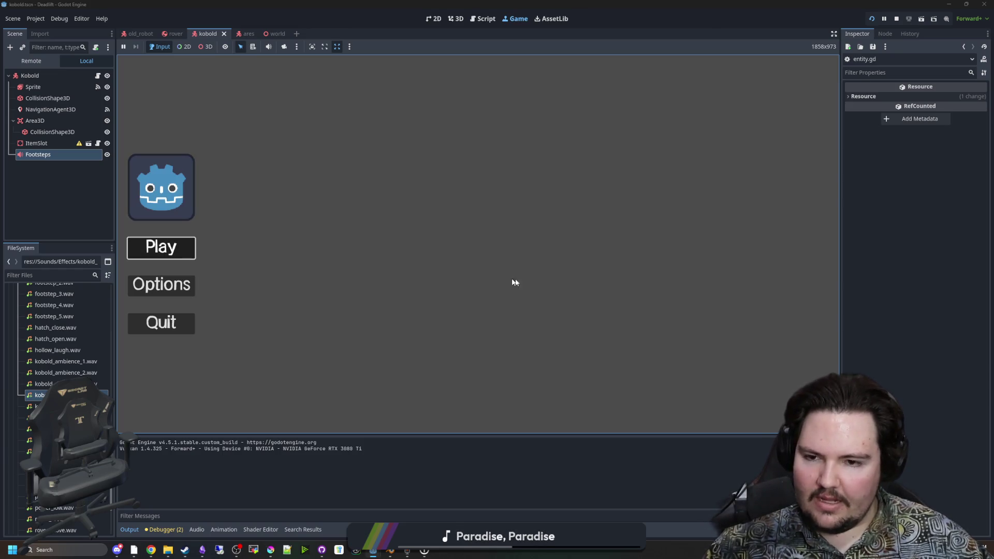
Start a new game, walk toward the wall's door, and check the pause and debug menus
key(Return)
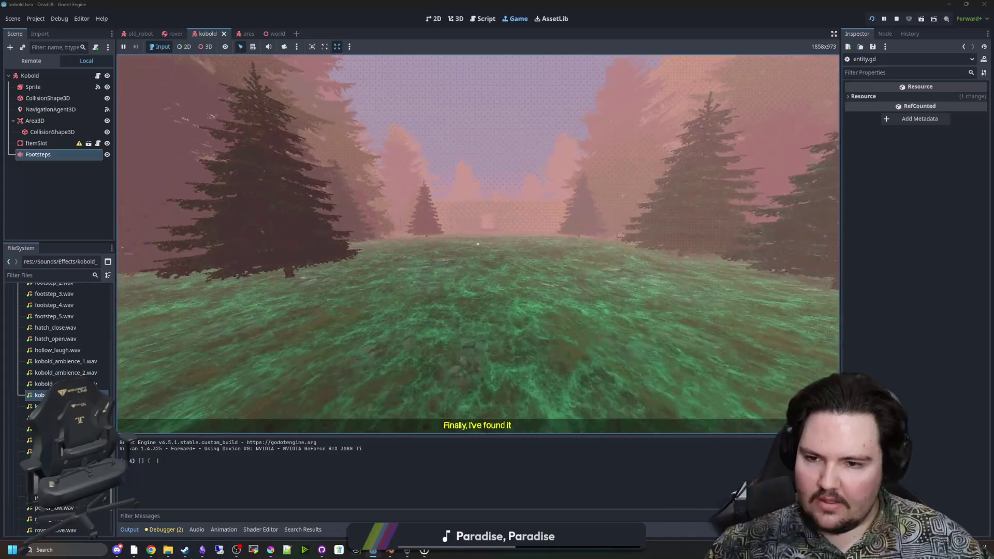
key(w)
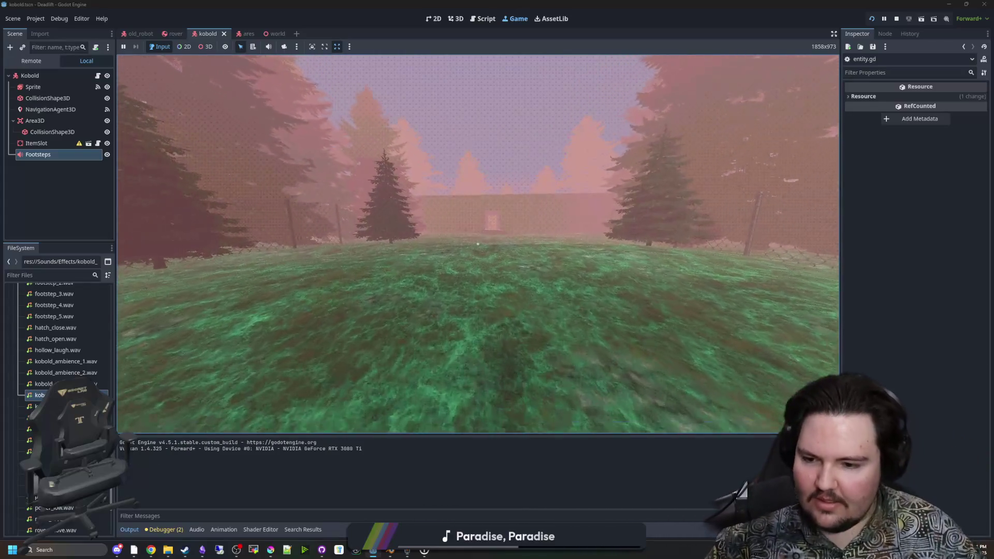
key(w)
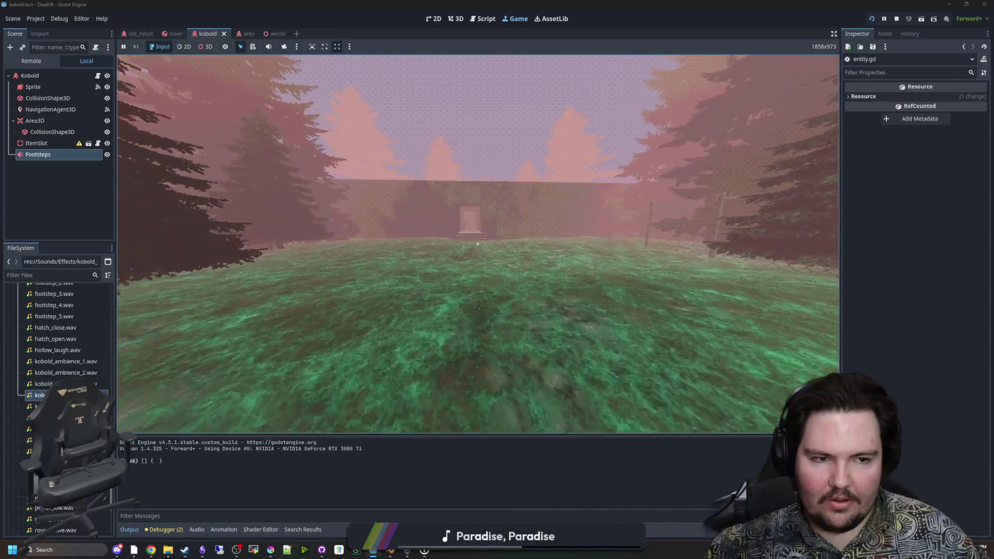
key(w)
key(Escape)
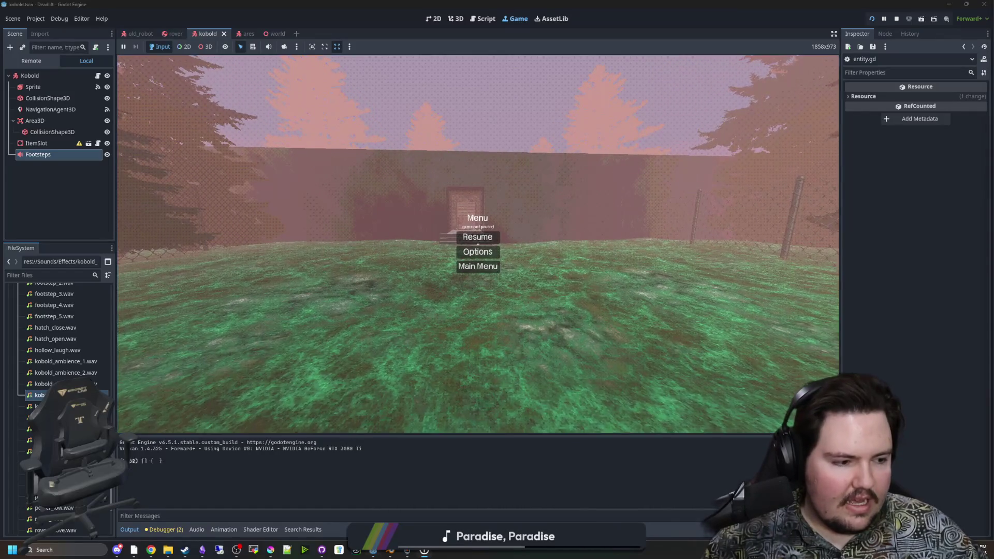
key(F1)
key(Escape)
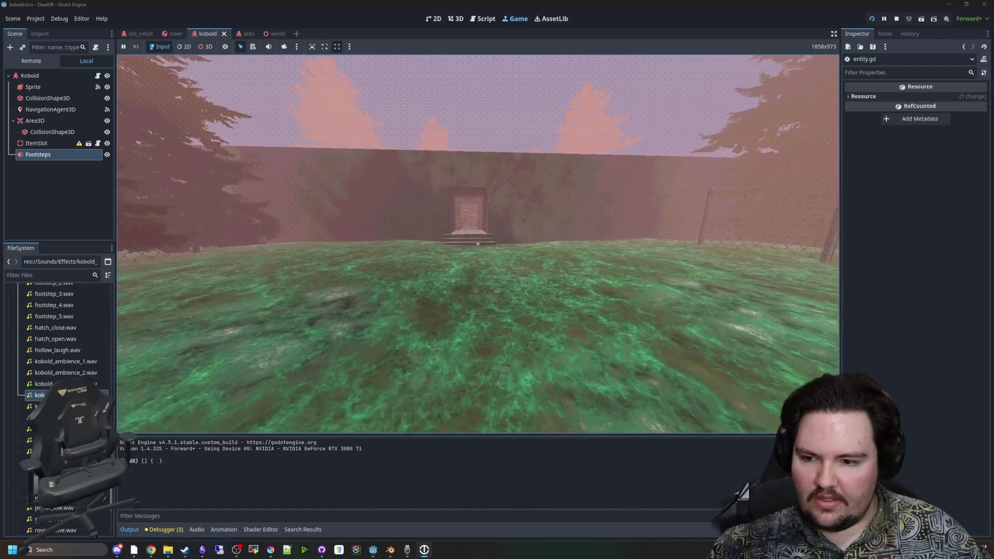
Climb into the building's room, check the sound volume options, and step back from the door
key(w)
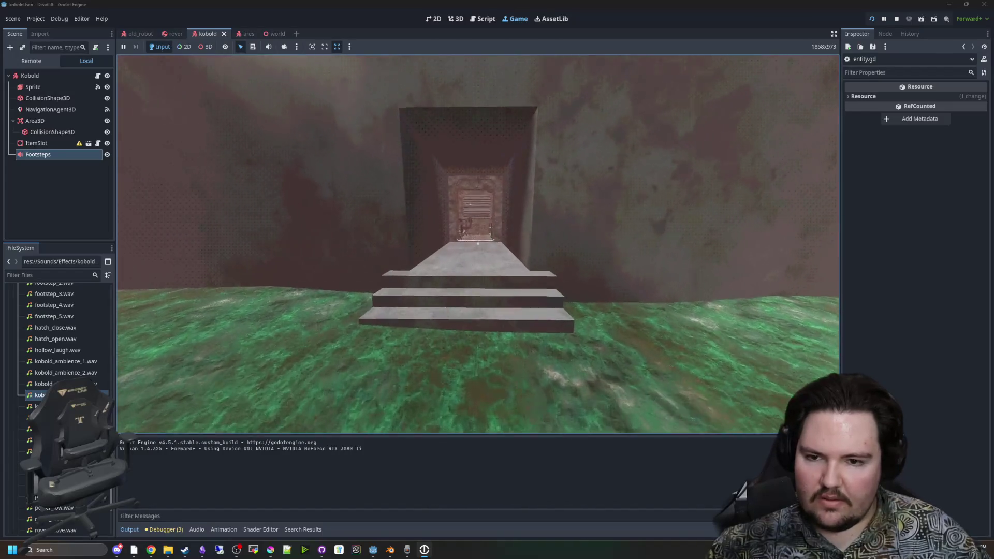
key(w)
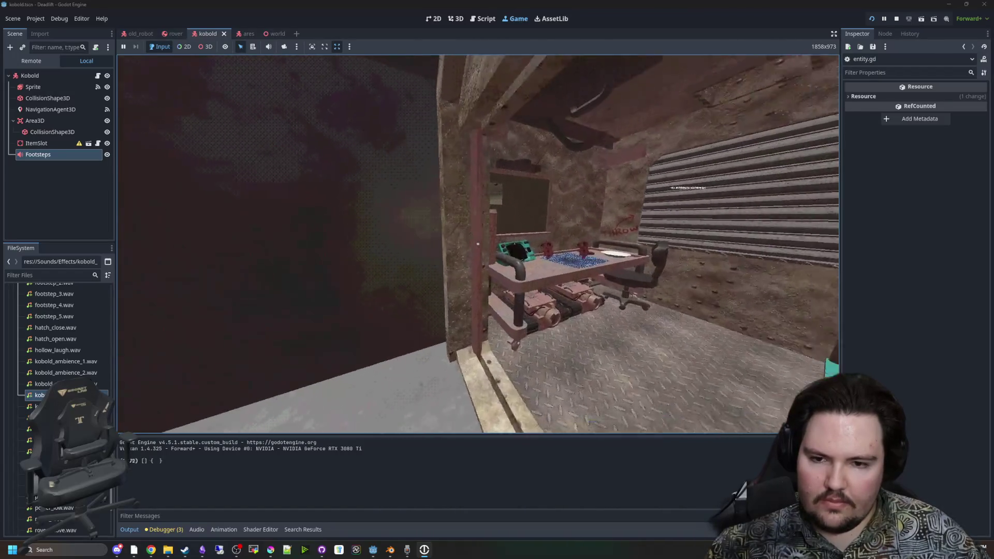
key(w)
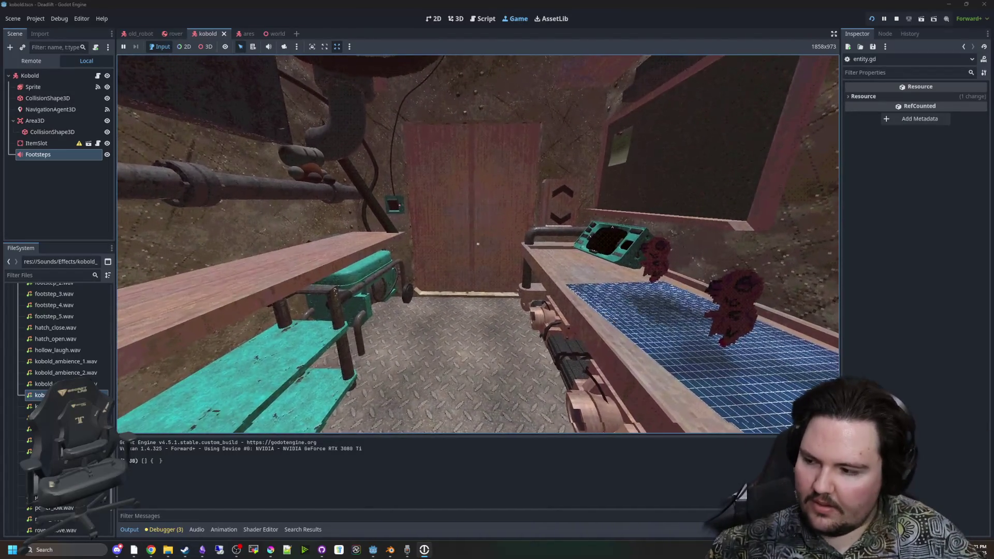
key(Escape)
click(475, 248)
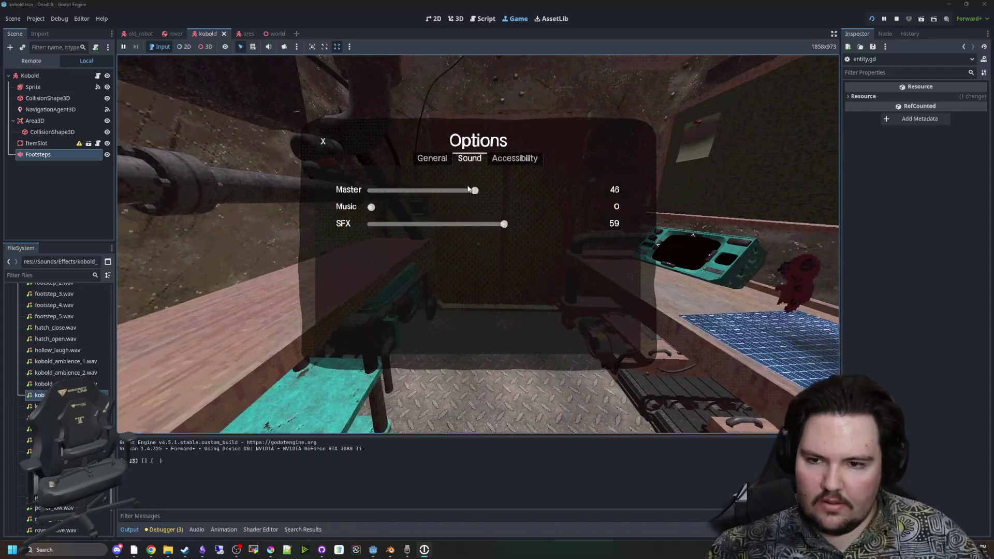
key(Escape)
key(Escape)
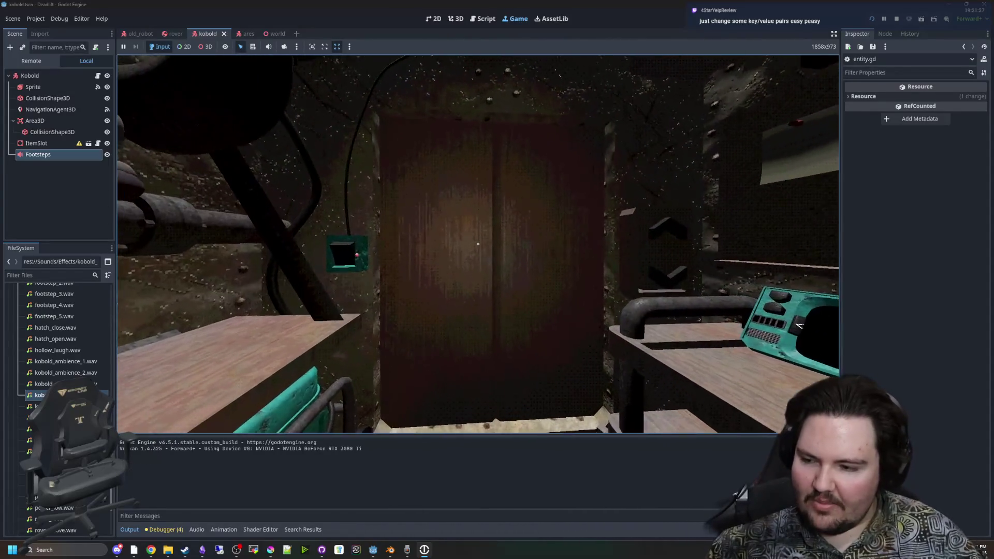
key(s)
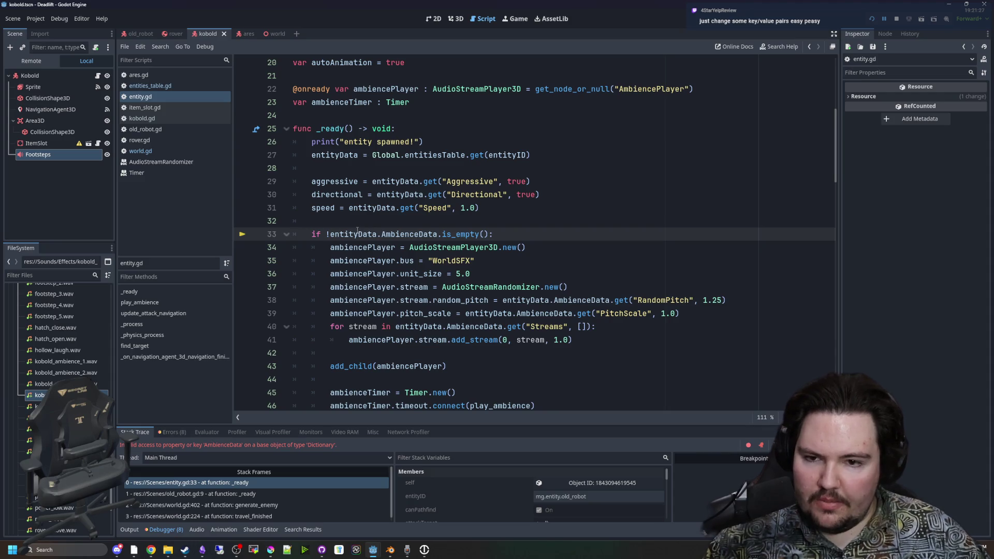
Filter project files for 'old_r' and open the old_robot scene to inspect its script
mouse_move(357, 231)
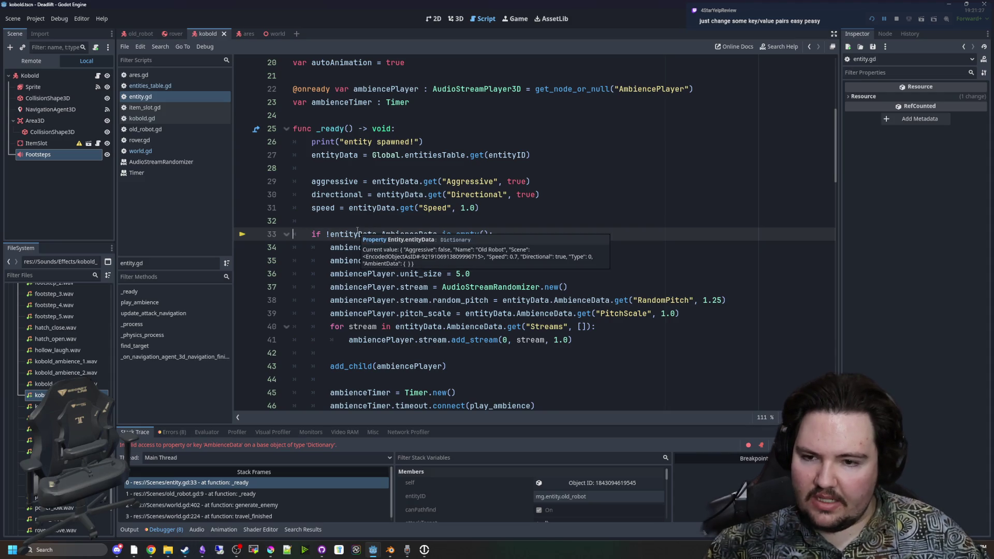
click(51, 76)
scroll(57, 393, up, 10)
scroll(293, 510, down, 1)
scroll(292, 510, up, 1)
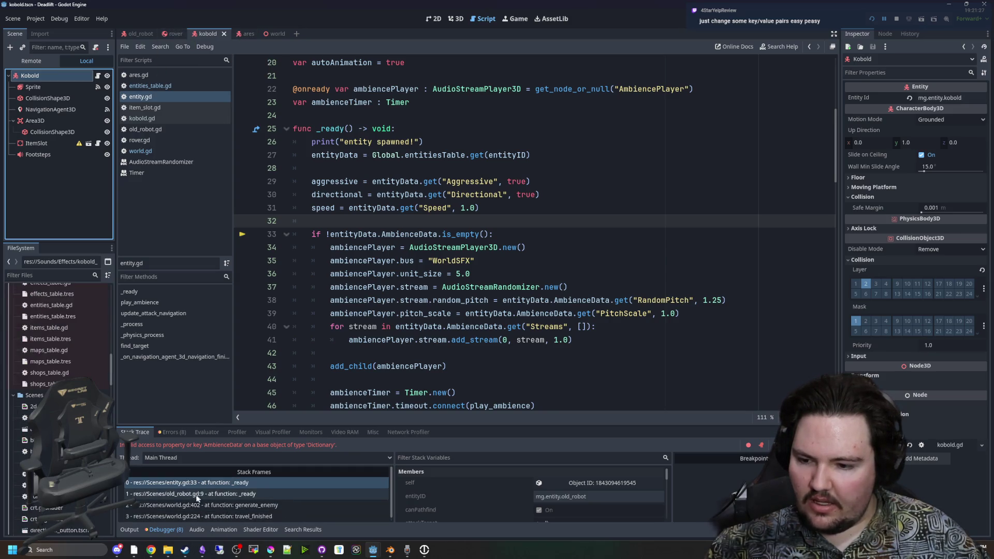
click(76, 272)
text(old_r)
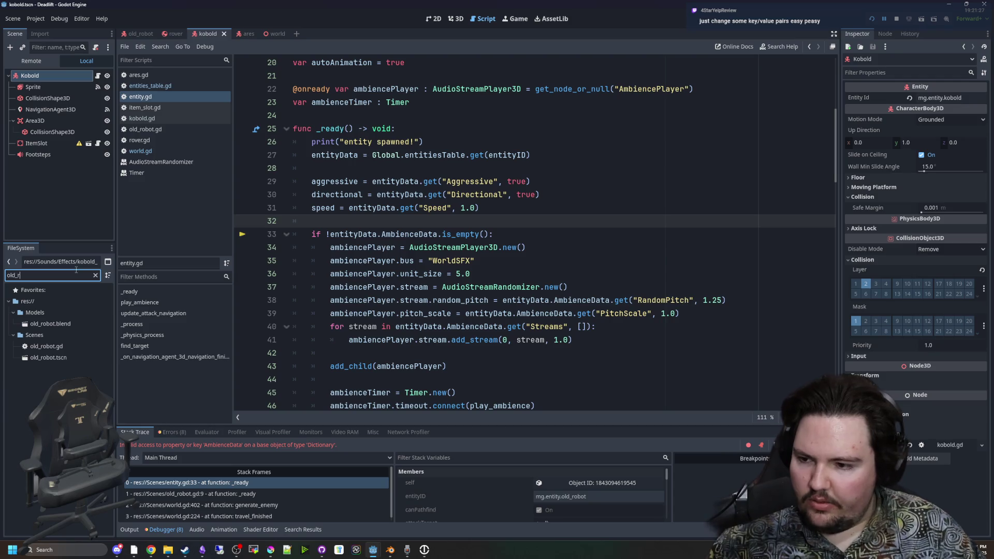
double_click(48, 360)
click(48, 75)
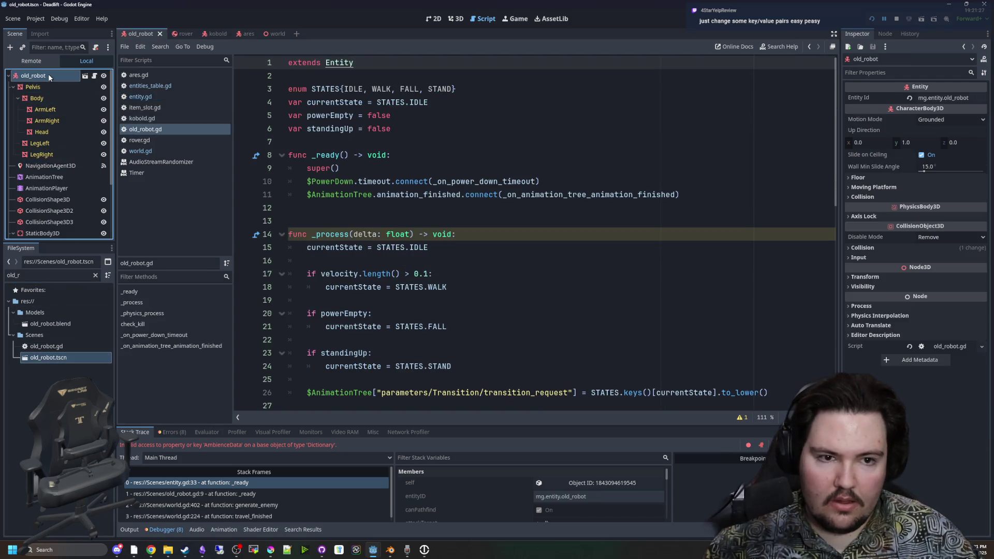
click(469, 155)
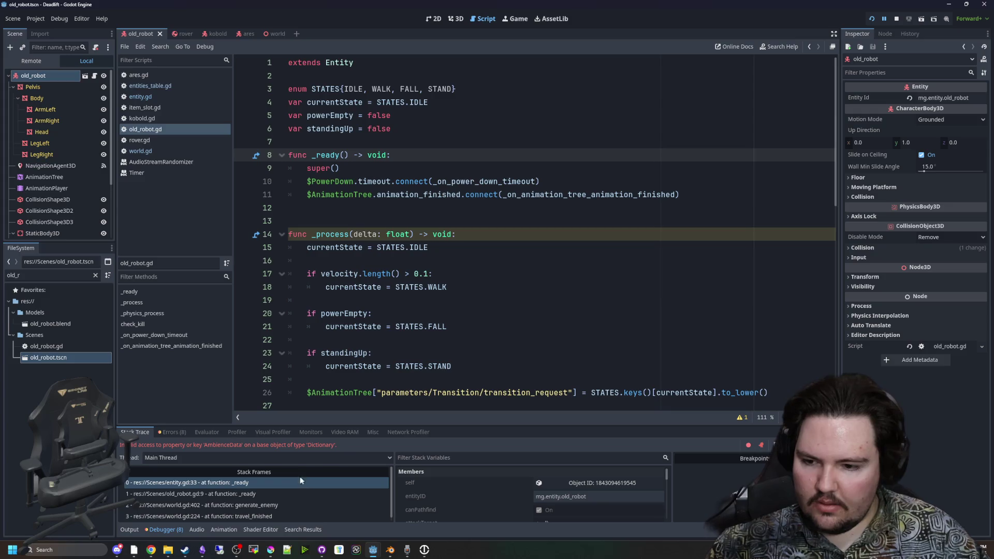
Rename the defaults key AmbientData to AmbienceData in entities_table.gd and relaunch the game
click(155, 85)
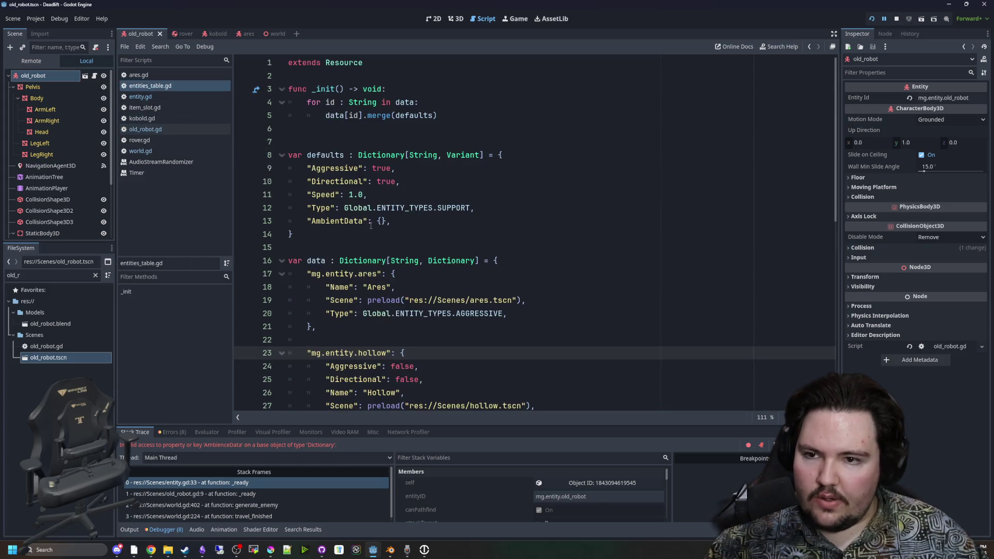
click(381, 221)
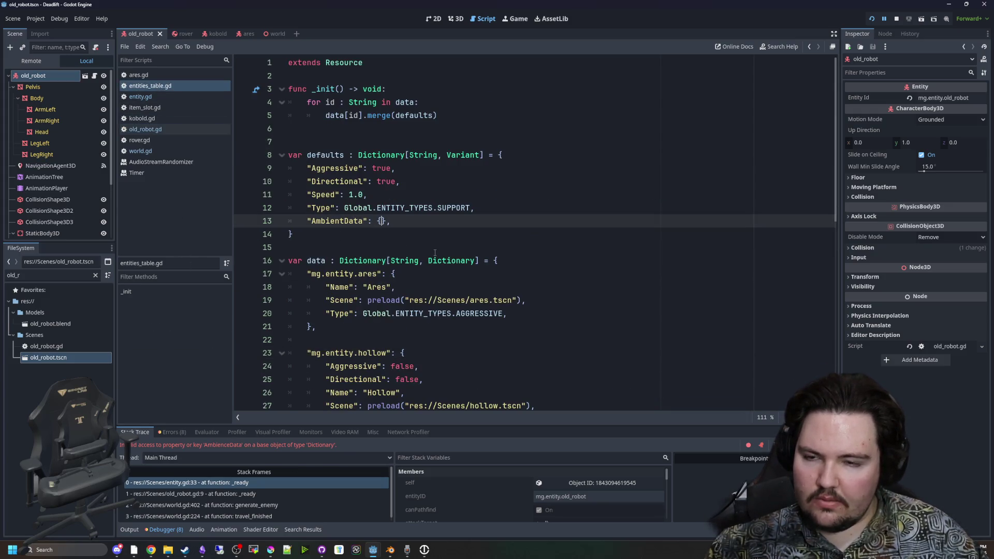
click(369, 118)
scroll(378, 248, down, 5)
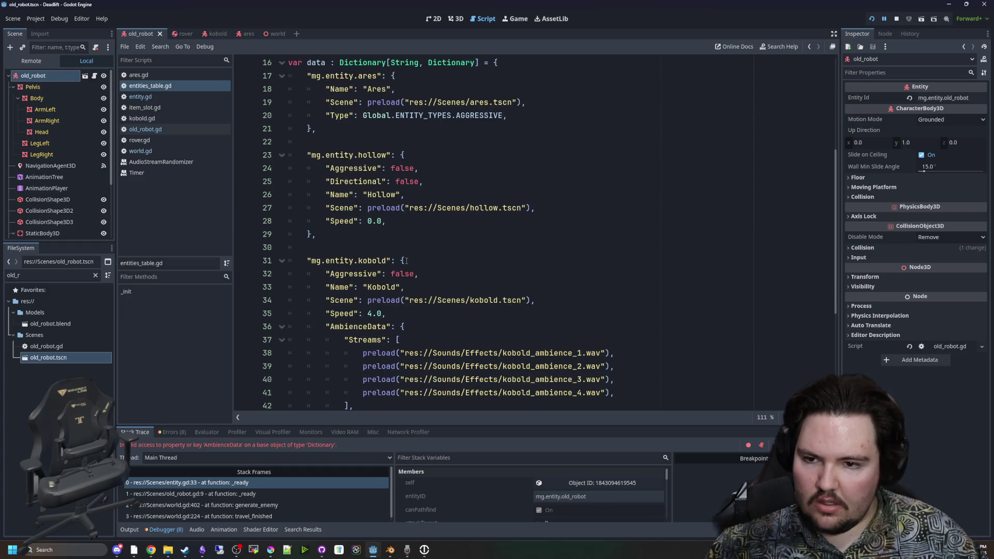
scroll(407, 261, up, 3)
scroll(406, 260, down, 8)
scroll(406, 260, up, 9)
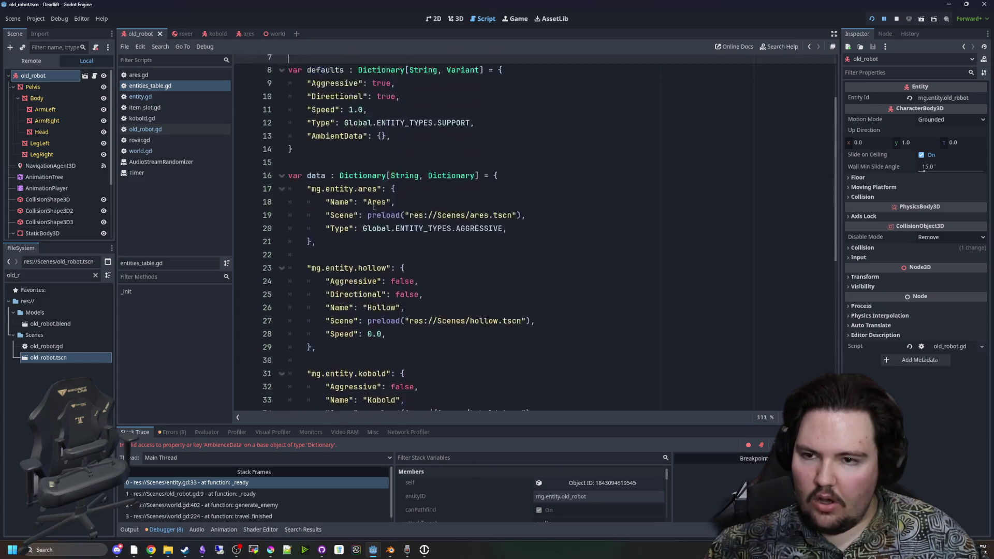
double_click(346, 181)
text(A)
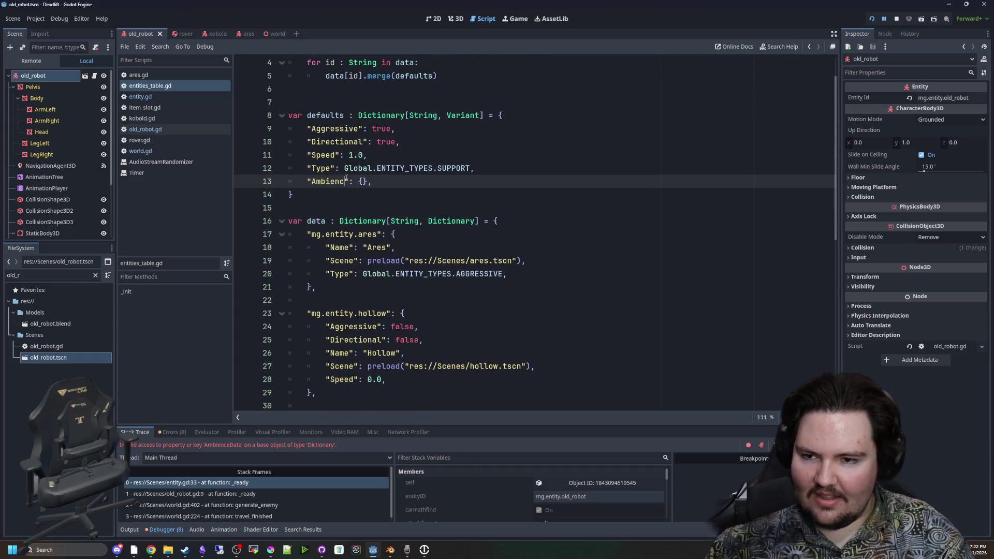
click(897, 19)
click(872, 19)
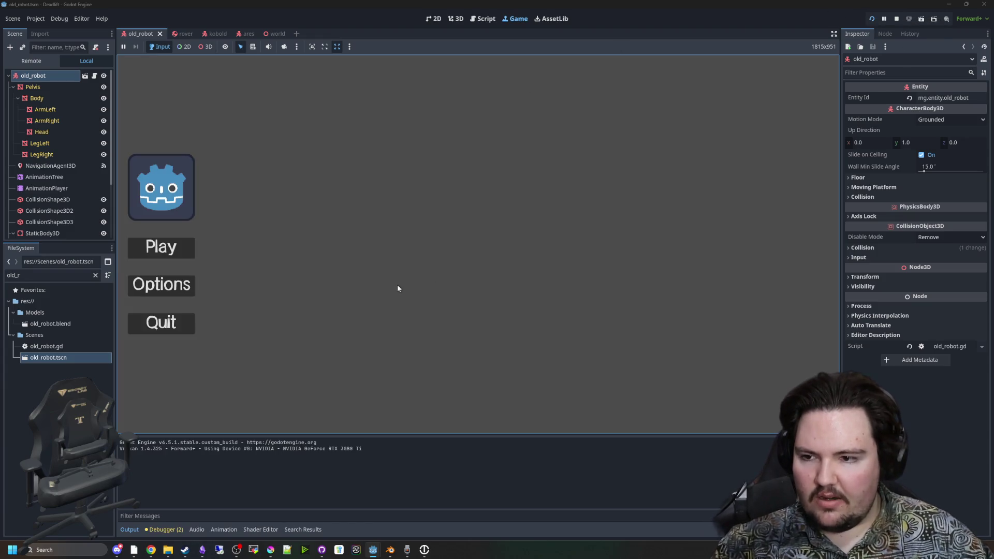
Start a new game and walk through the doorway along the rock corridor
click(179, 248)
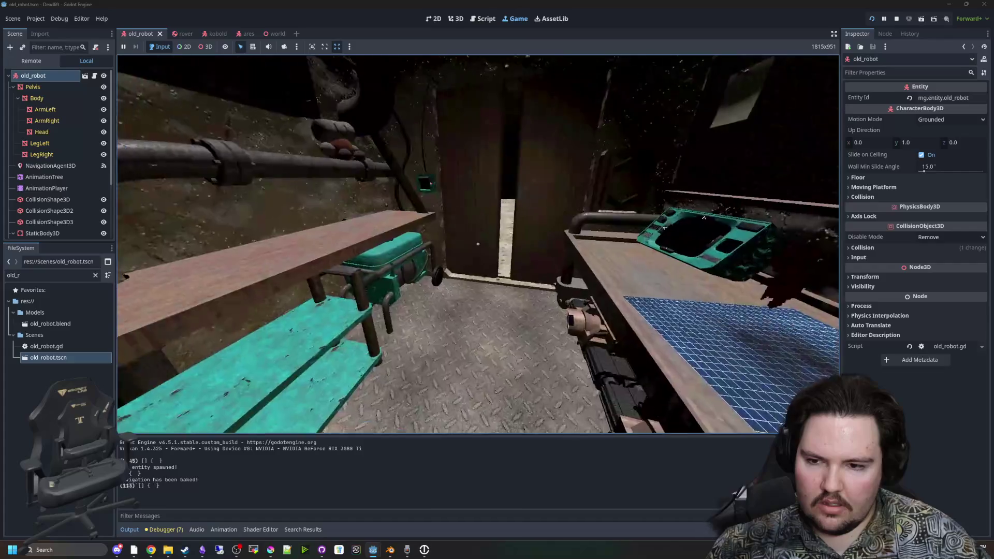
key(w)
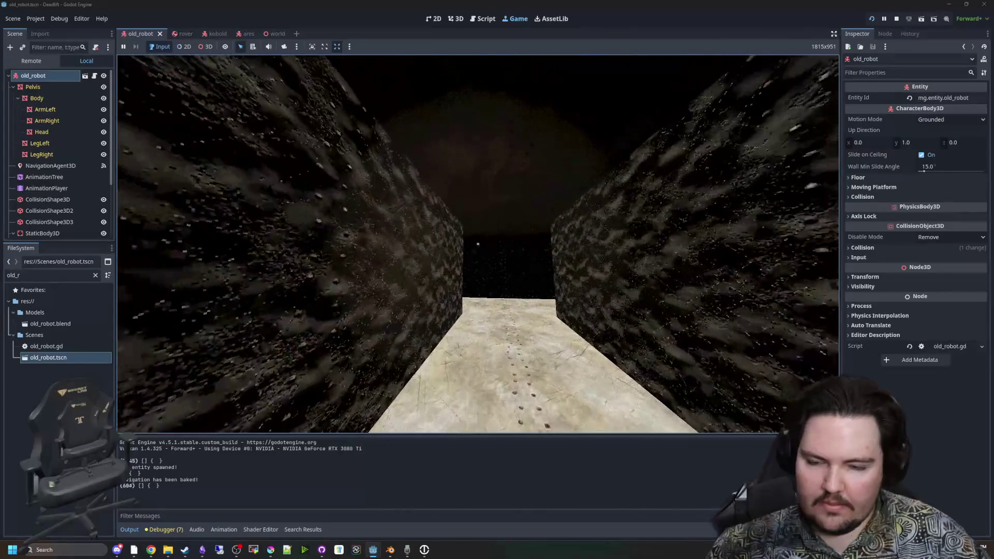
key(w)
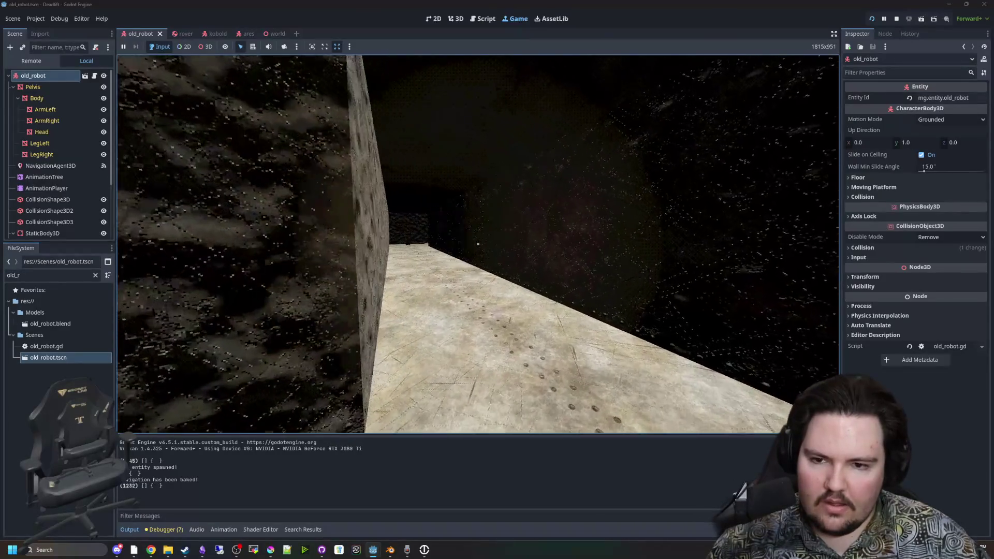
mouse_move(478, 243)
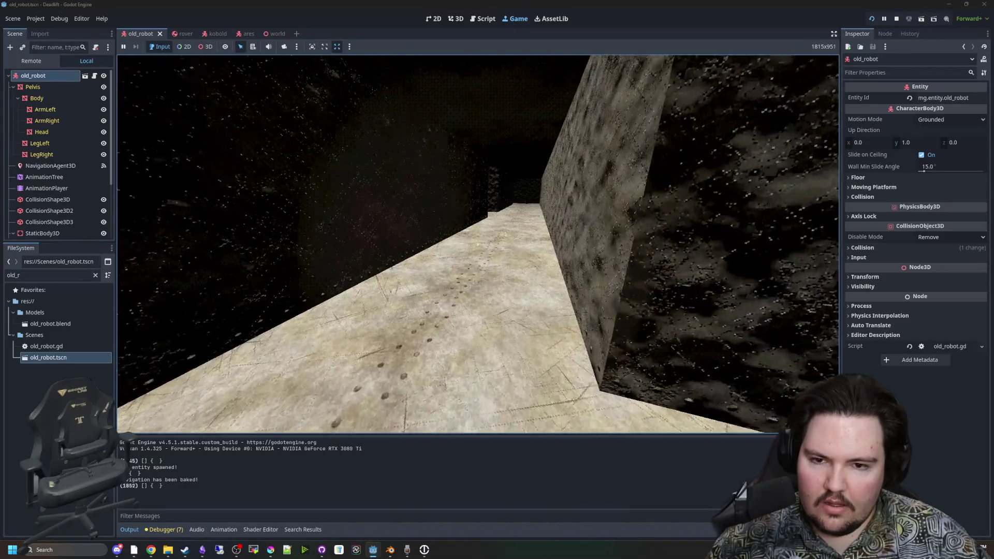
key(w)
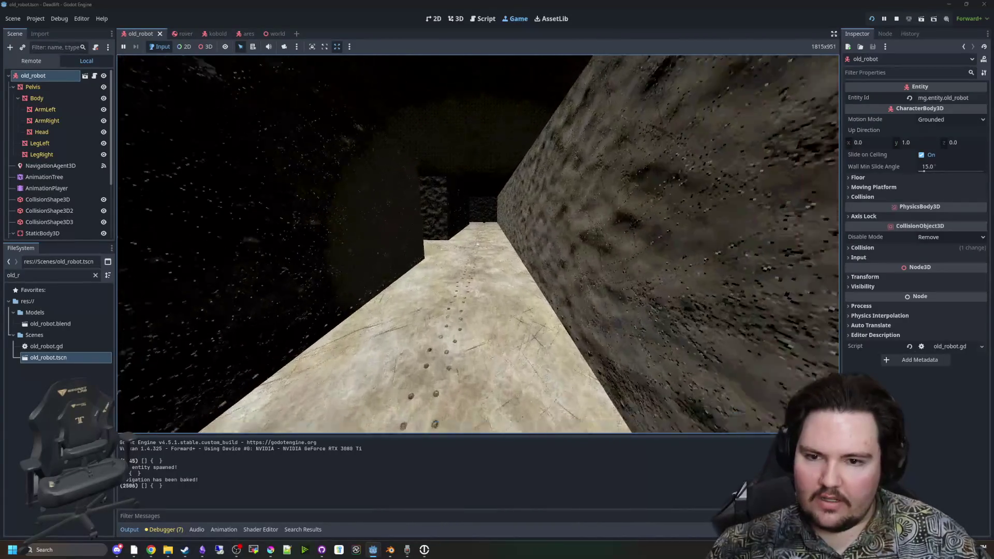
key(w)
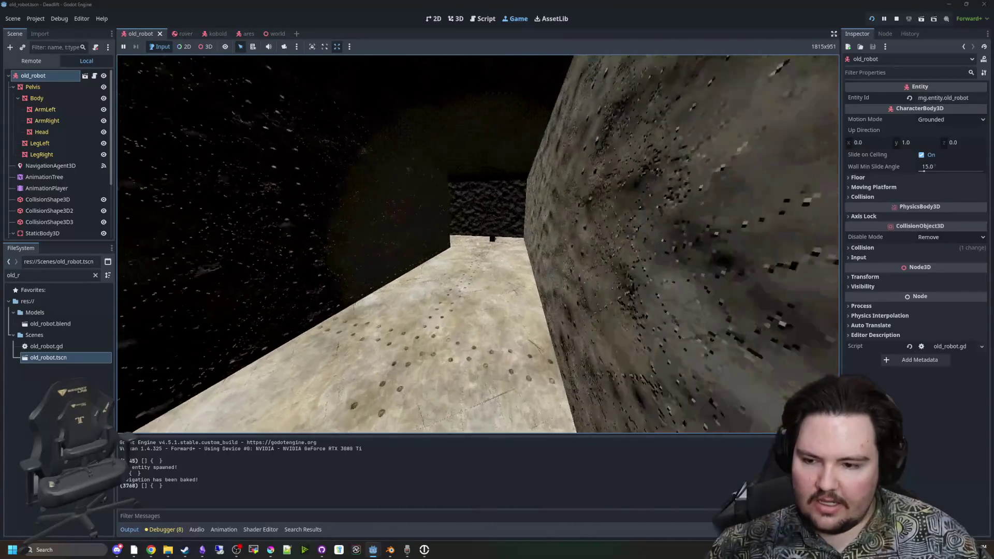
Head toward the distant old robot, walk up to it and follow it
key(w)
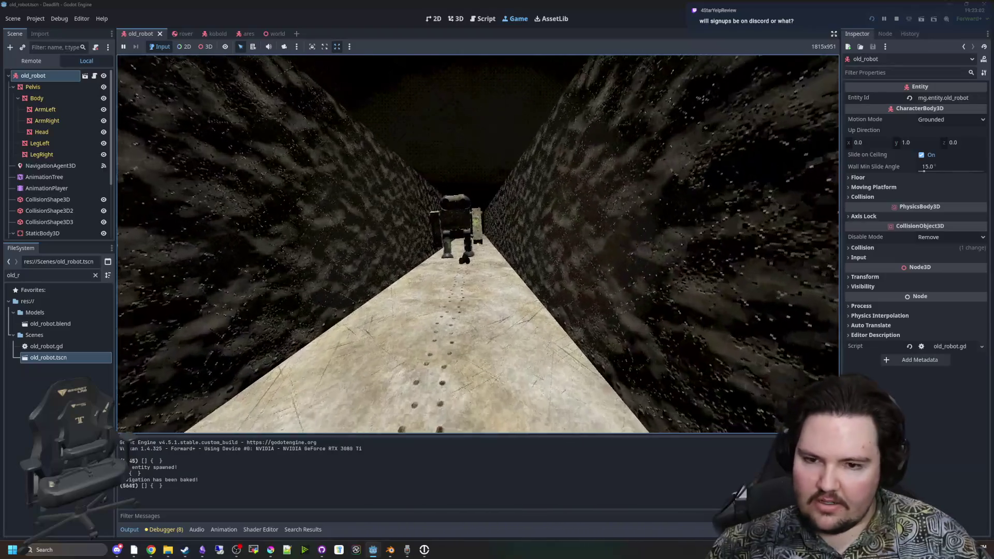
key(w)
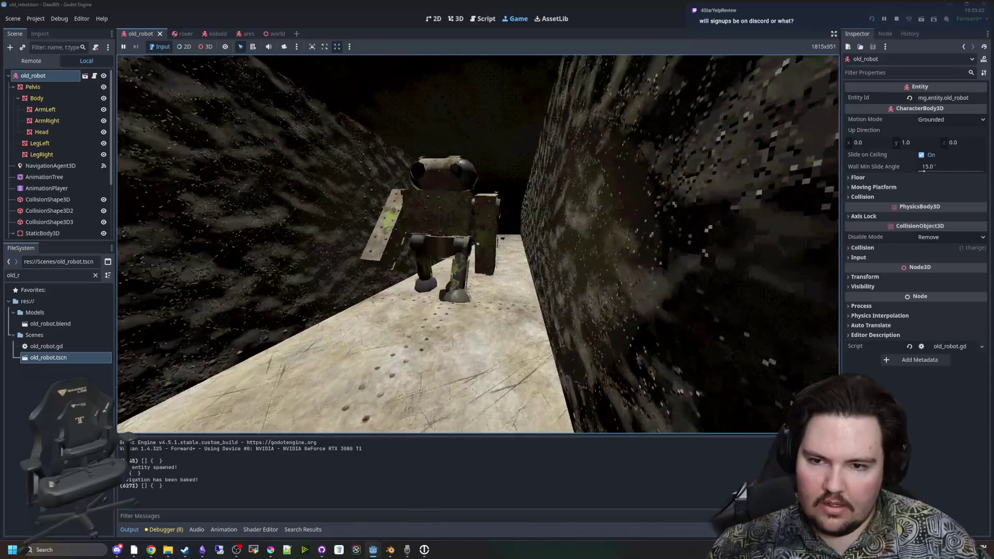
key(w)
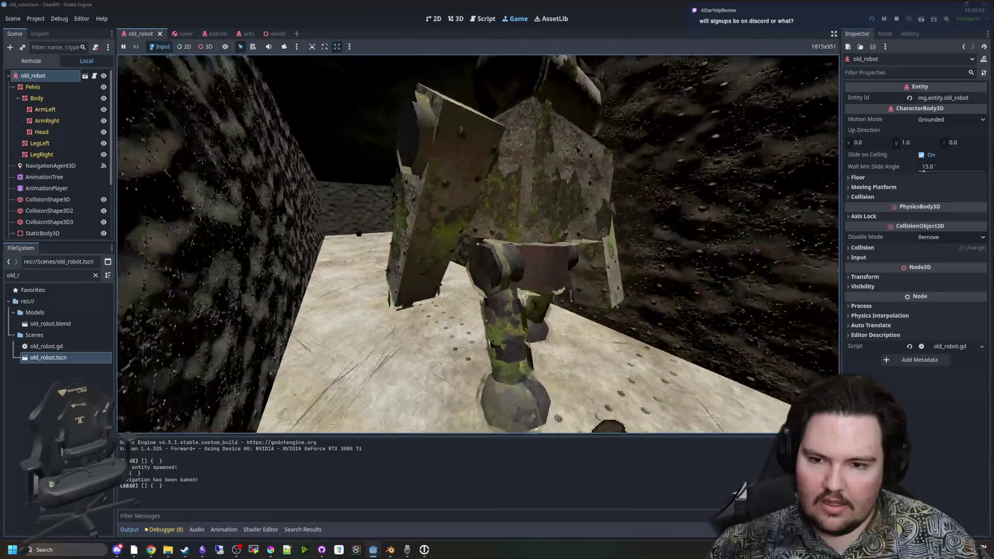
key(w)
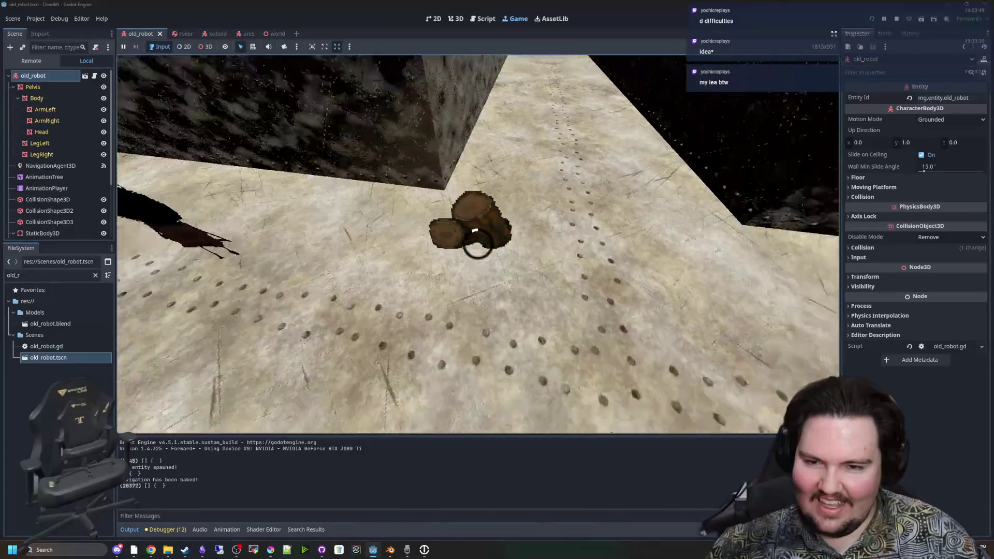
Walk past the log pile and the robot, then around the corner into the long passage
key(w)
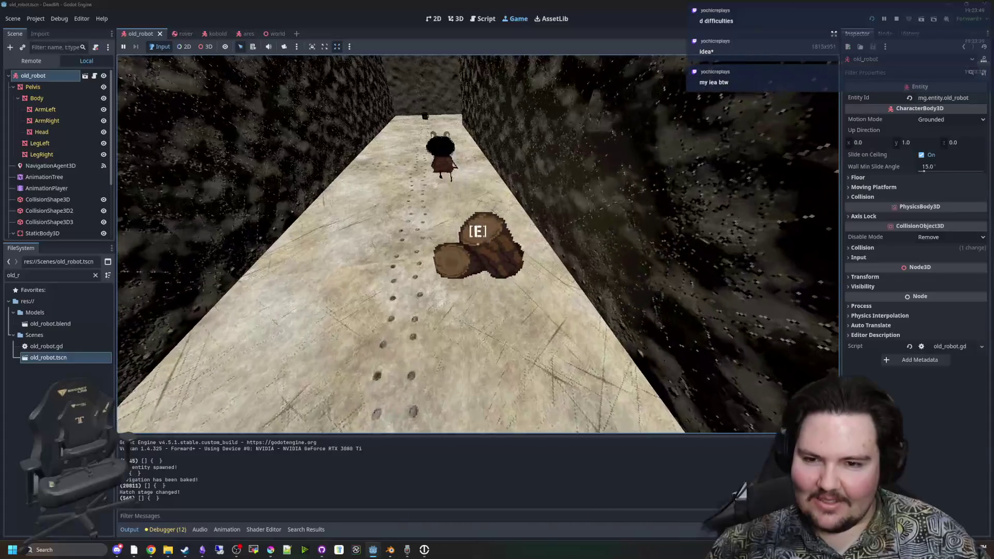
key(e)
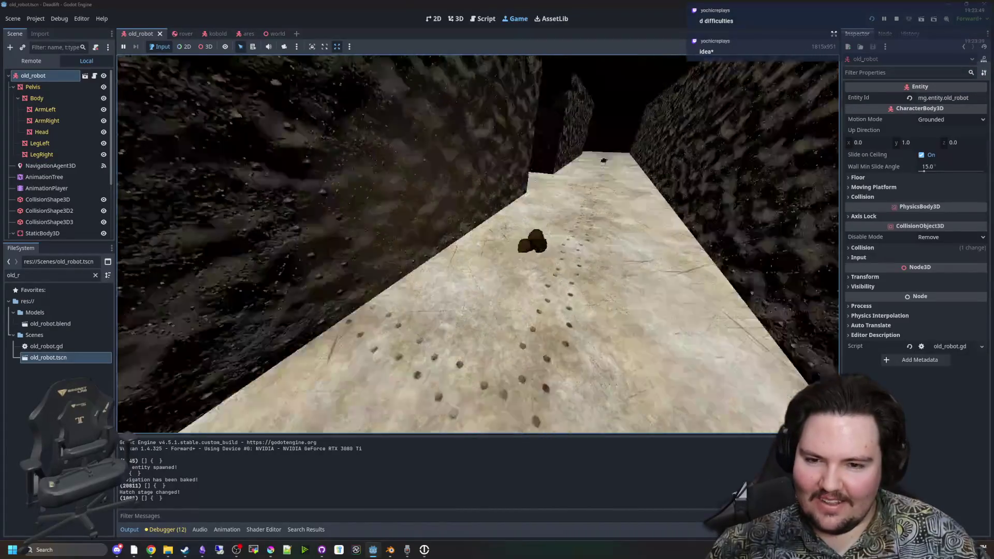
key(w)
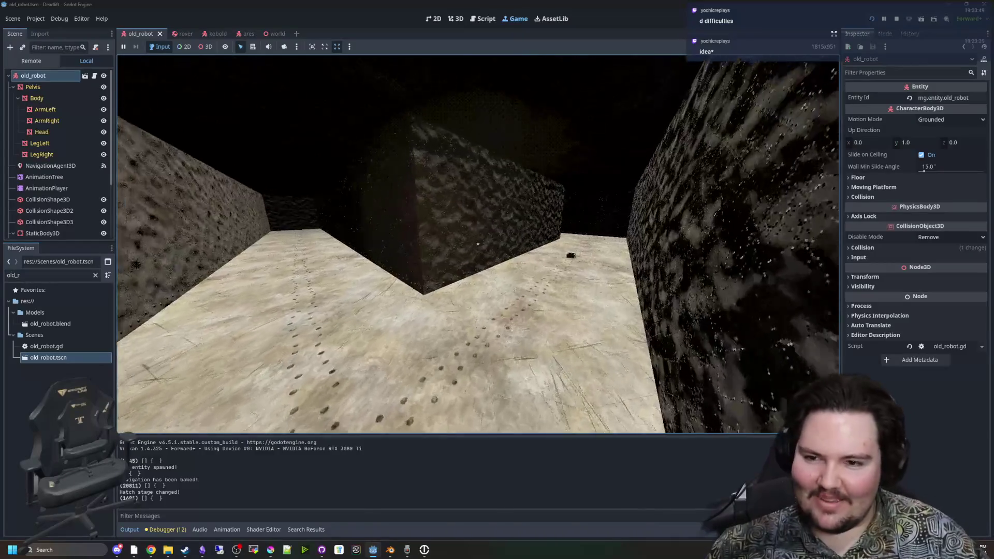
key(w)
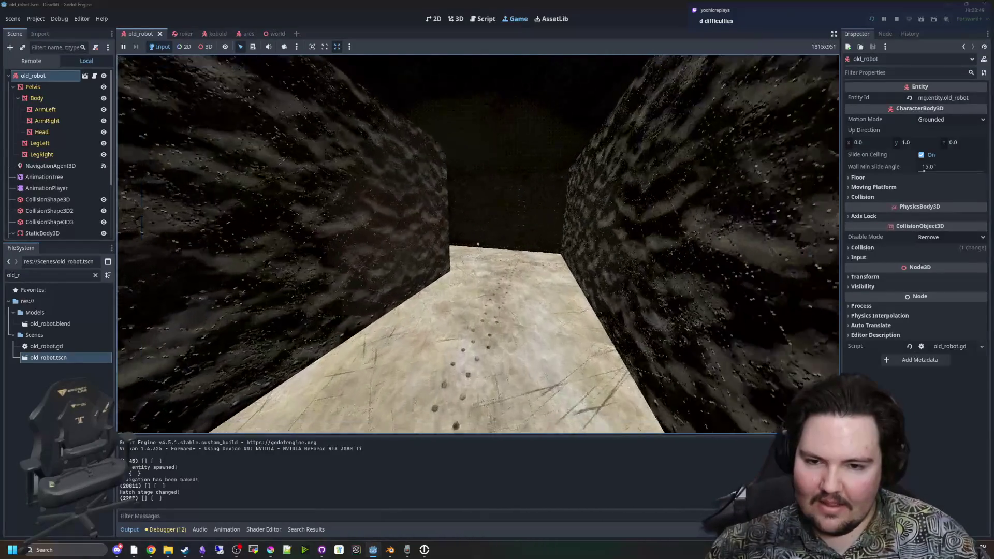
key(w)
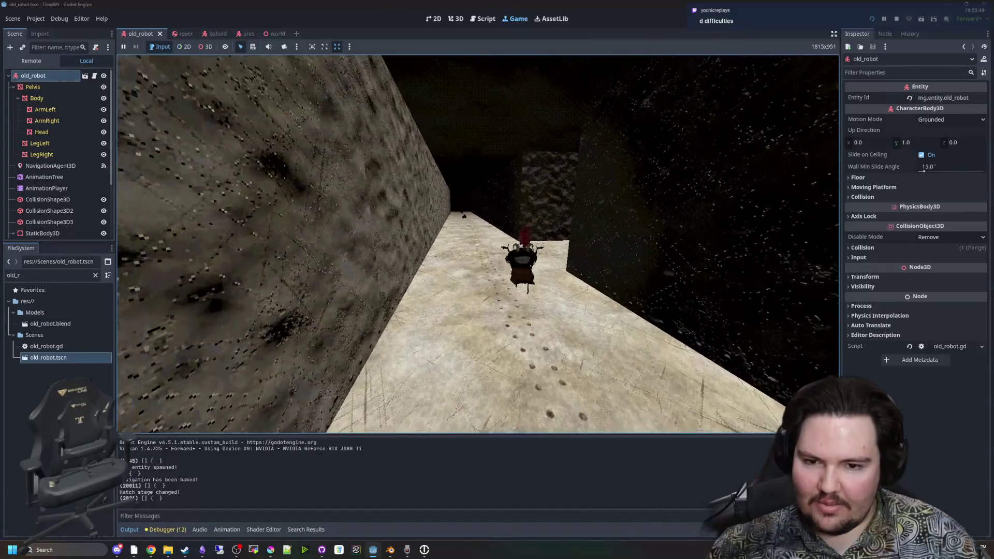
key(w)
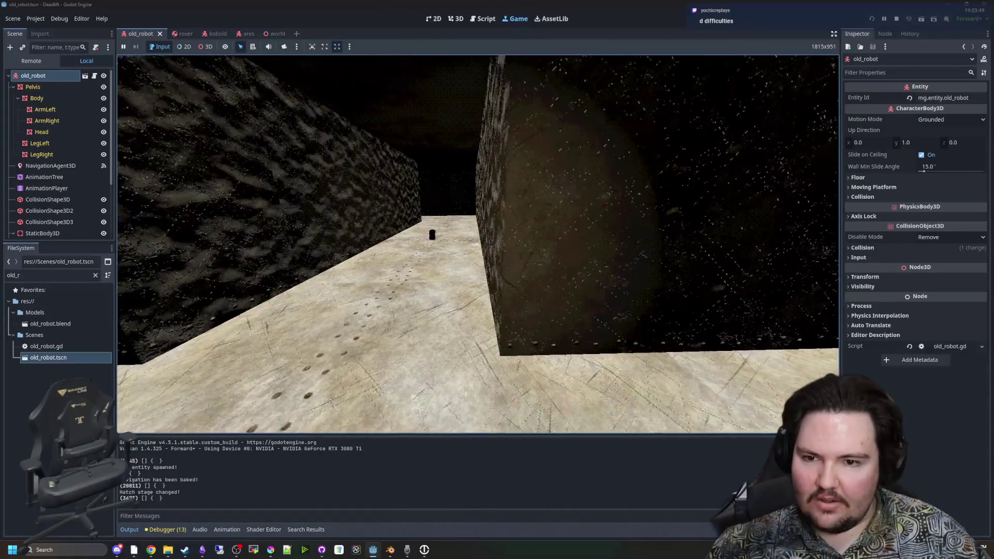
key(w)
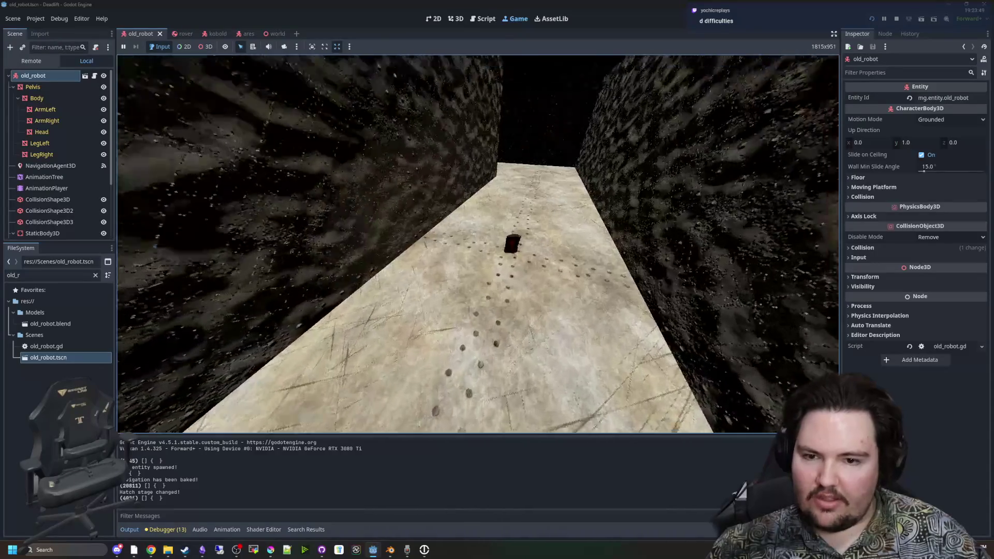
key(w)
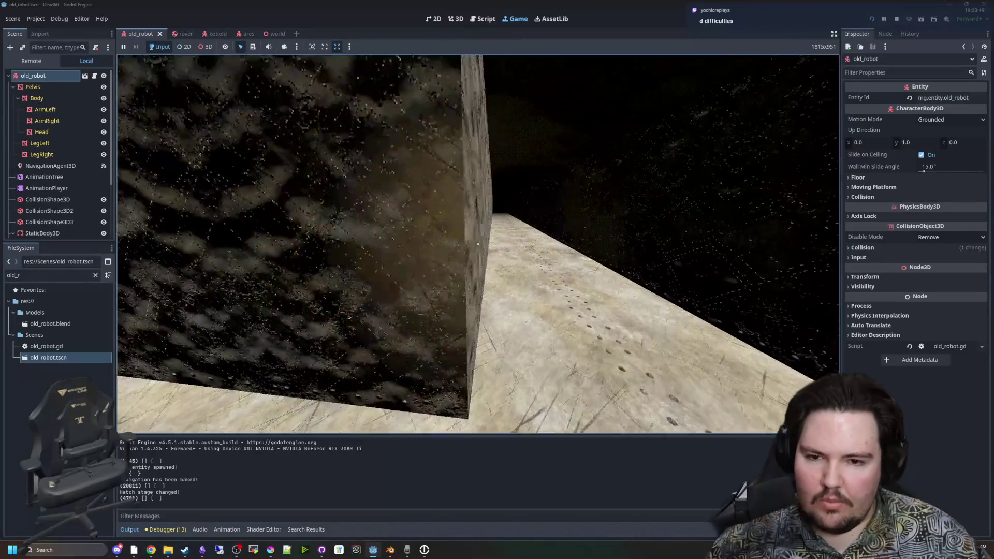
key(w)
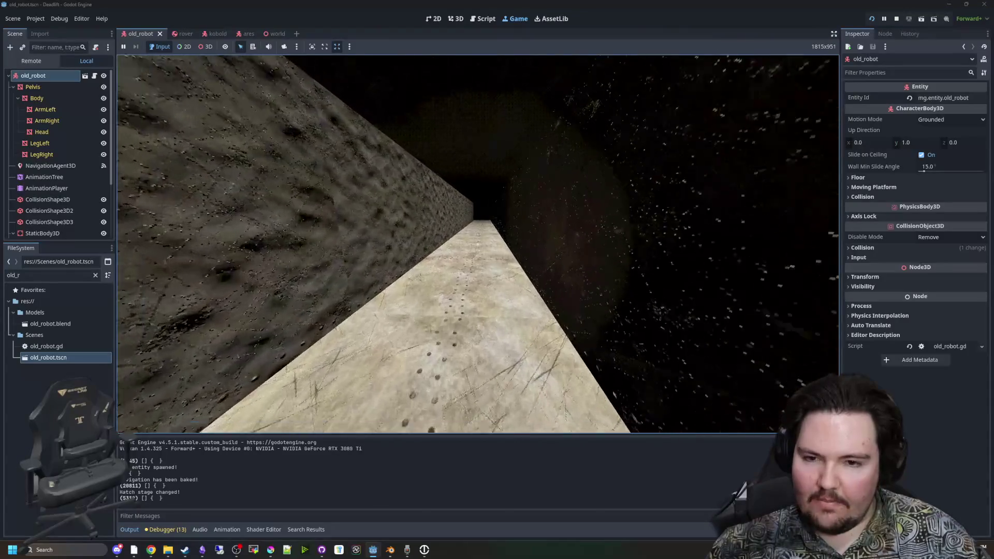
key(w)
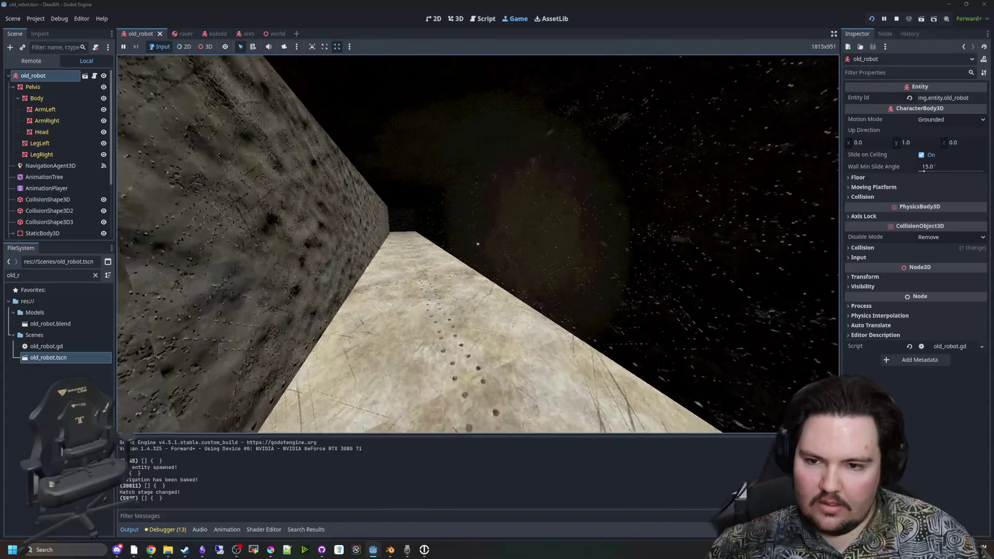
Continue down the stone corridor past the dark wall blocks, looking along its floor
key(w)
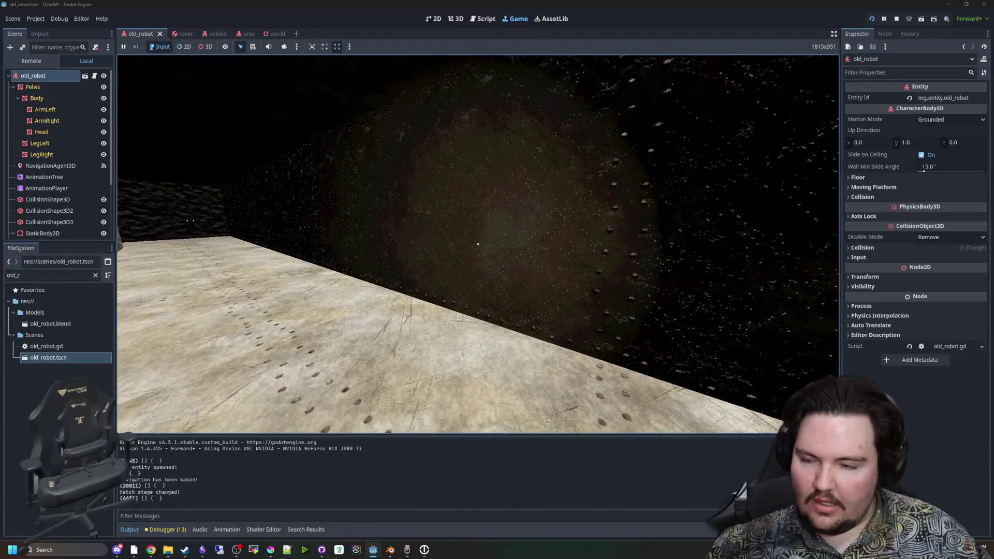
key(w)
key(w)
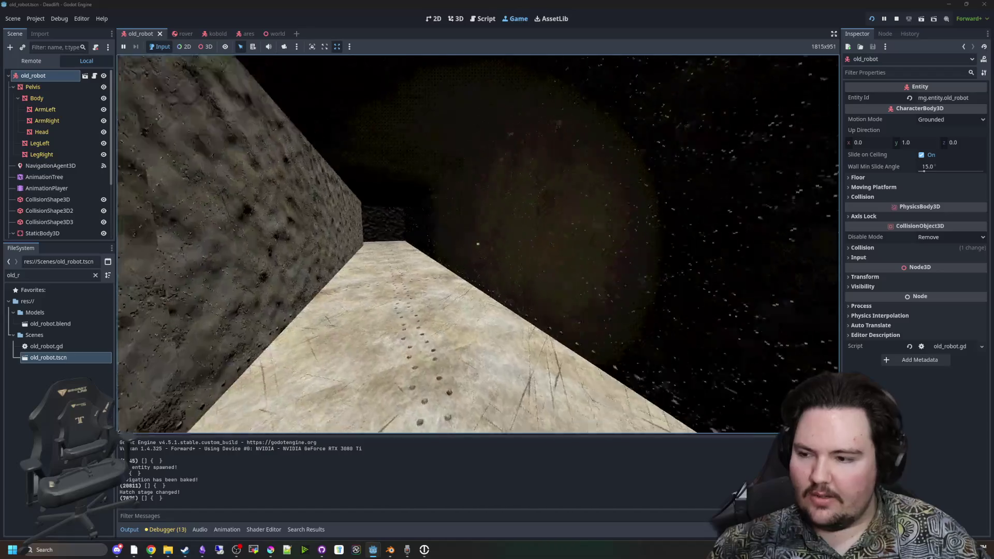
key(w)
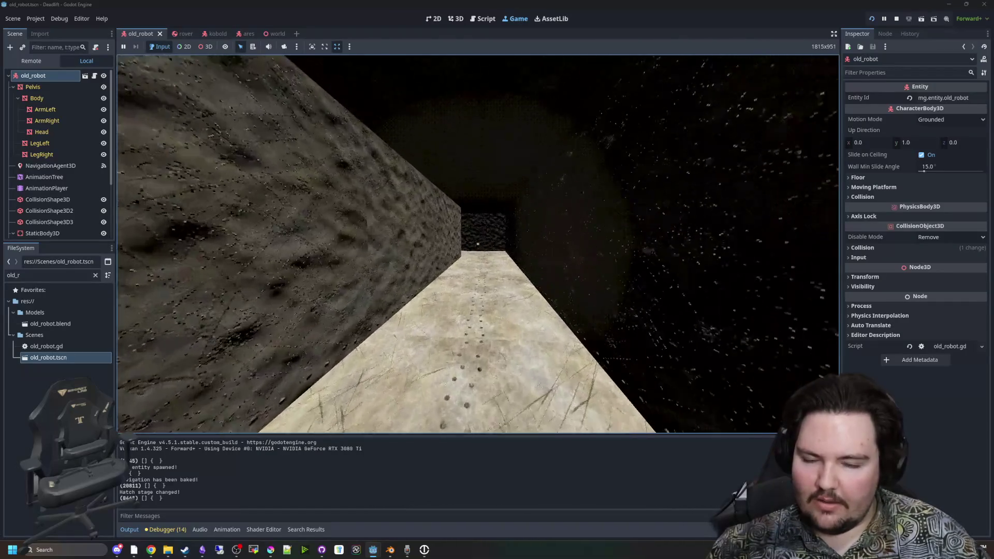
key(w)
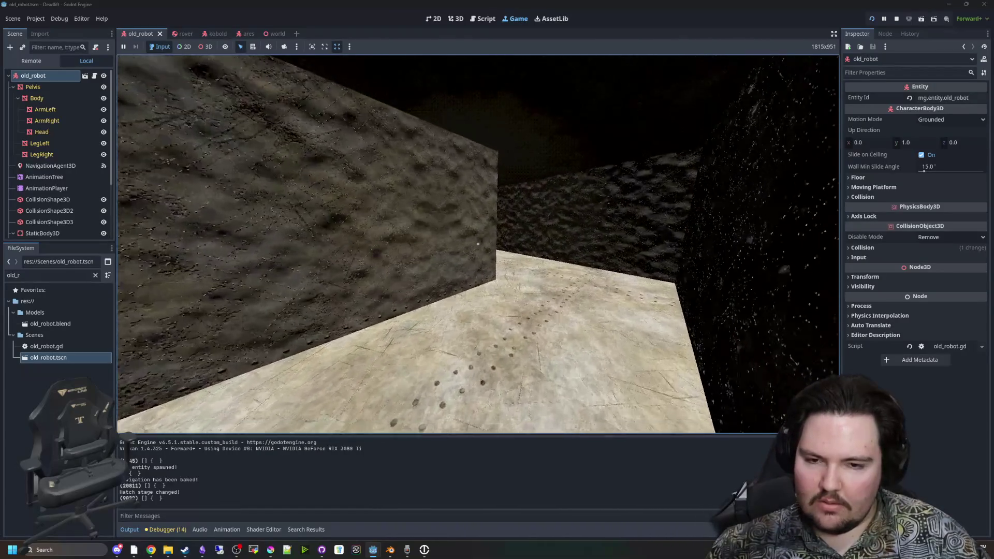
key(w)
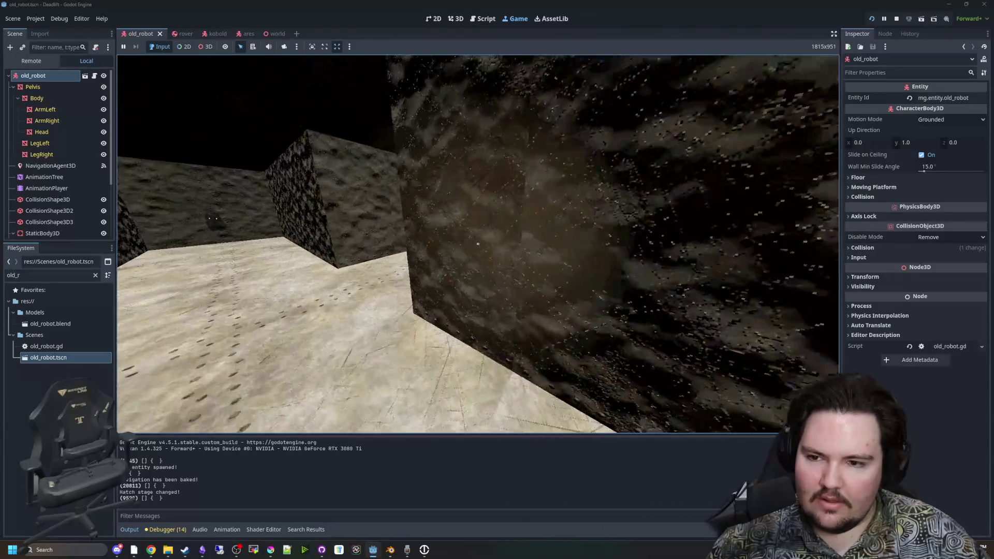
key(w)
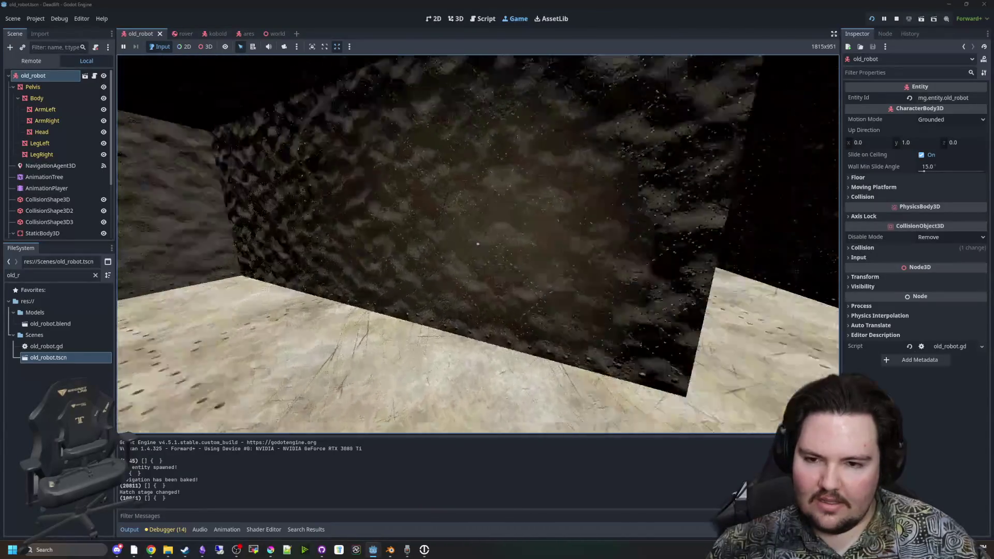
key(w)
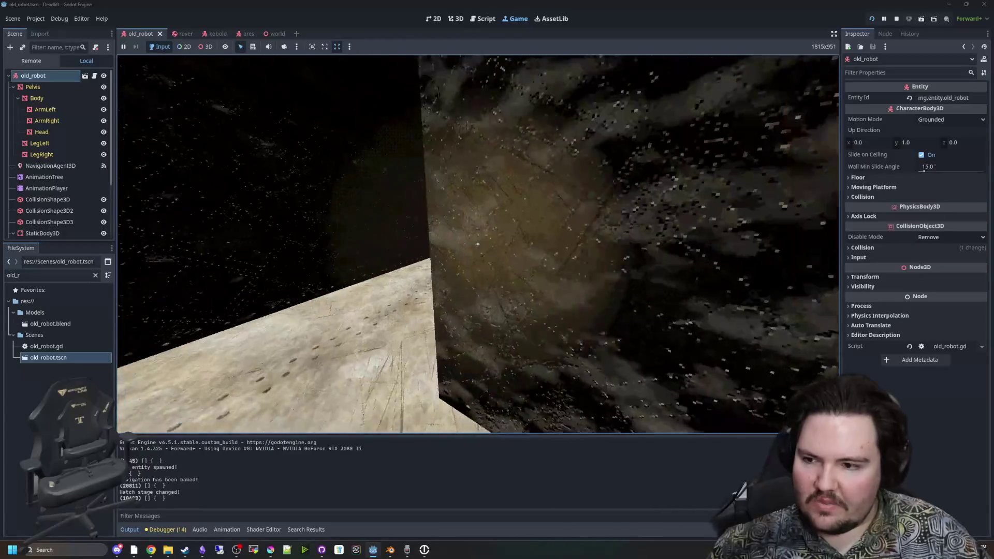
key(w)
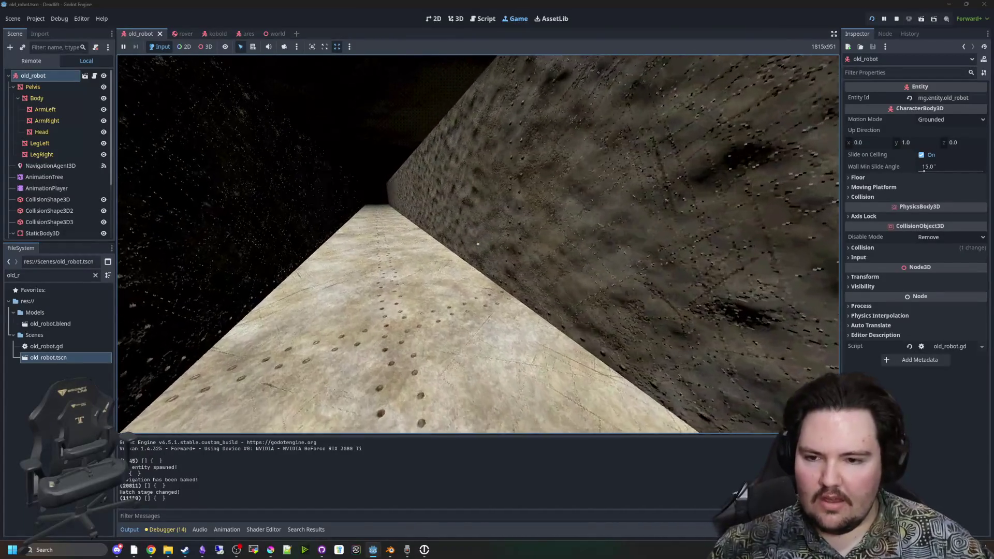
key(w)
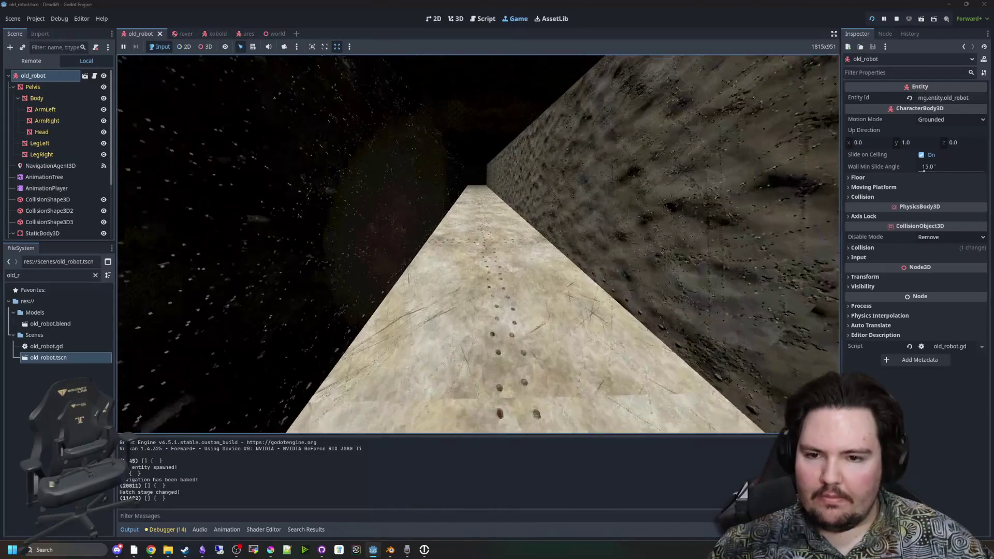
key(w)
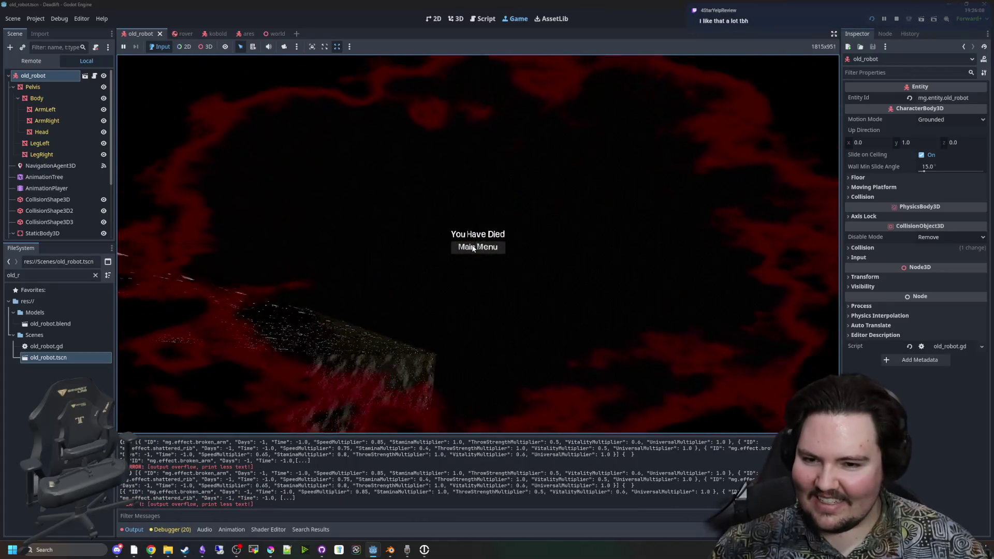
Leave the You Have Died screen and return to the game's Play/Options/Quit menu
click(473, 248)
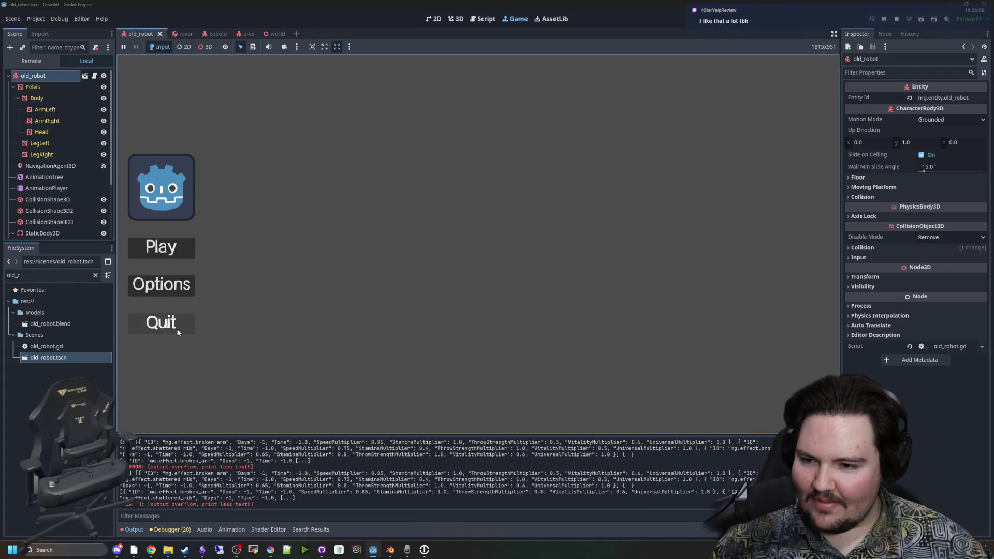
Quit the game and return to the entities_table.gd script in the editor
click(177, 328)
click(365, 208)
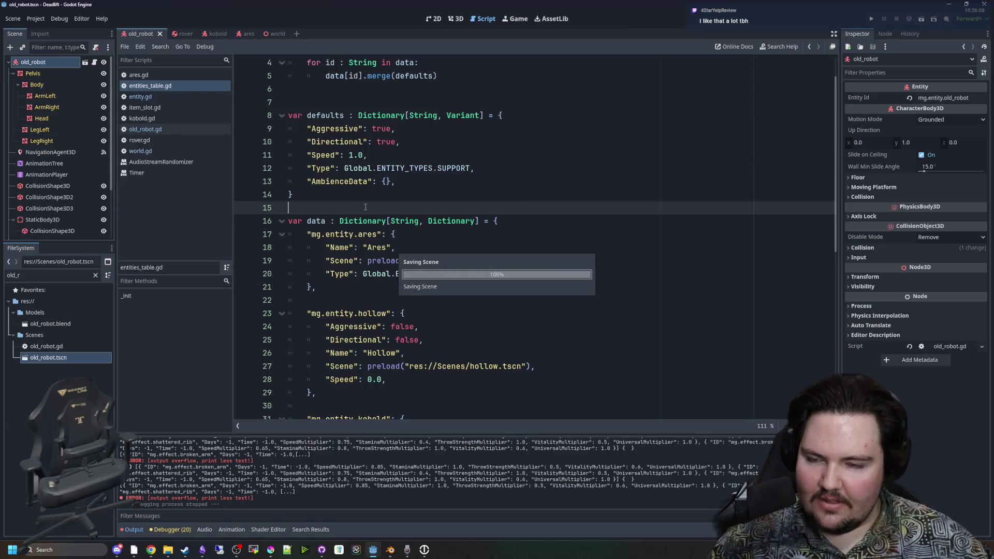
scroll(365, 208, up, 3)
click(335, 142)
Save entities_table.gd with Ctrl+S, leaving the caret on empty line 15
scroll(335, 243, down, 6)
scroll(335, 243, up, 3)
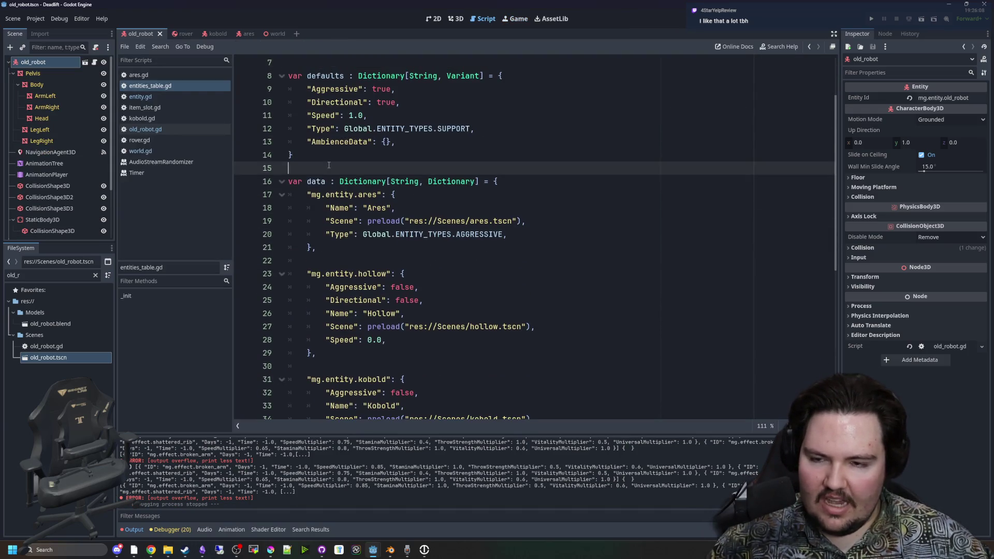
click(335, 246)
key(ctrl+s)
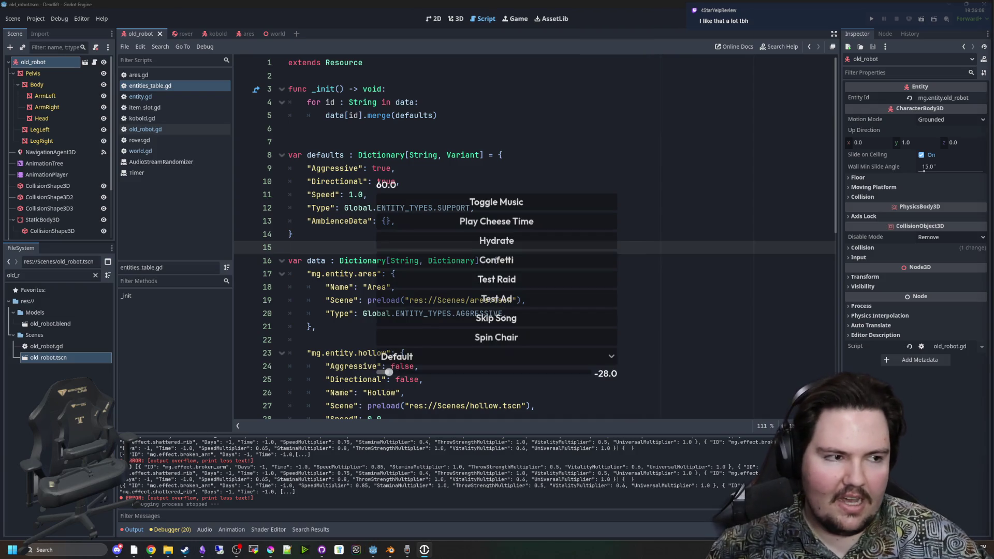
key(Down)
key(Down)
key(Down)
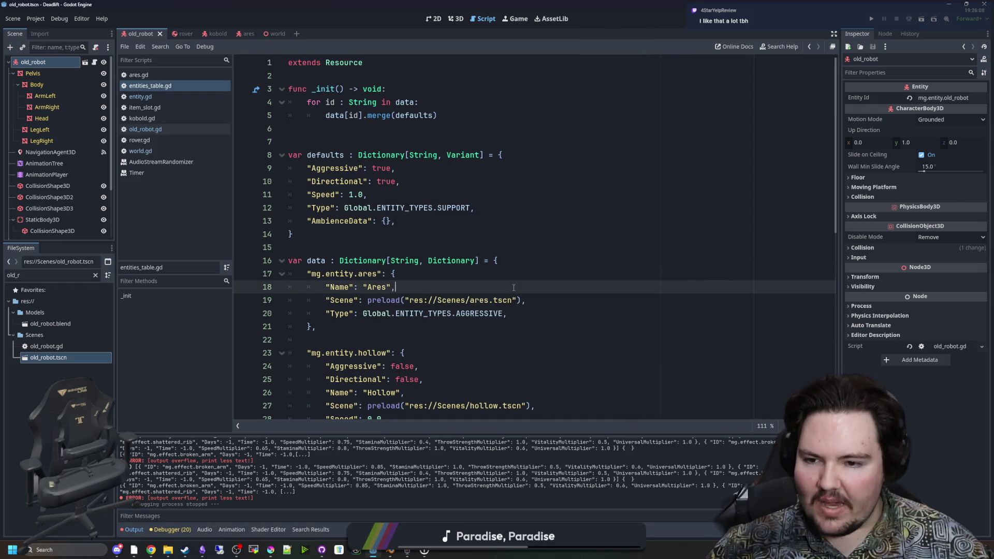
click(377, 248)
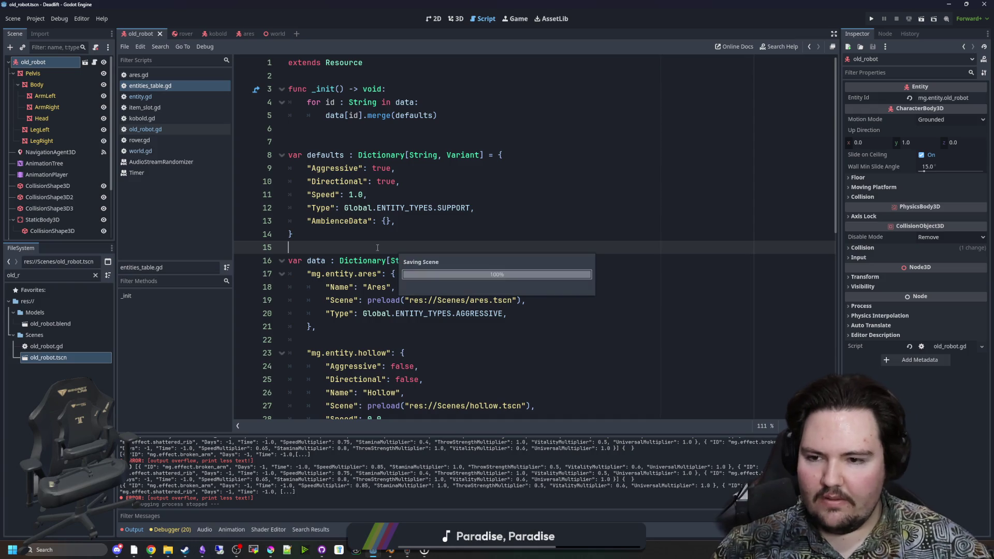
scroll(410, 280, down, 8)
scroll(410, 280, up, 5)
scroll(410, 280, up, 4)
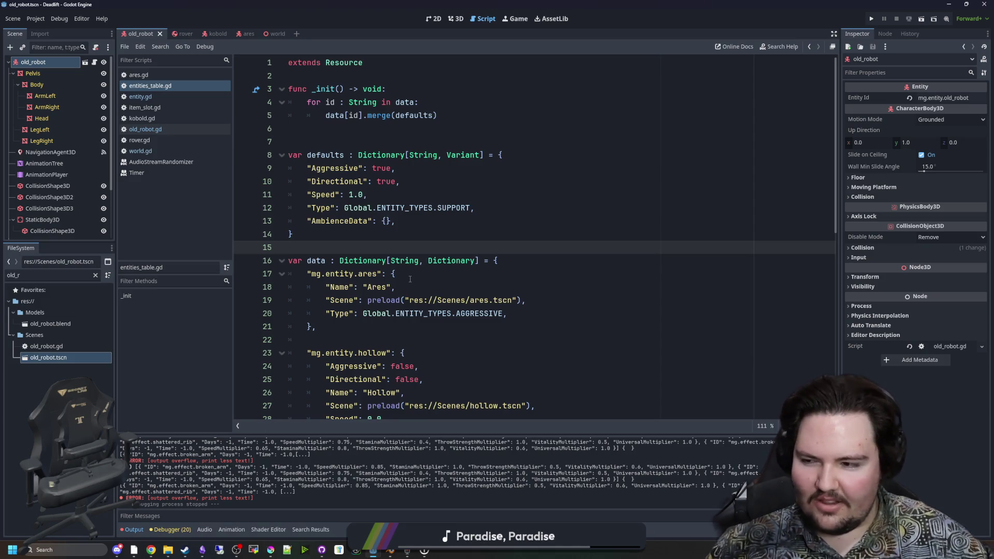
click(410, 279)
click(352, 221)
click(309, 248)
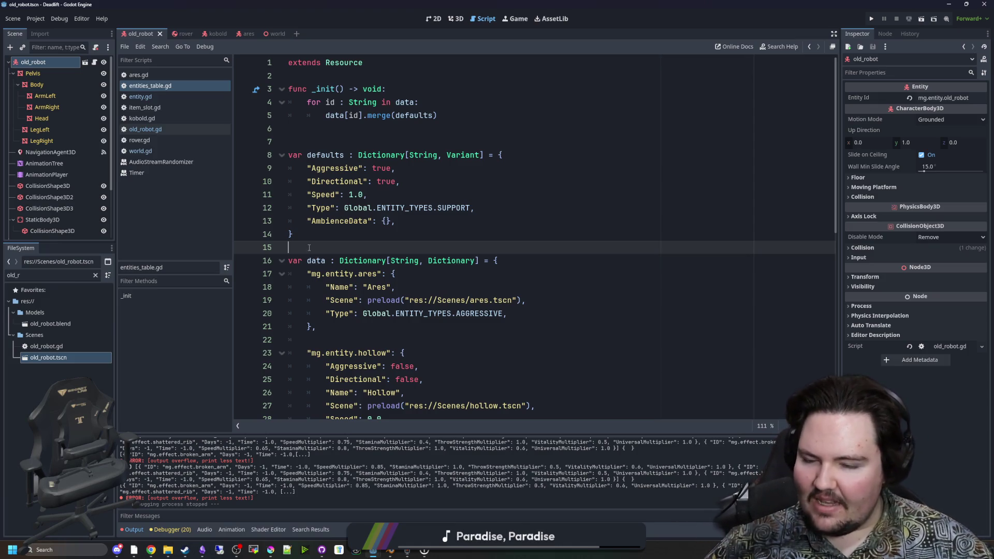
scroll(350, 253, down, 4)
key(ctrl+s)
click(362, 282)
key(ctrl+s)
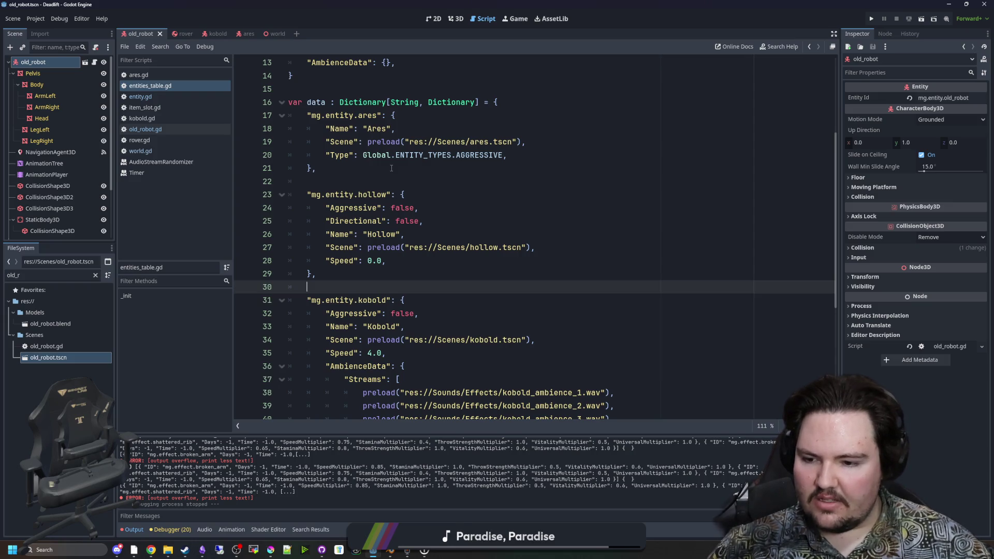
mouse_move(389, 158)
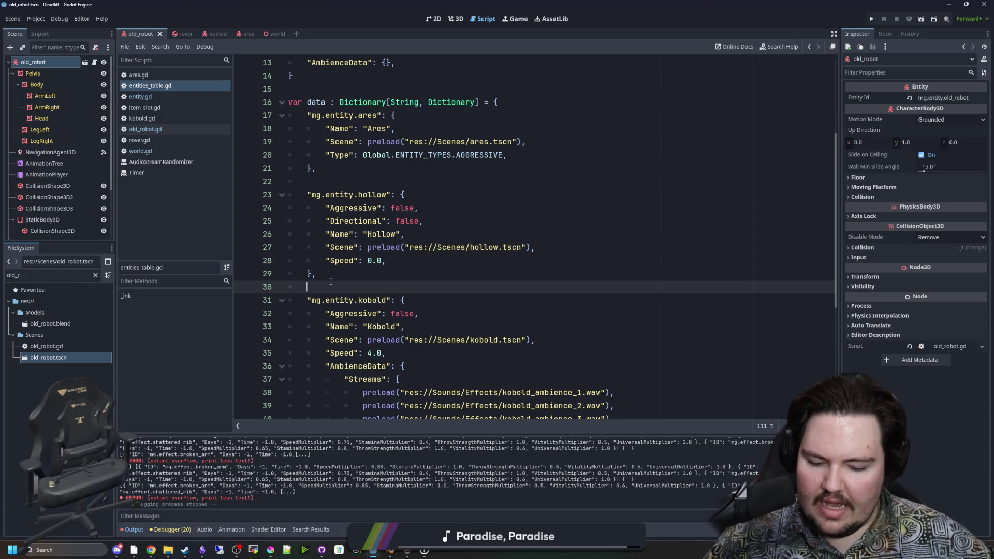
key(ctrl+s)
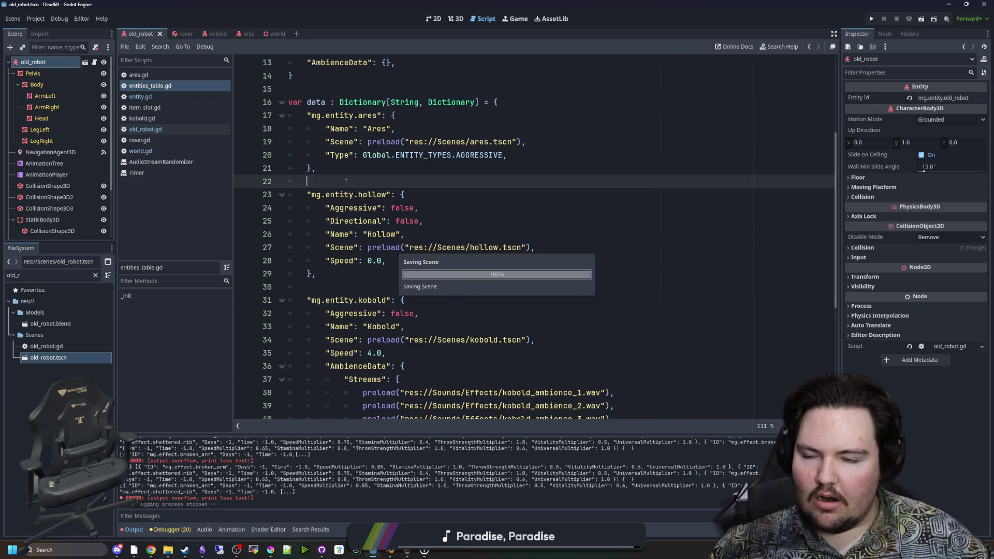
Review the defaults dictionary and kobold entries in entities_table.gd, lines 22 to 48
click(337, 281)
scroll(336, 290, down, 6)
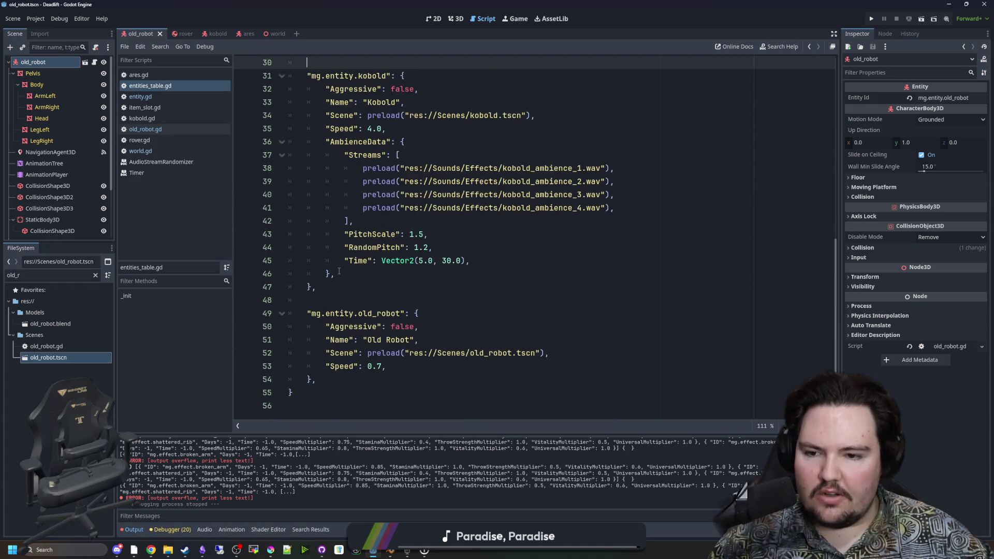
click(333, 302)
scroll(334, 298, up, 8)
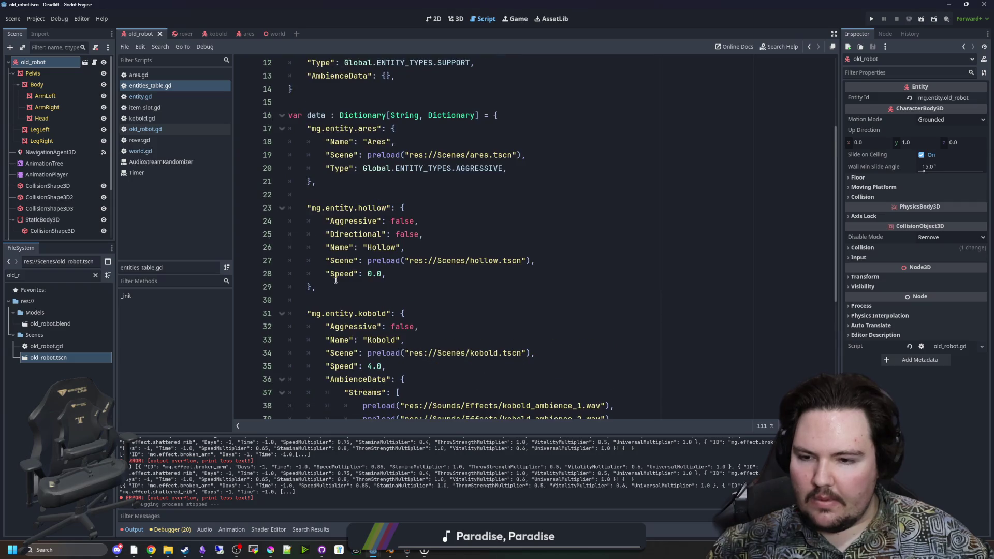
click(341, 274)
scroll(344, 278, up, 2)
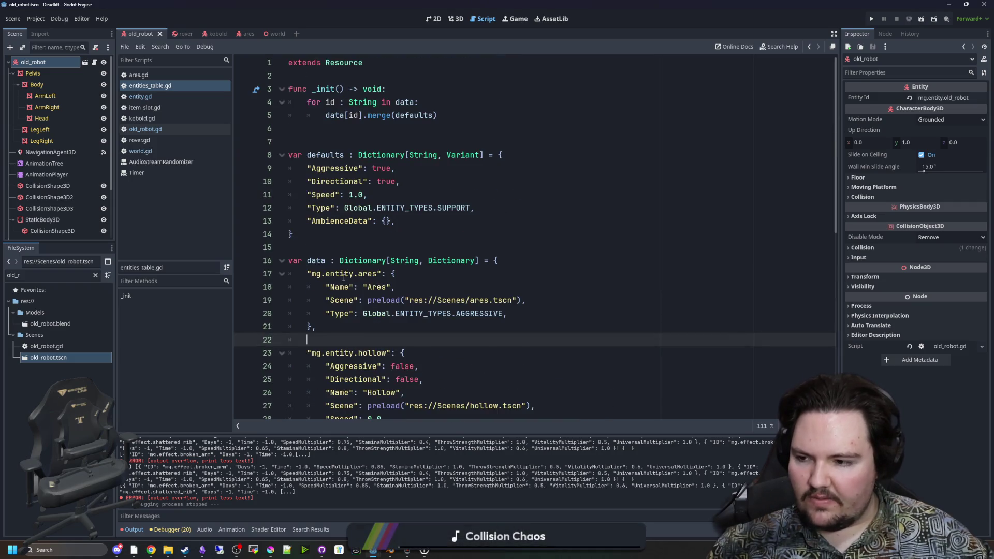
click(379, 234)
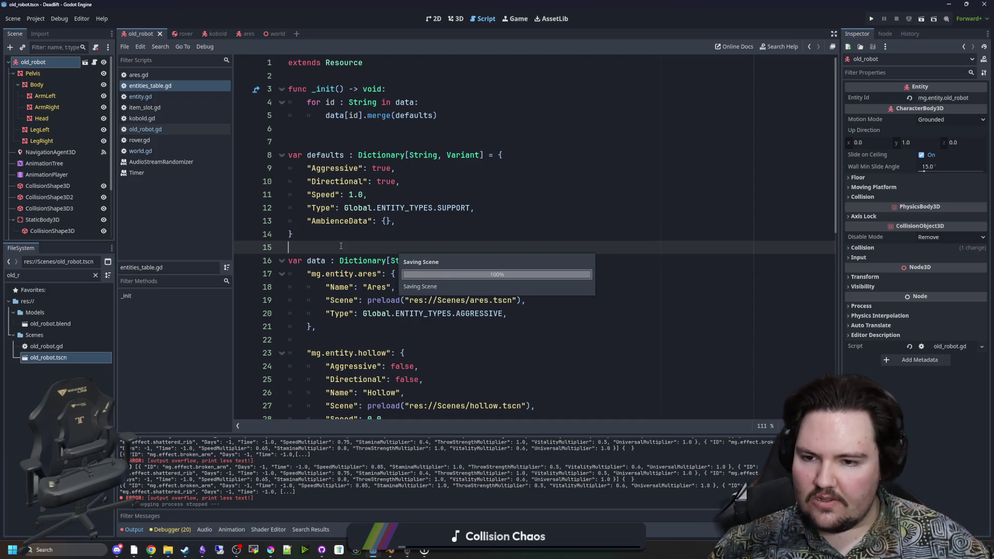
scroll(356, 252, down, 10)
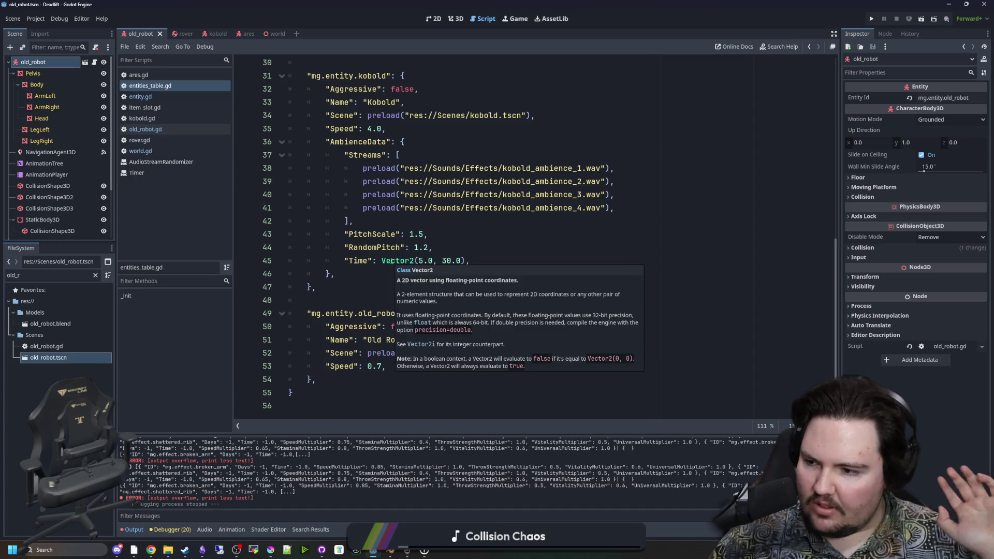
click(357, 290)
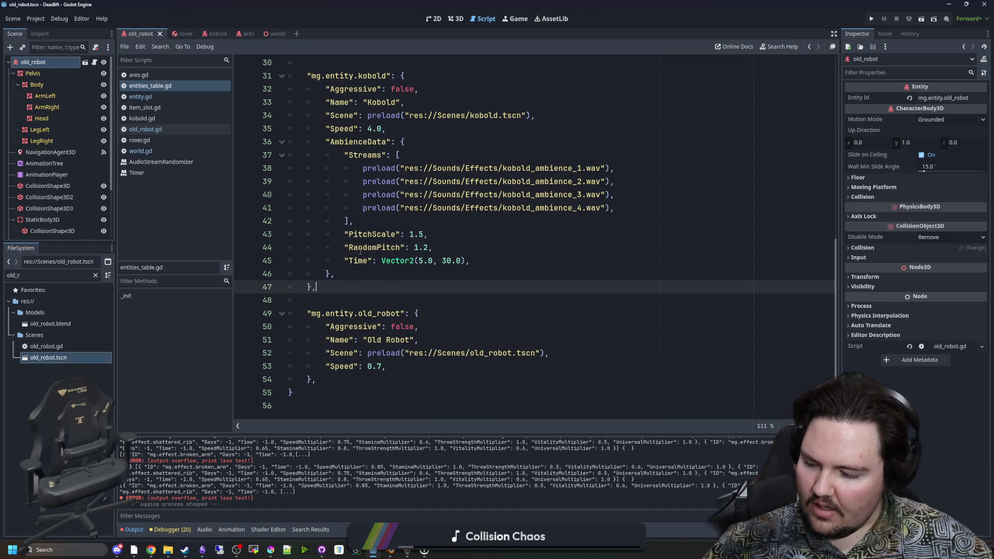
Check the kobold's RandomPitch 1.2, then switch to Lured In's global.gd music list
click(458, 252)
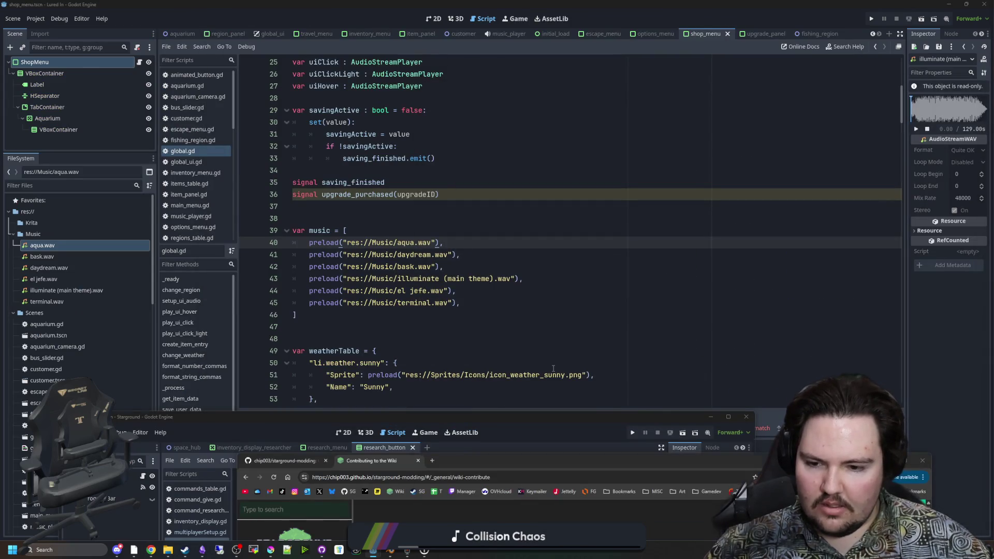
click(553, 368)
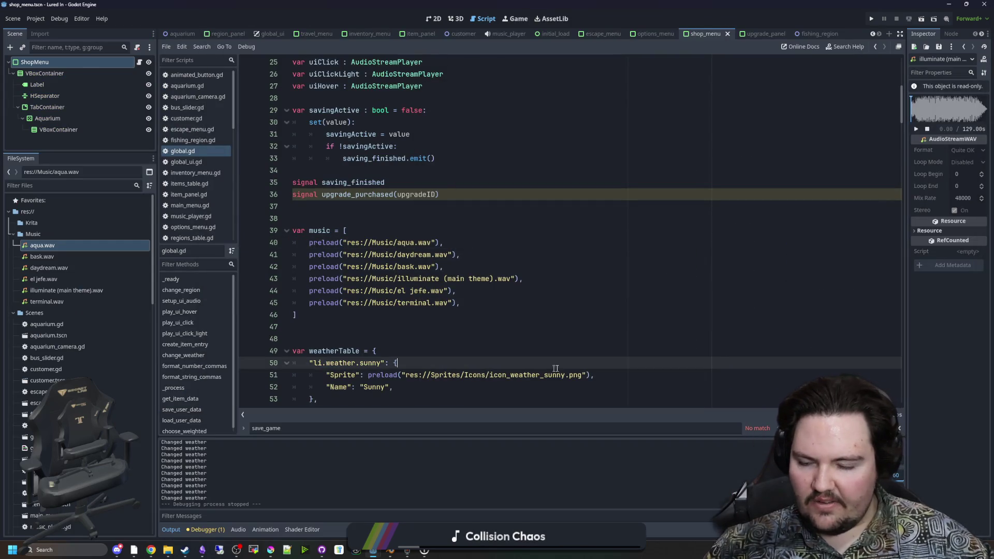
click(471, 312)
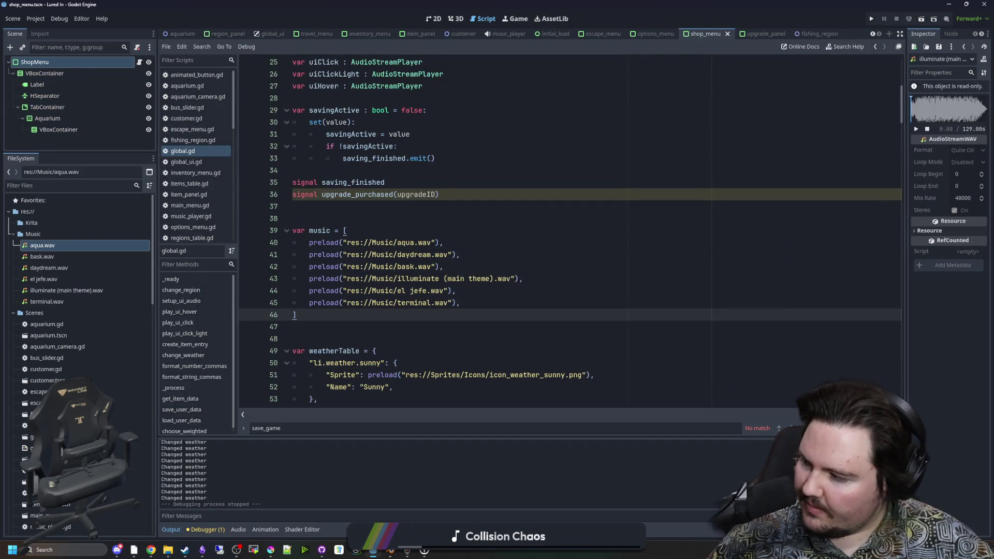